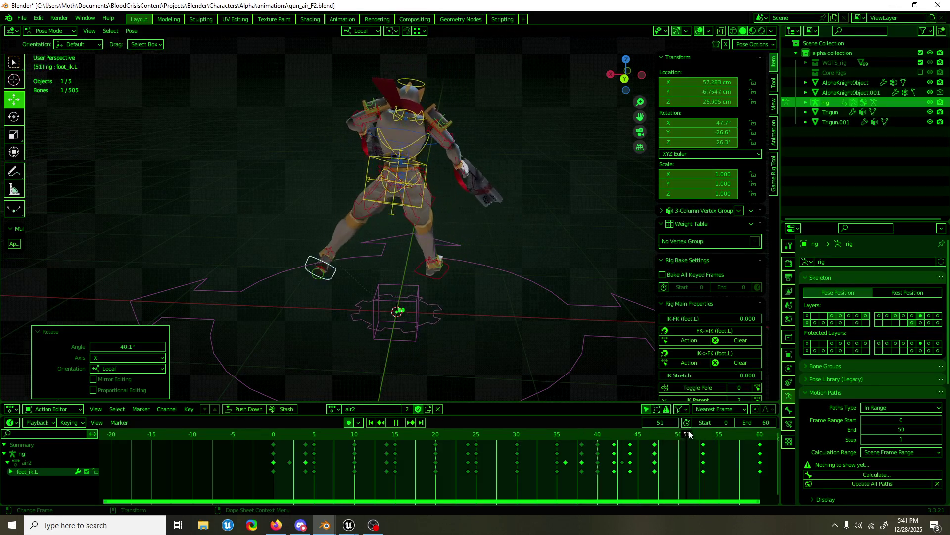
- At frame 57, move foot_ik.L into place and tilt it to about 60 degrees, sliding along local X
drag(690, 435, 746, 435)
key(space)
middle_drag(445, 270, 527, 261)
drag(370, 242, 429, 256)
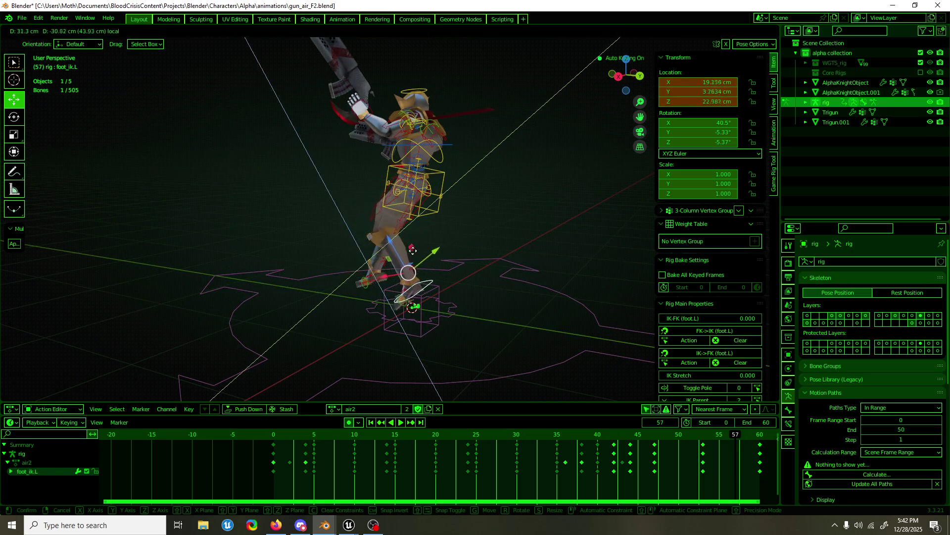
middle_drag(437, 246, 373, 255)
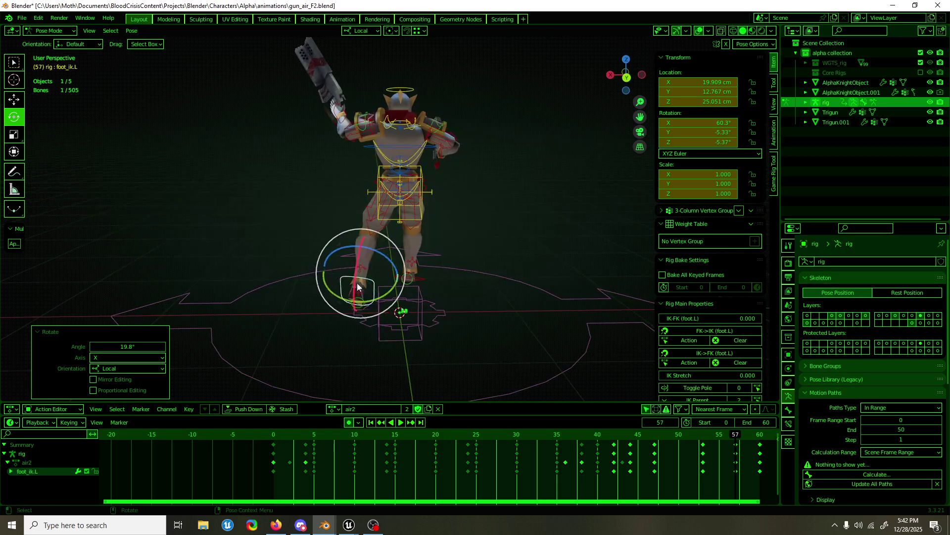
drag(357, 283, 379, 302)
drag(336, 270, 344, 282)
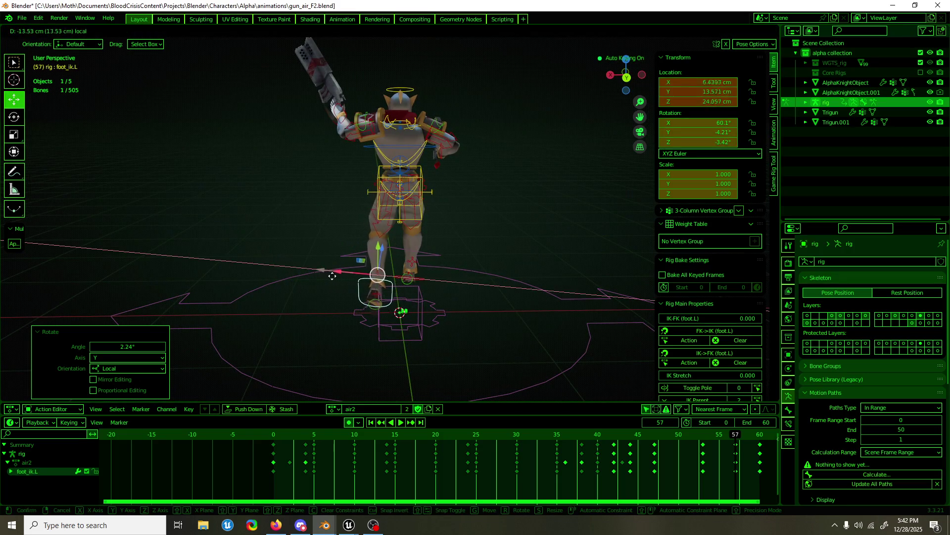
- At frame 60, rotate foot_ik.L and move it up and forward in its local plane
drag(729, 437, 759, 439)
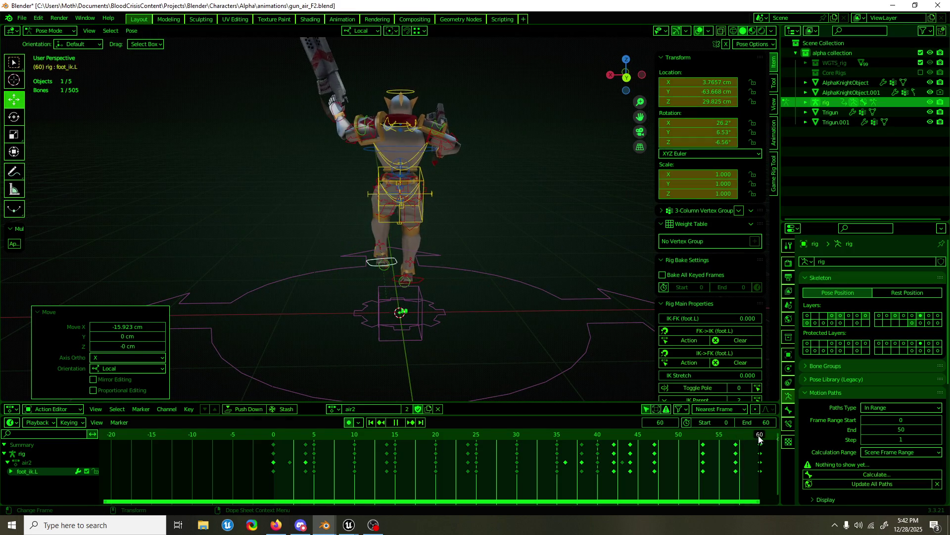
middle_drag(538, 341, 543, 282)
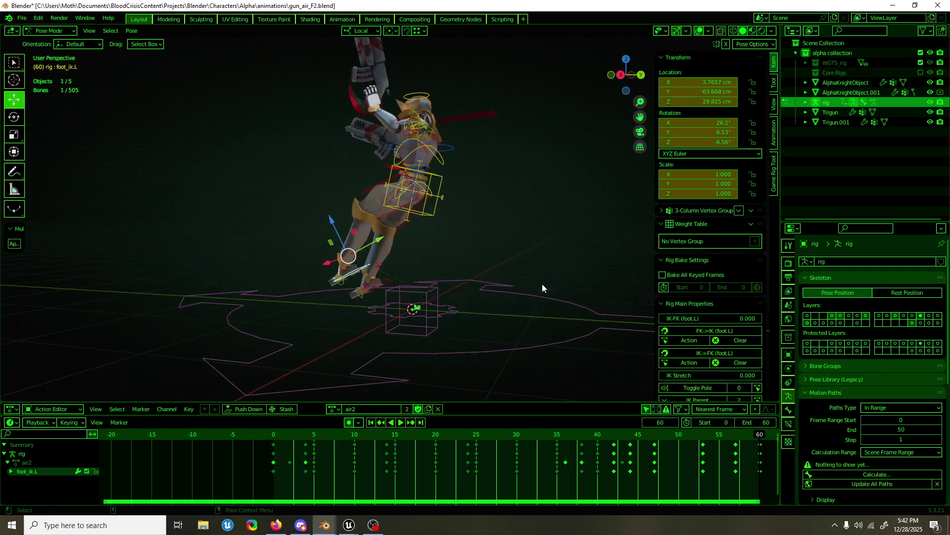
mouse_move(378, 253)
mouse_down()
mouse_move(356, 244)
mouse_move(361, 252)
mouse_up()
key(shift+space)
key(g)
middle_drag(361, 252, 355, 258)
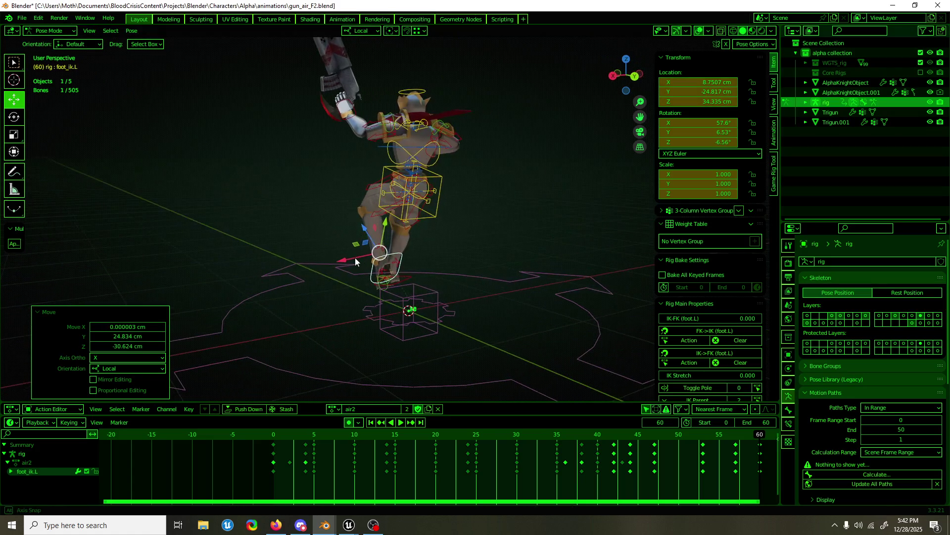
- Play back to check the foot motion, then return to frame 57
key(space)
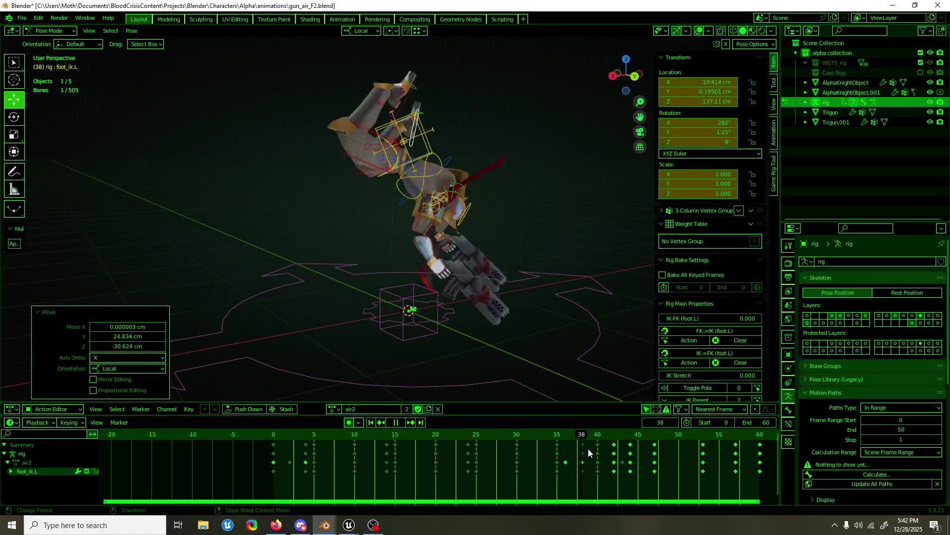
key(space)
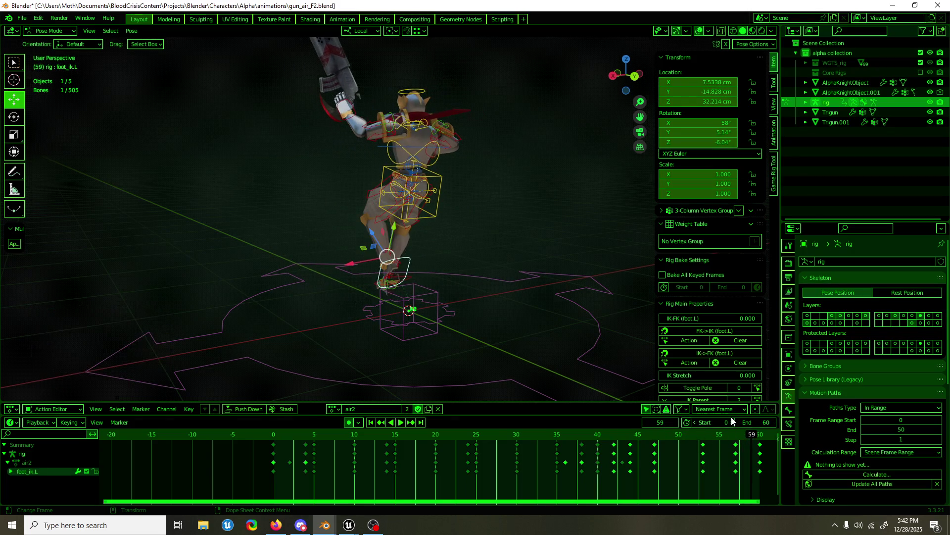
drag(748, 437, 738, 441)
middle_drag(572, 371, 532, 332)
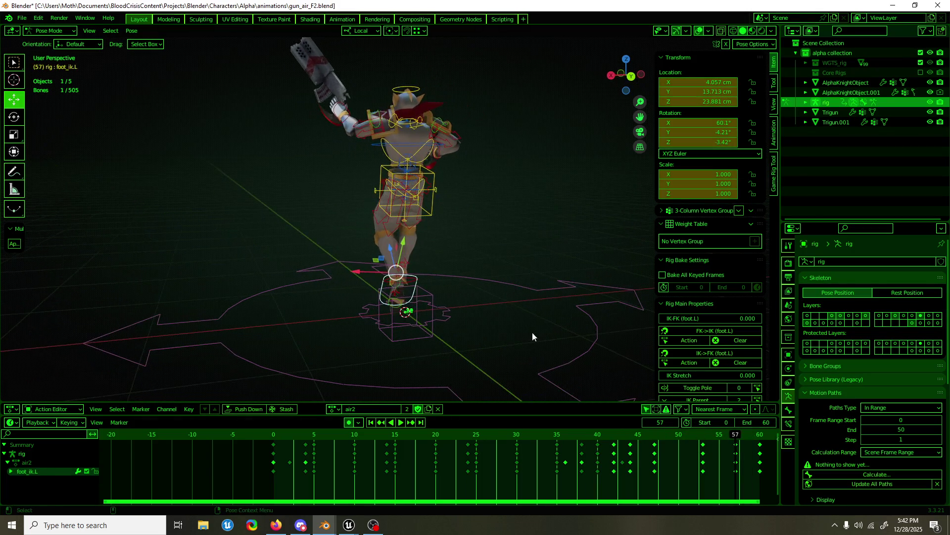
scroll(705, 312, down, 3)
scroll(705, 312, down, 2)
scroll(877, 403, down, 3)
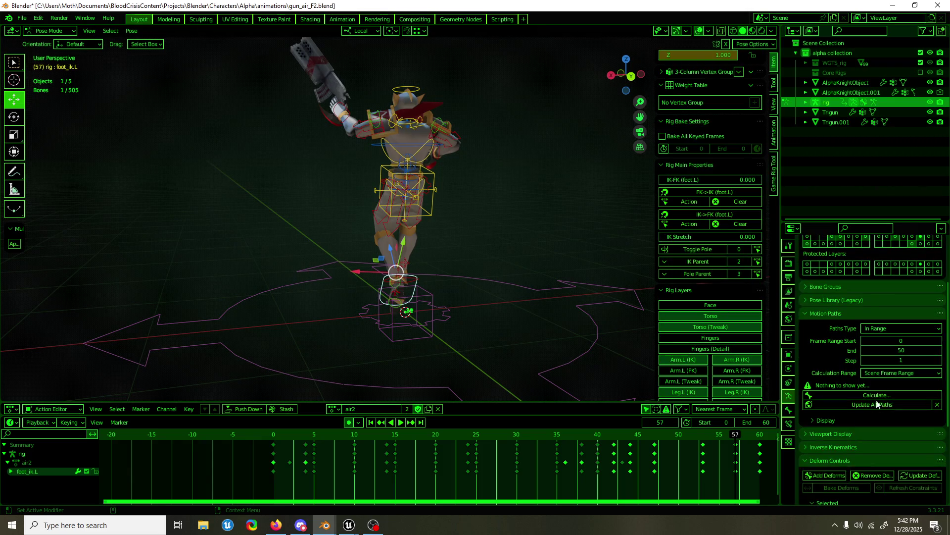
- Calculate the motion path for foot_ik.L and review it back to frame 53
click(869, 395)
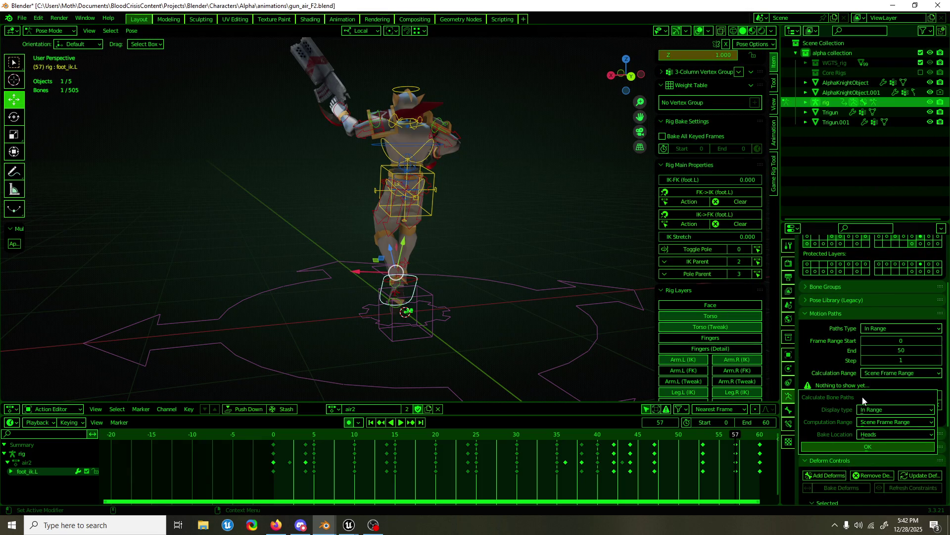
click(850, 450)
mouse_move(523, 351)
middle_down()
mouse_move(523, 324)
mouse_move(565, 331)
mouse_move(518, 382)
mouse_move(472, 269)
mouse_move(419, 280)
middle_up()
scroll(497, 355, up, 3)
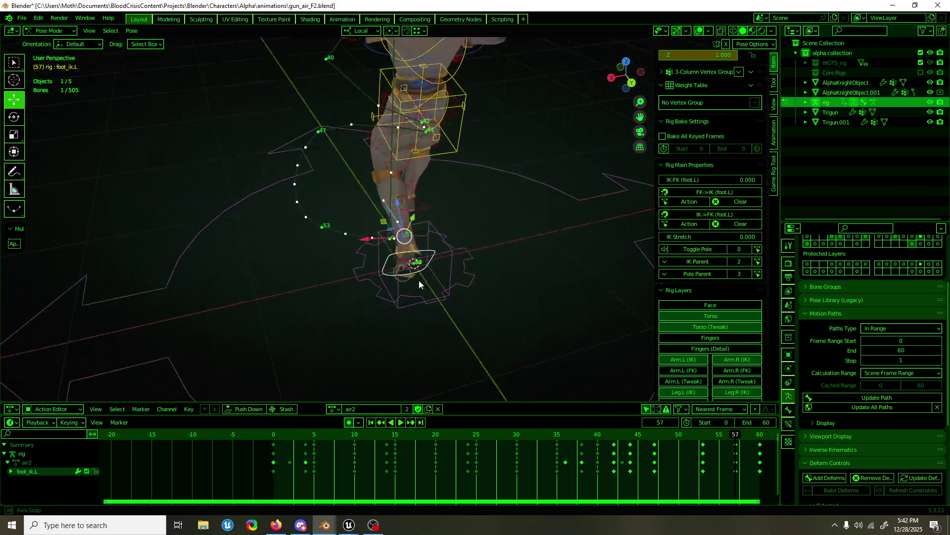
mouse_move(727, 449)
mouse_down()
mouse_move(702, 448)
mouse_move(751, 440)
mouse_up()
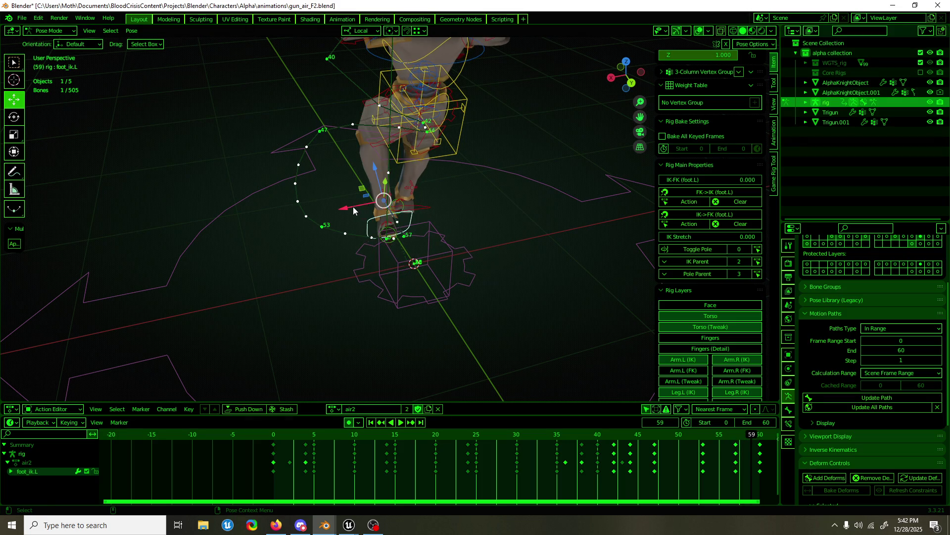
- Shift foot_ik.L sideways along local X at frame 59, then select all bones
key(g)
key(x)
click(373, 212)
key(a)
mouse_move(592, 384)
middle_down()
mouse_move(490, 294)
mouse_move(485, 324)
mouse_move(472, 301)
middle_up()
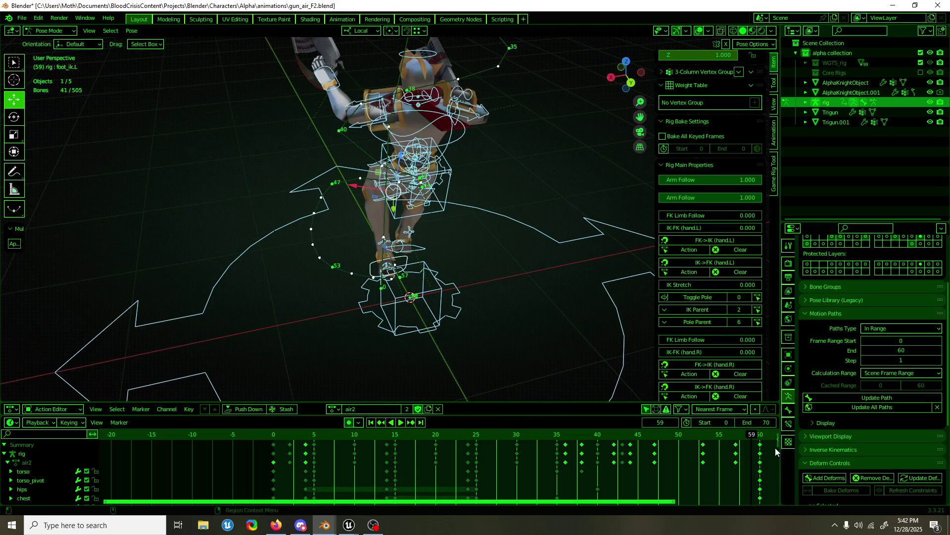
scroll(761, 456, down, 2)
ctrl+scroll(729, 457, down, 2)
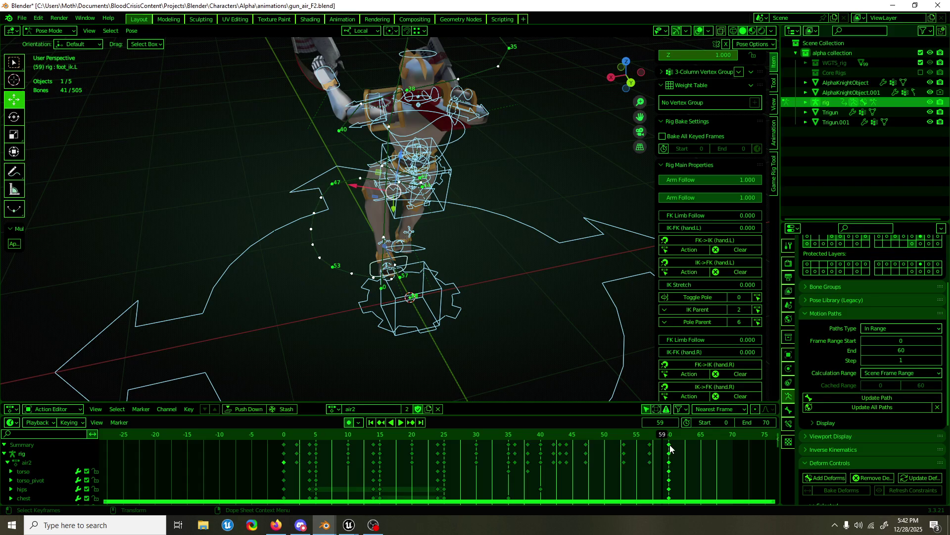
- Review playback, then nudge foot_ik.L along its local X at frame 57
key(space)
drag(612, 434, 688, 440)
key(Escape)
scroll(407, 307, up, 3)
click(408, 306)
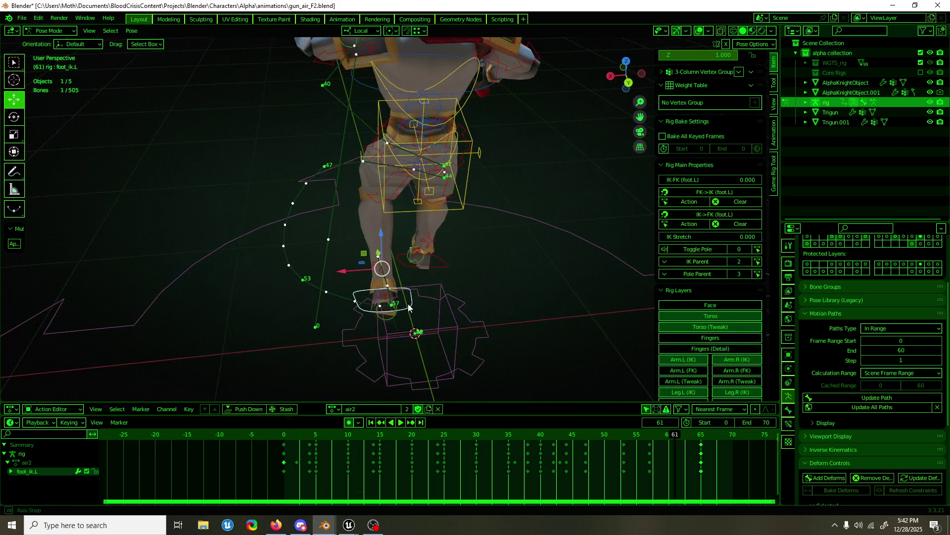
key(space)
click(650, 435)
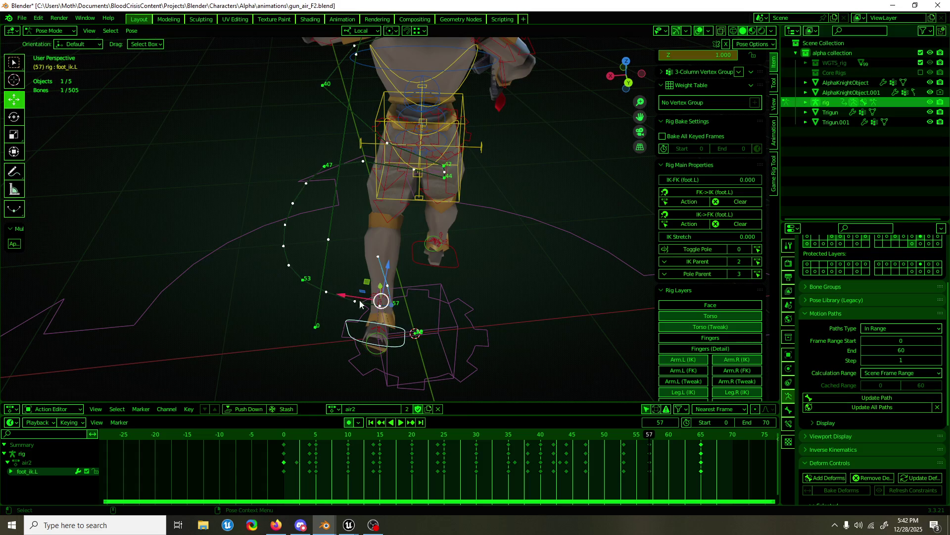
drag(359, 296, 335, 289)
middle_drag(335, 289, 291, 299)
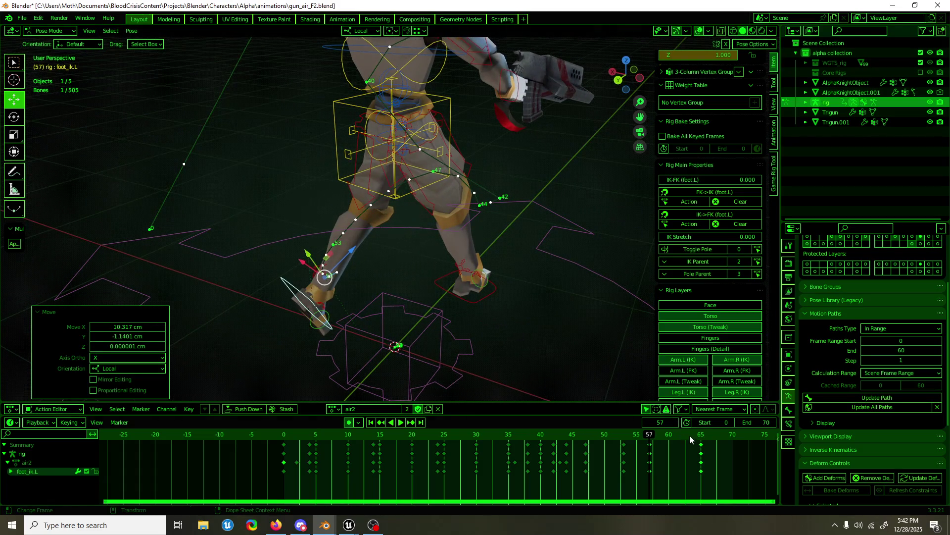
- Play the animation from frame 57 to check the updated foot path
key(space)
key(space)
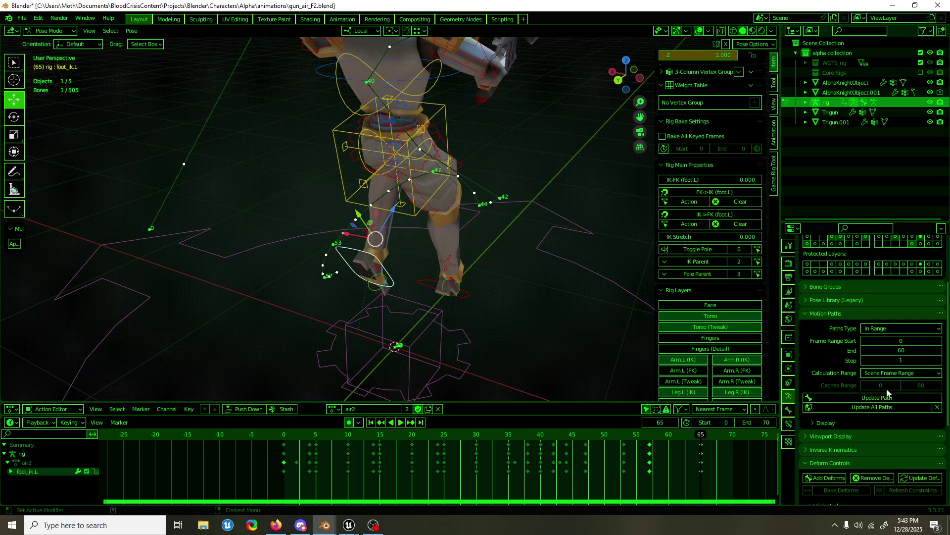
middle_drag(538, 346, 534, 356)
key(space)
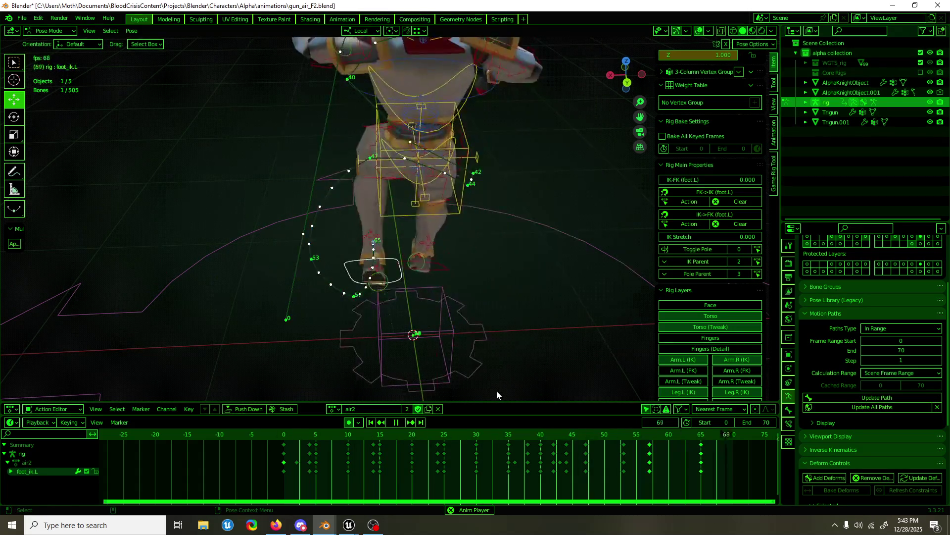
- Hide viewport overlays, orbit around the playing character and save gun_air_F2.blend
key(shift+alt+z)
scroll(668, 65, down, 2)
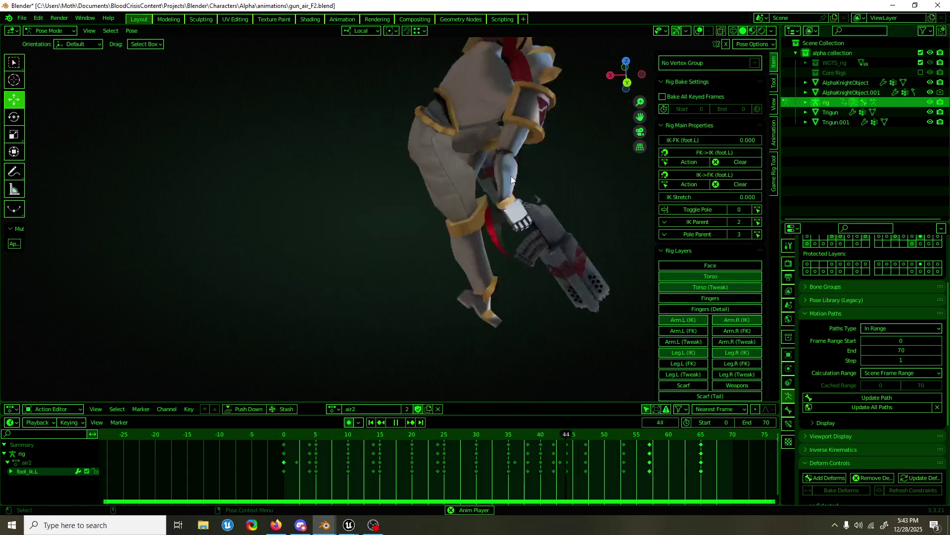
middle_drag(565, 134, 511, 176)
scroll(511, 176, down, 3)
middle_drag(440, 224, 483, 214)
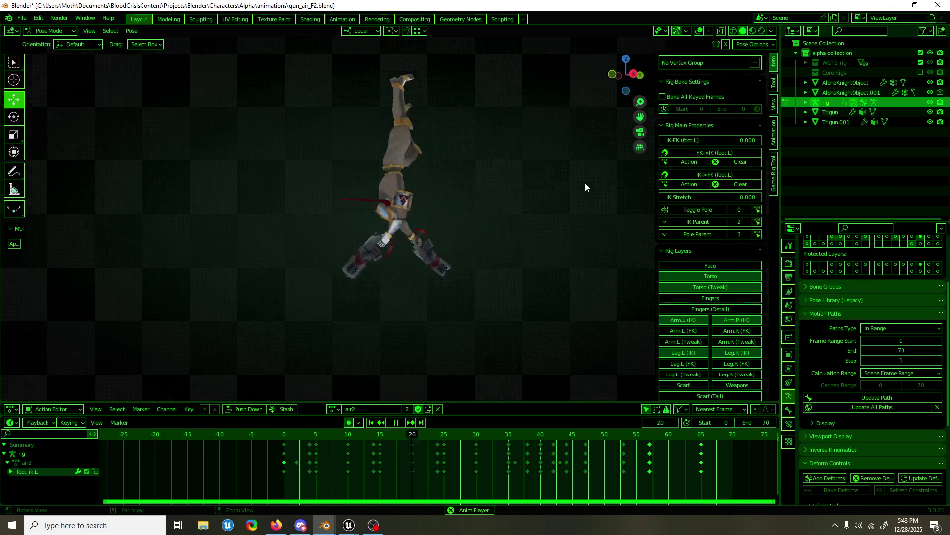
mouse_move(585, 183)
middle_down()
mouse_move(532, 210)
mouse_move(446, 210)
mouse_move(421, 224)
middle_up()
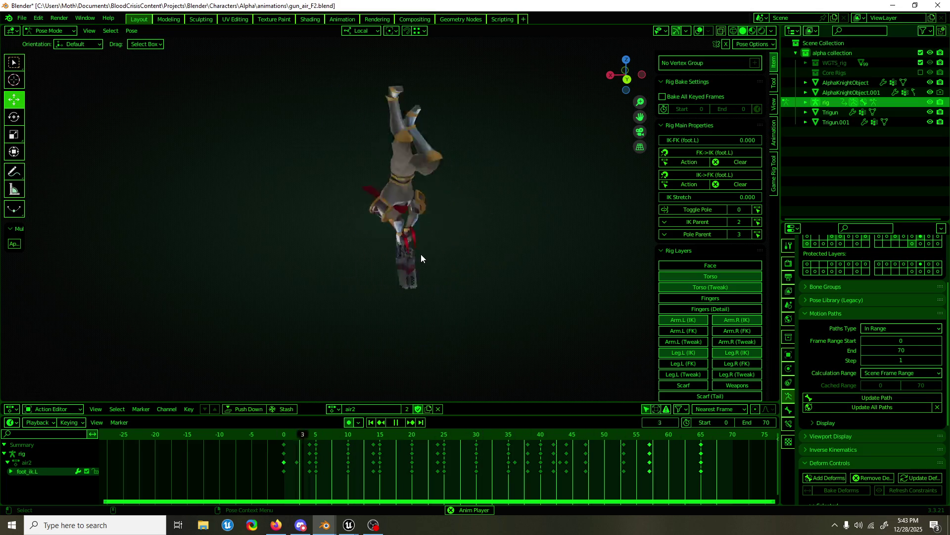
key(ctrl+s)
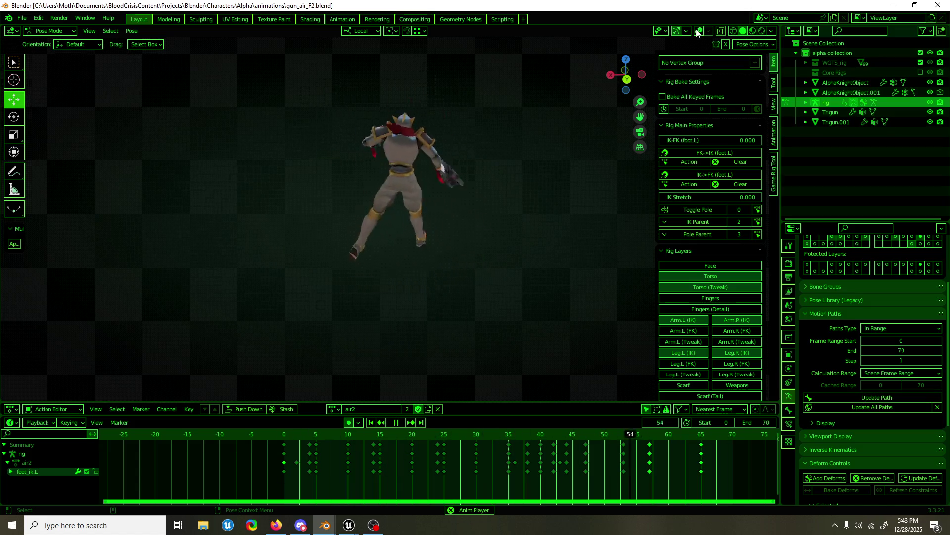
- Review the playing animation from several angles, stop it and rest at frame 50
middle_drag(560, 123, 183, 125)
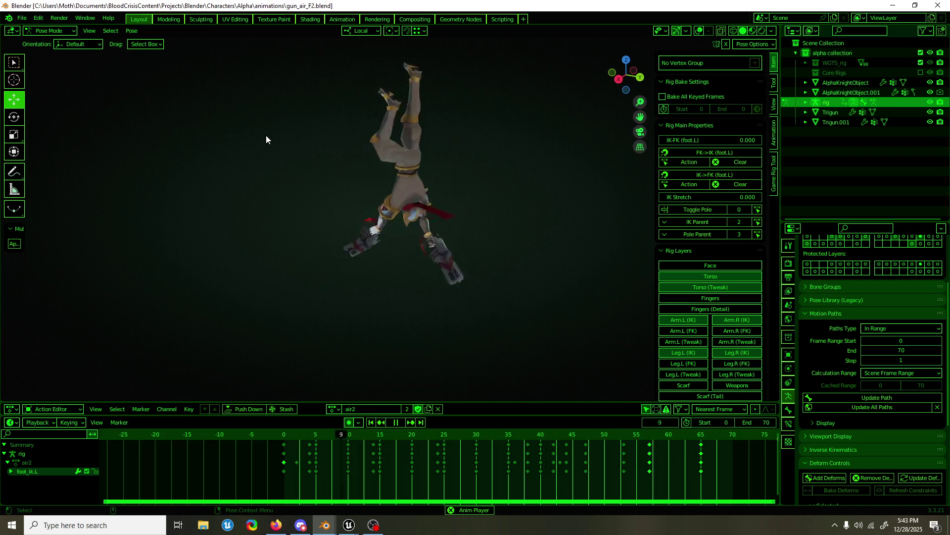
mouse_move(516, 145)
middle_down()
mouse_move(438, 141)
mouse_move(648, 139)
mouse_move(373, 156)
mouse_move(219, 146)
middle_up()
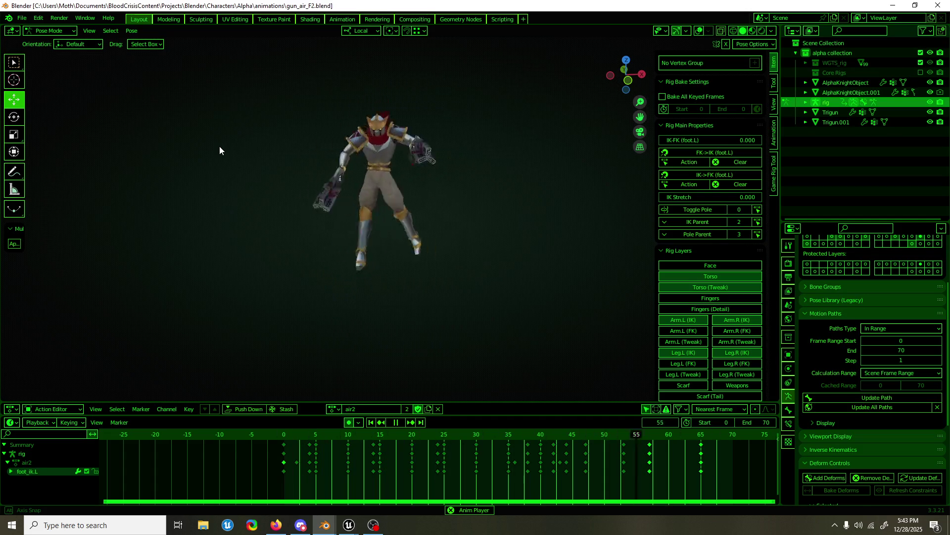
middle_drag(219, 146, 466, 140)
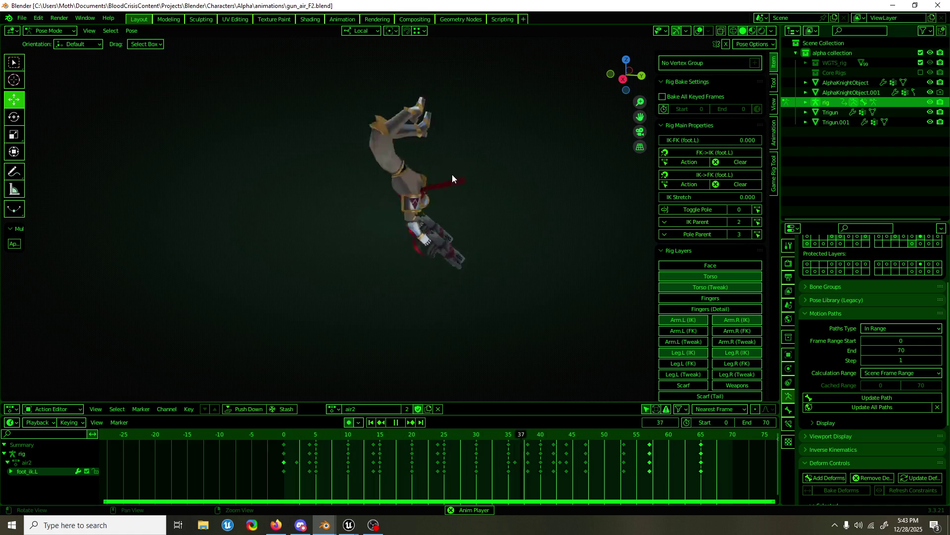
middle_drag(411, 179, 587, 182)
key(space)
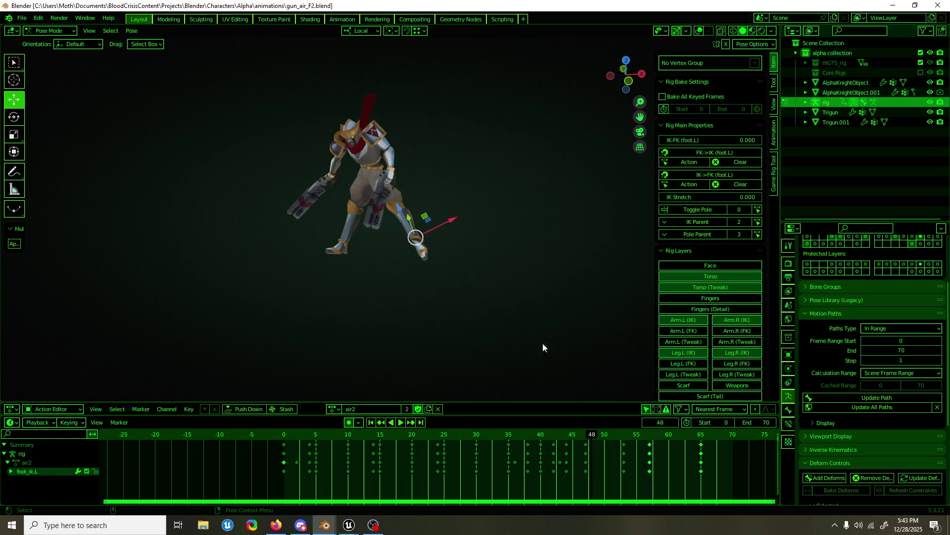
middle_drag(543, 344, 533, 344)
drag(599, 434, 605, 431)
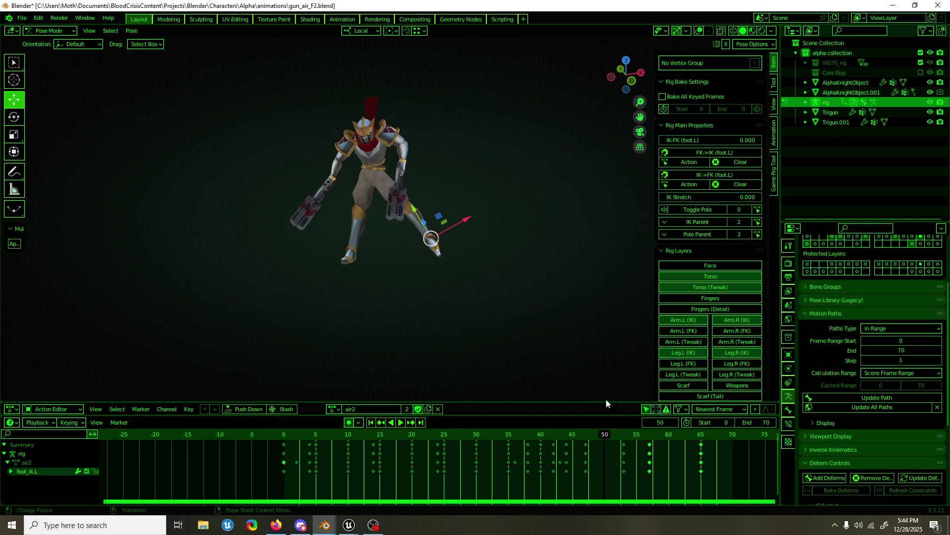
- Show rig overlays, select foot_ik.R and review playback, landing on frame 54
click(698, 30)
scroll(390, 212, up, 3)
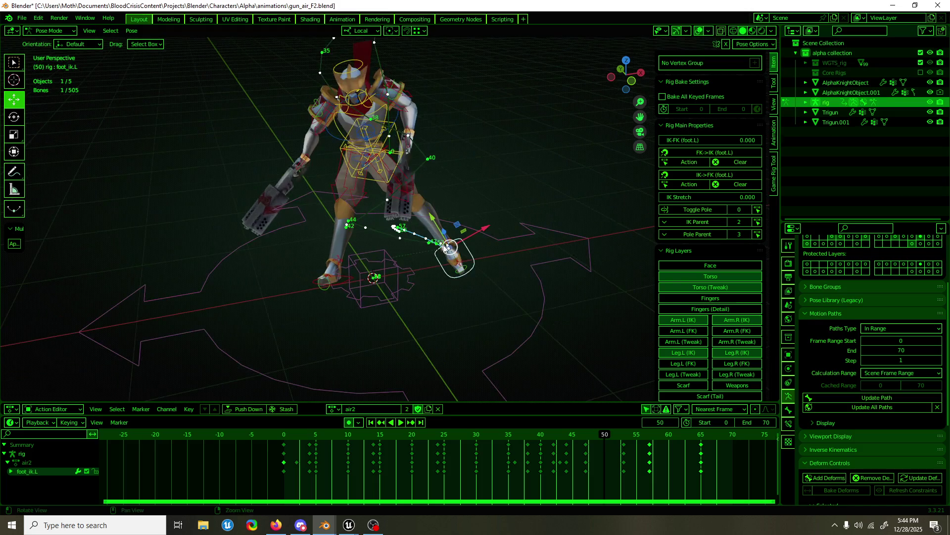
click(349, 281)
middle_drag(346, 282, 668, 404)
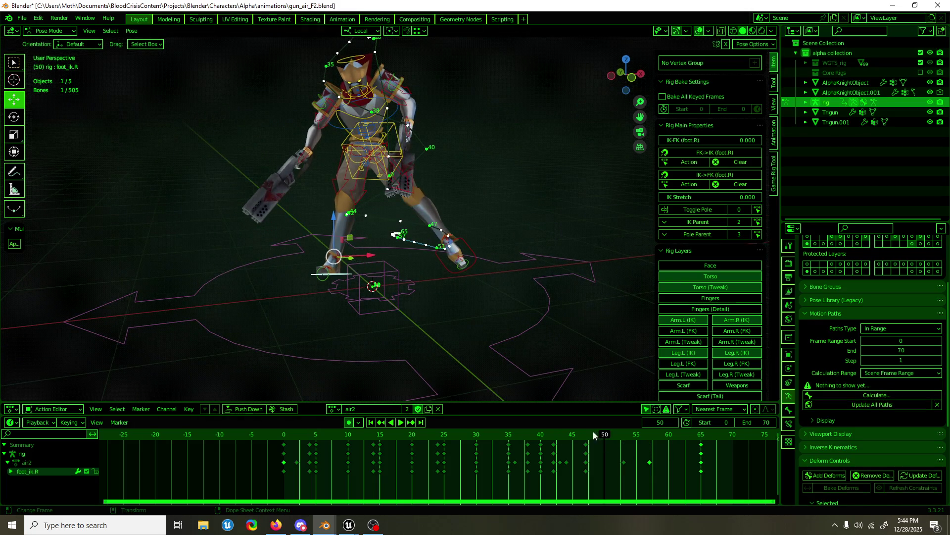
key(space)
mouse_move(409, 290)
middle_down()
mouse_move(456, 278)
mouse_move(435, 269)
mouse_move(502, 299)
middle_up()
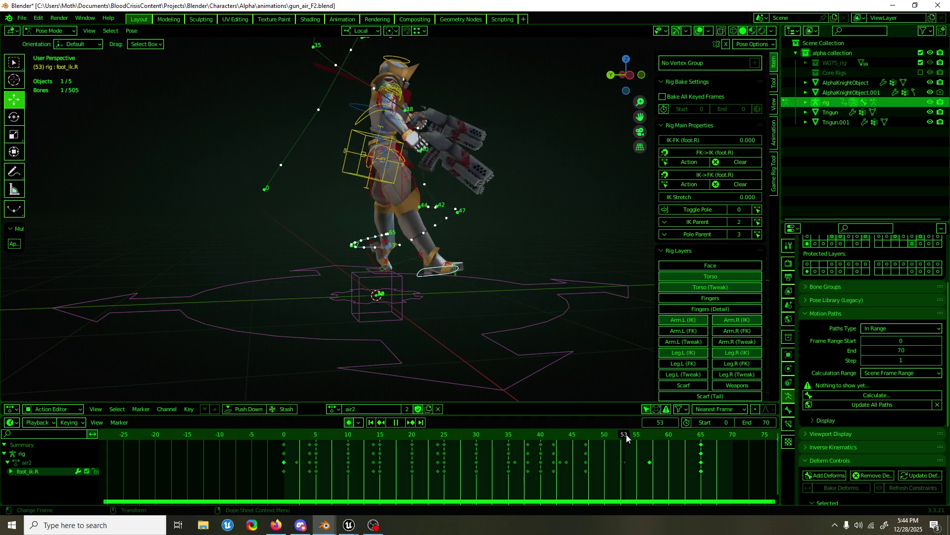
drag(608, 435, 630, 436)
- Tilt foot_ik.R about local X, shift it into a new position and move it sideways along X
mouse_move(457, 234)
mouse_down()
mouse_move(439, 251)
mouse_move(432, 245)
mouse_up()
key(shift+space)
key(g)
middle_drag(431, 245, 360, 256)
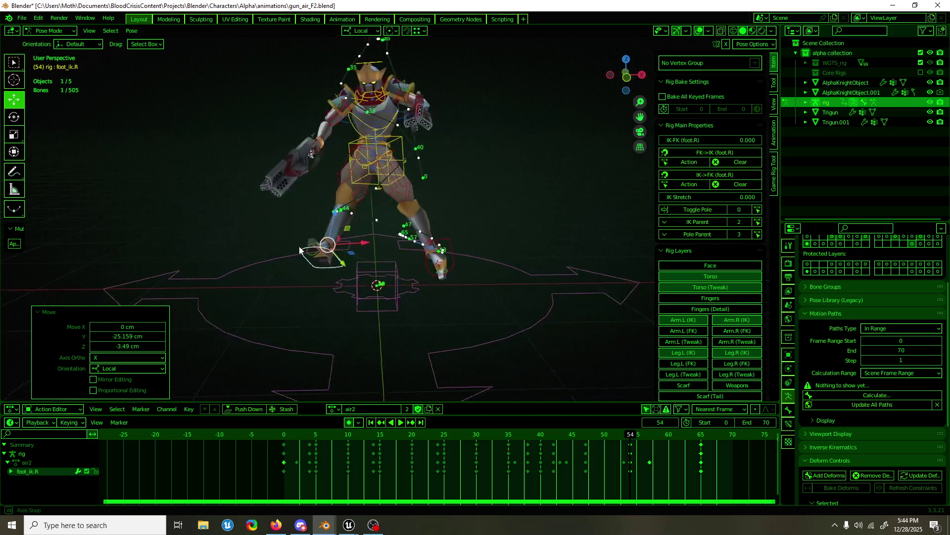
key(shift+space)
key(r)
drag(360, 256, 161, 44)
drag(349, 269, 415, 310)
key(shift+space)
key(g)
- Scrub frames 48–59, play back to check the right foot and save the blend file
drag(541, 434, 594, 436)
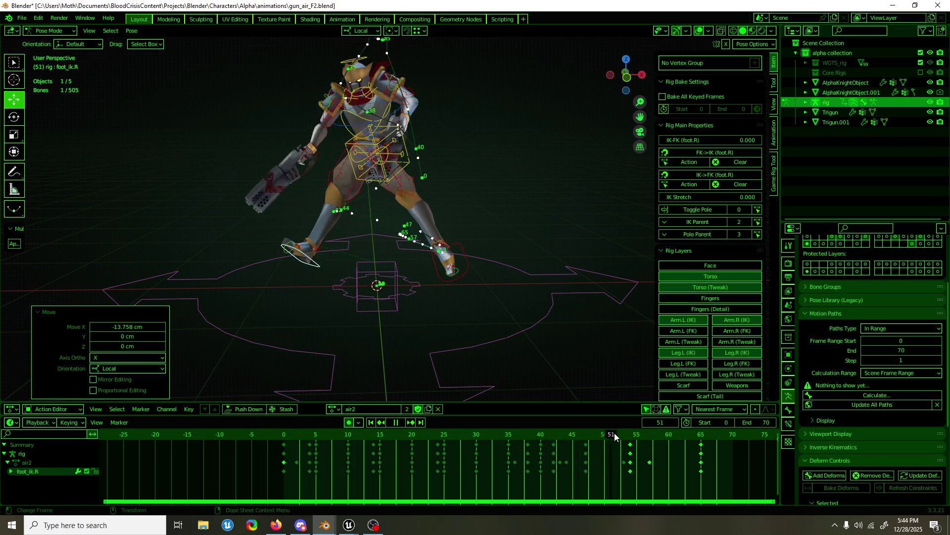
drag(594, 437, 664, 437)
key(space)
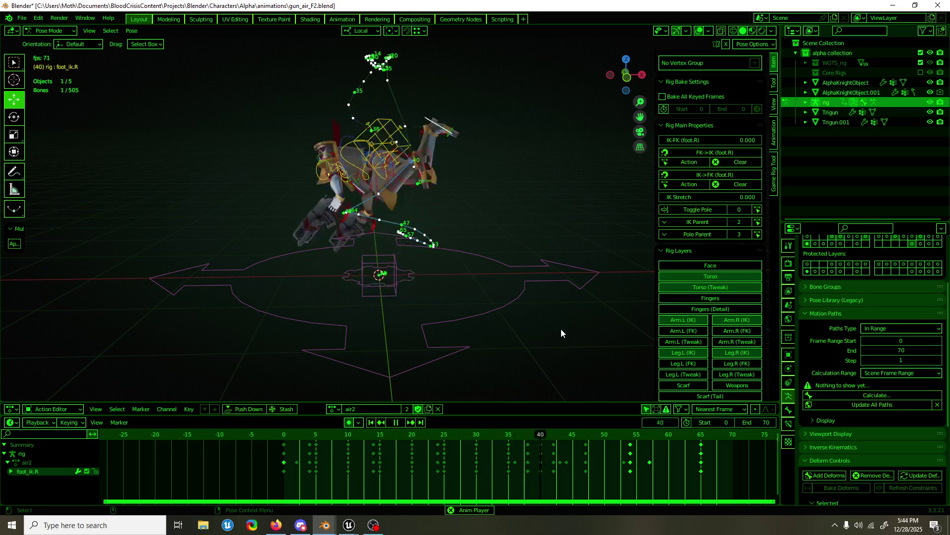
middle_drag(558, 328, 346, 317)
key(ctrl+s)
middle_drag(400, 302, 391, 305)
key(space)
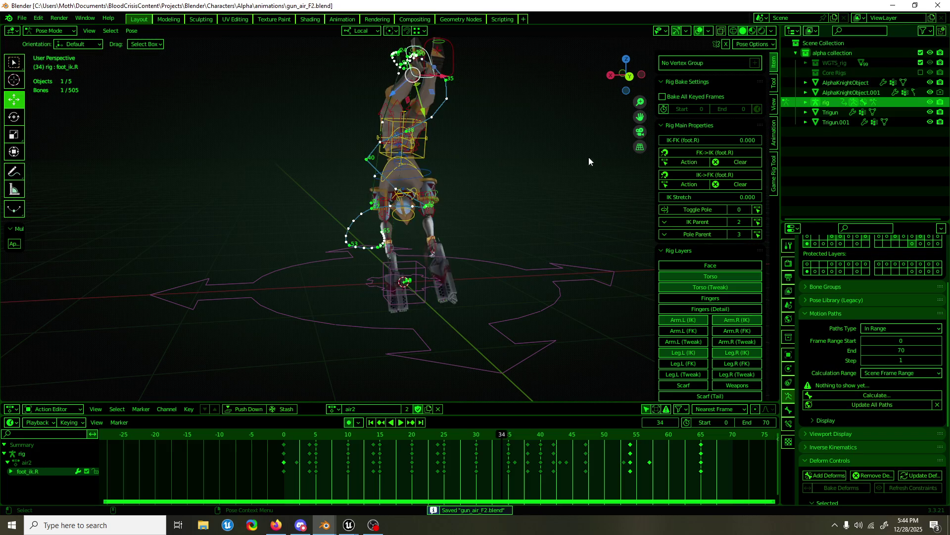
- Select the root.002 control, scrub back to frame 28 and play the animation
middle_drag(590, 97, 497, 140)
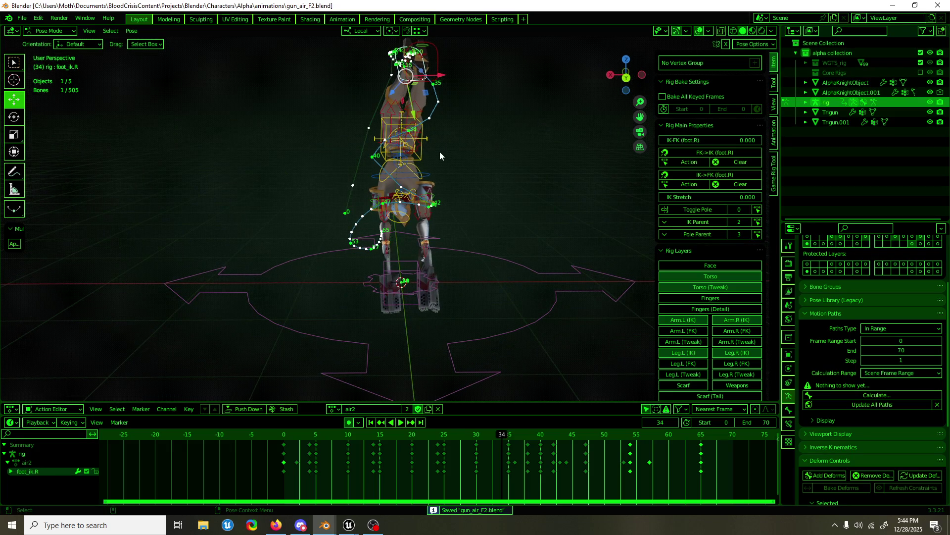
click(391, 287)
mouse_move(520, 440)
mouse_down()
mouse_move(462, 438)
mouse_move(620, 421)
mouse_move(526, 409)
mouse_move(579, 391)
mouse_up()
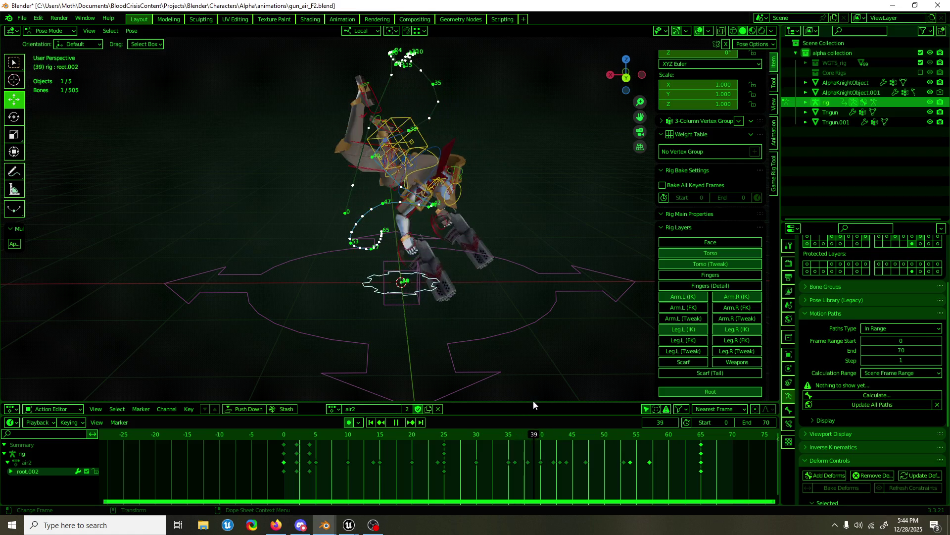
key(space)
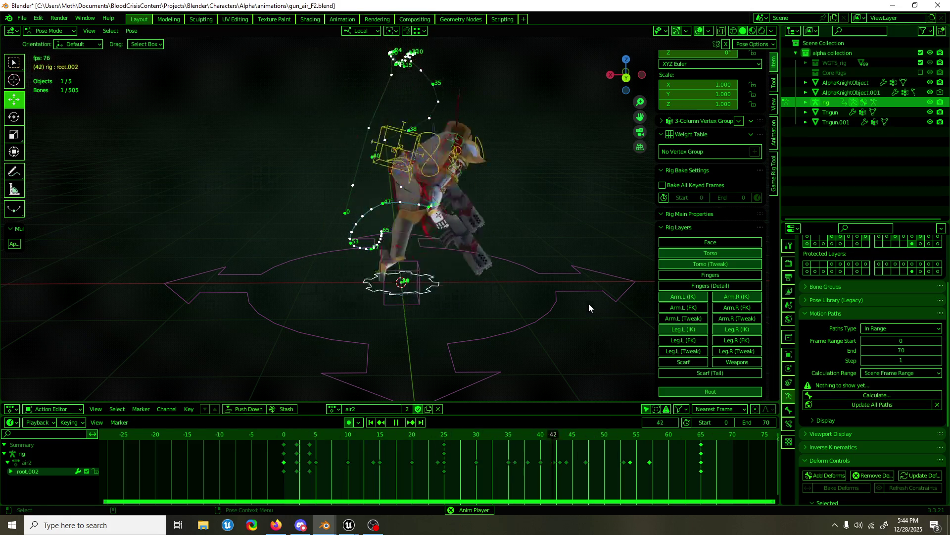
- Save the file, select hand_ik.R and step to frame 40
key(space)
key(ctrl+s)
mouse_move(466, 436)
mouse_down()
mouse_move(564, 443)
mouse_move(549, 444)
mouse_up()
click(435, 229)
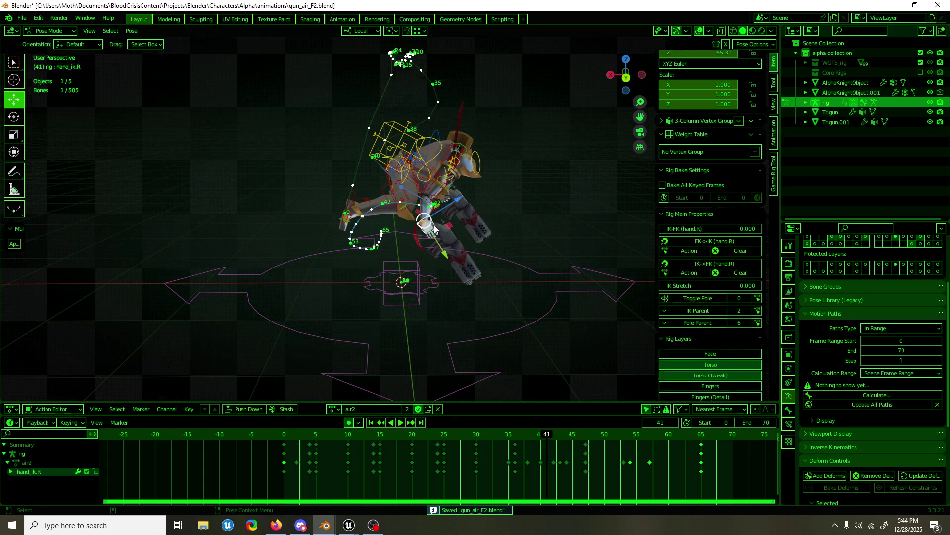
key(shift+ctrl+space)
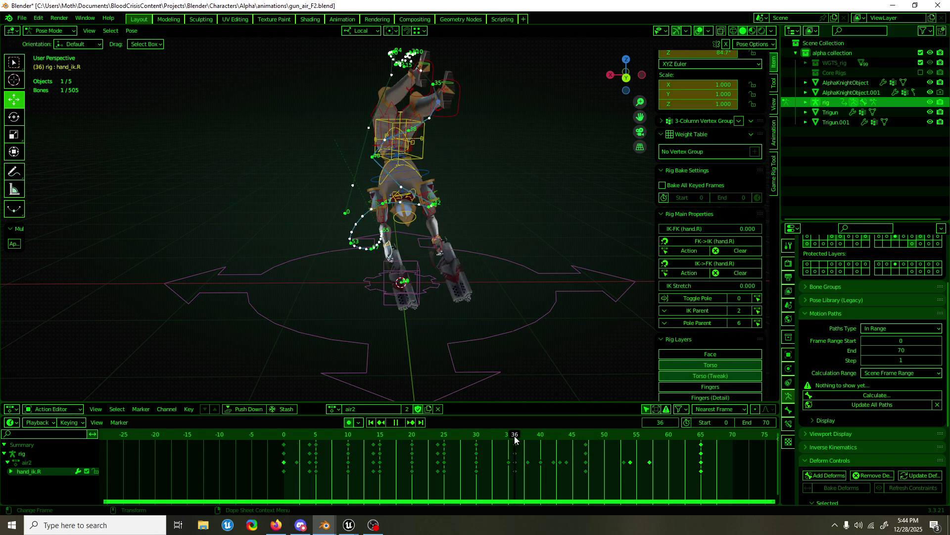
drag(515, 439, 532, 437)
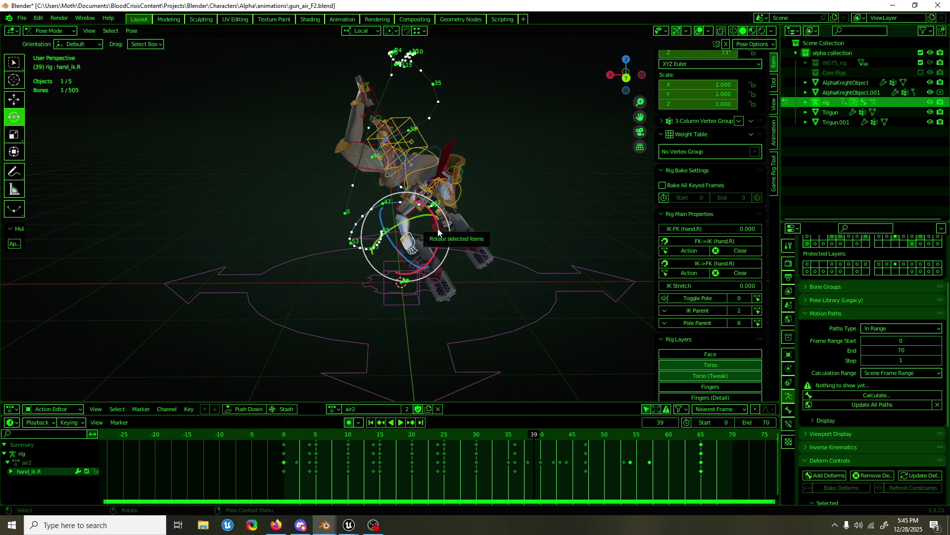
key(space)
- At frame 40, rotate hand_ik.R about local X twice and move it so the gun swings outward
mouse_move(453, 216)
mouse_down()
mouse_move(441, 241)
mouse_move(420, 254)
mouse_up()
key(g)
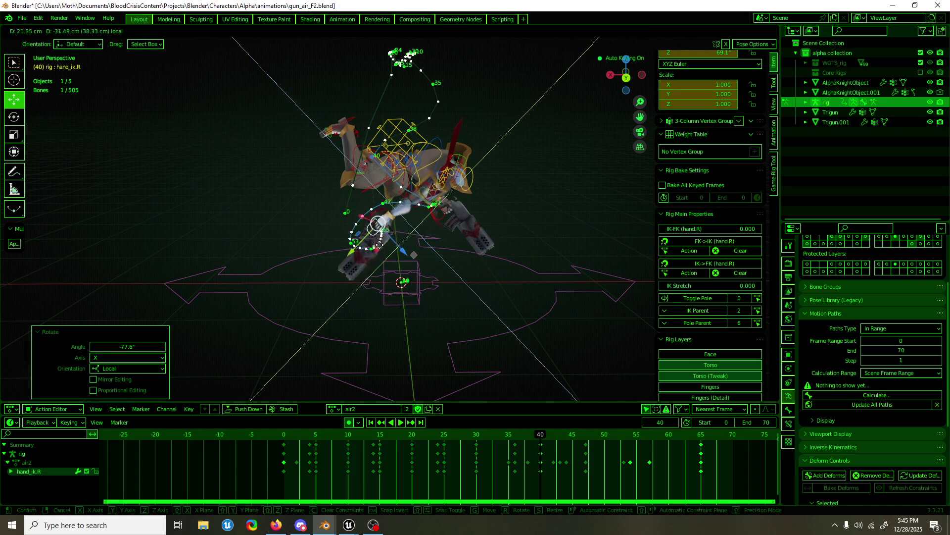
click(380, 236)
key(shift+space)
key(r)
drag(412, 208, 397, 245)
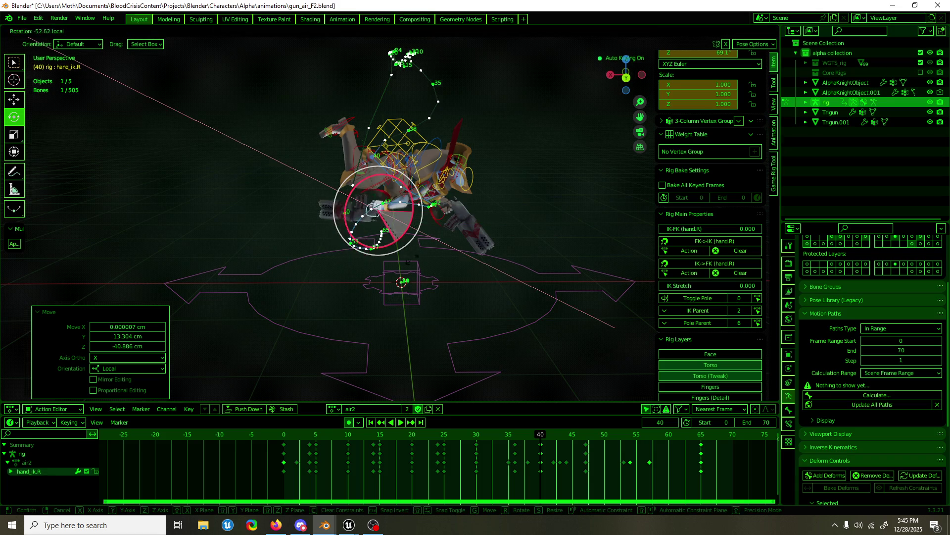
click(433, 271)
- Review the hand pose from angled views while scrubbing between frames 33 and 55
key(Left)
key(Left)
key(Left)
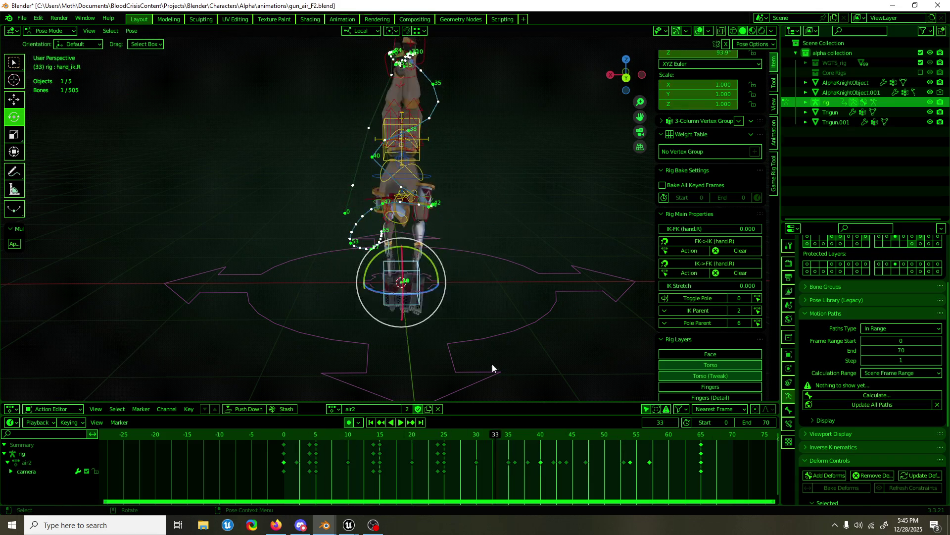
key(shift+space)
key(g)
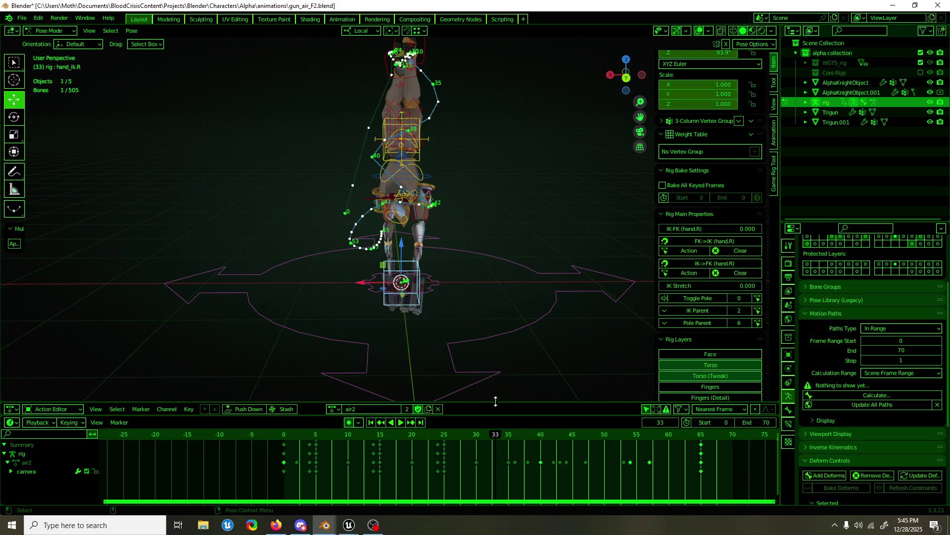
middle_drag(415, 281, 414, 248)
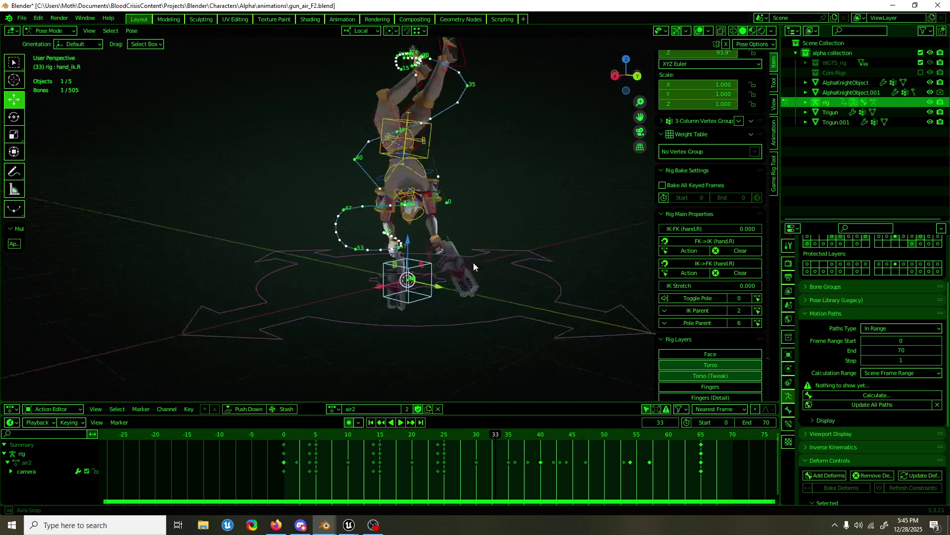
click(402, 249)
drag(569, 439, 584, 439)
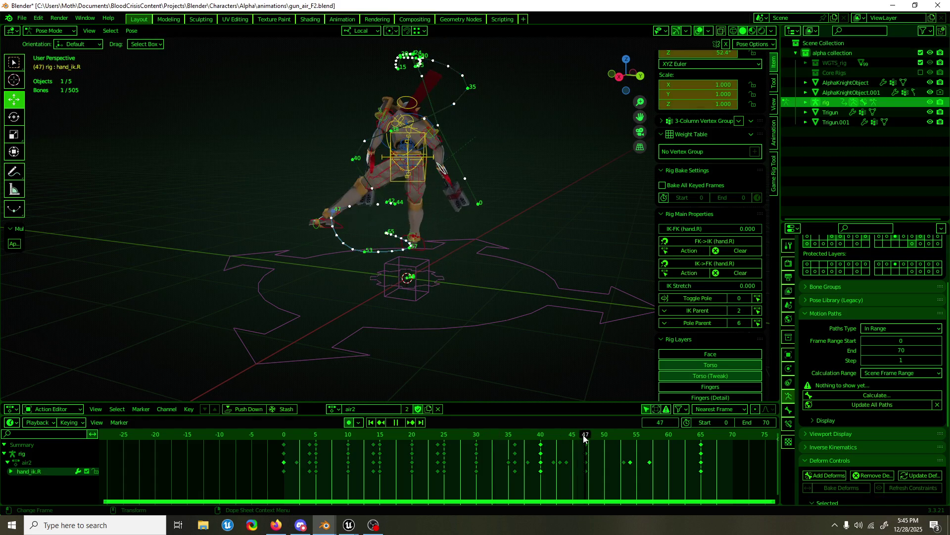
mouse_move(429, 225)
middle_down()
mouse_move(437, 220)
mouse_move(520, 371)
middle_up()
mouse_move(587, 438)
mouse_down()
mouse_move(526, 440)
mouse_move(637, 441)
mouse_up()
middle_drag(460, 297, 425, 220)
- At frame 55, rotate hand_ik.R about X, level and lower it along local Z, ending in Front view
key(r)
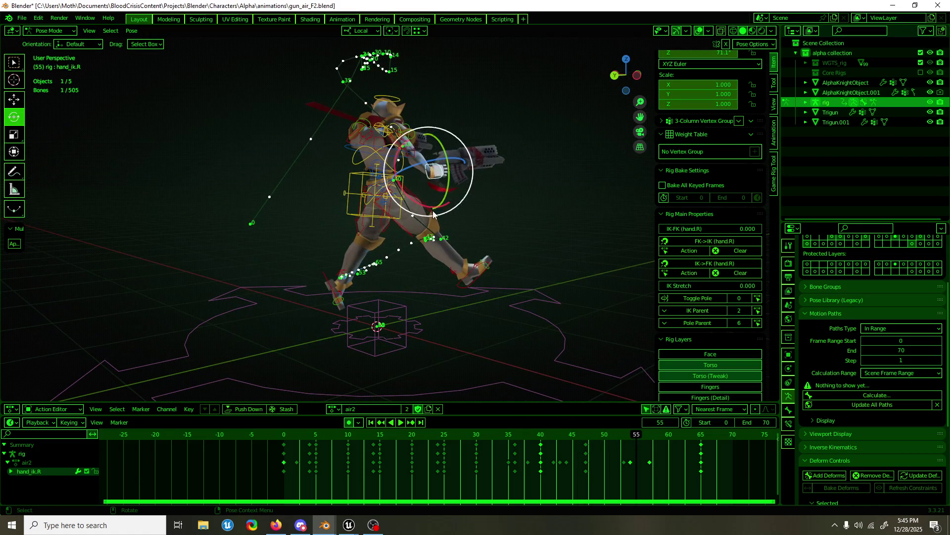
mouse_move(427, 215)
mouse_down()
mouse_move(436, 175)
mouse_move(459, 148)
mouse_move(490, 167)
mouse_move(485, 139)
mouse_up()
key(ctrl+KP_1)
key(w)
click(484, 139)
middle_drag(484, 139, 357, 186)
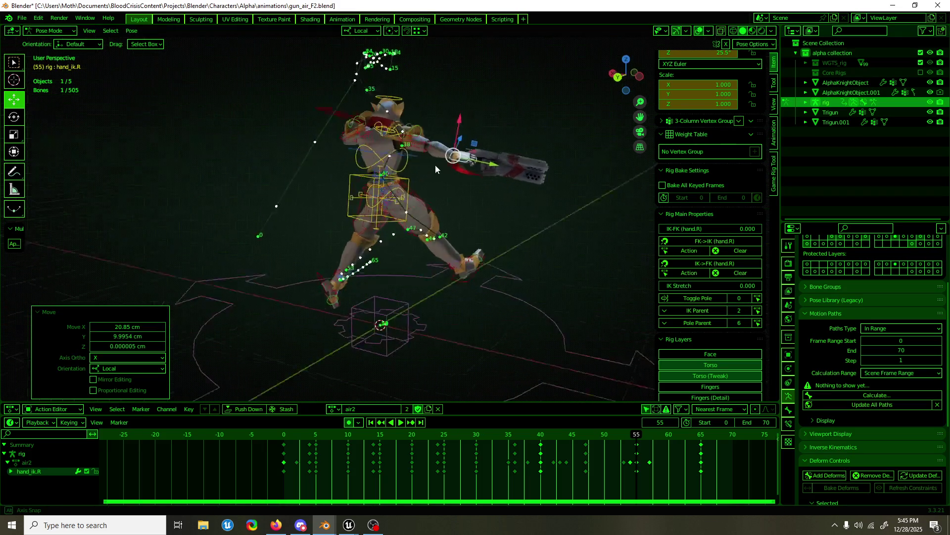
drag(394, 176, 360, 197)
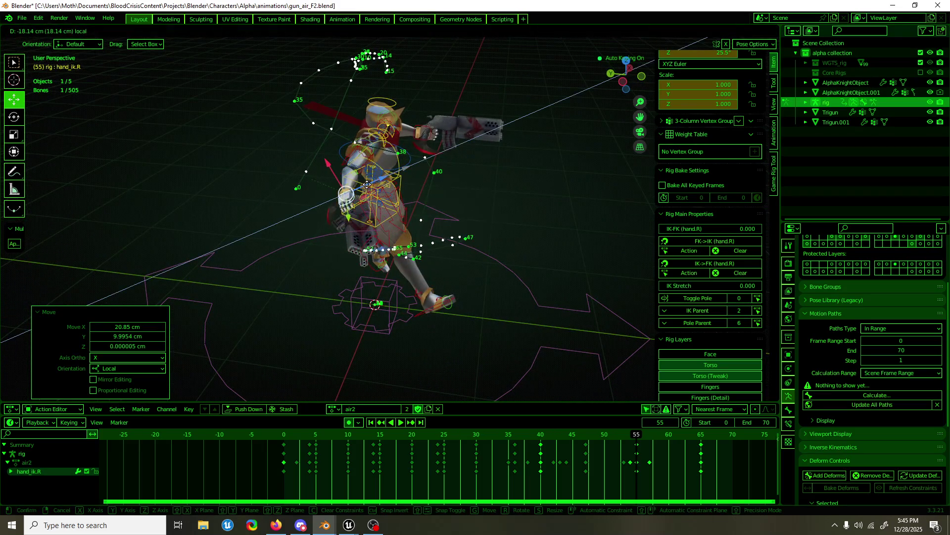
middle_drag(360, 197, 261, 176)
key(KP_1)
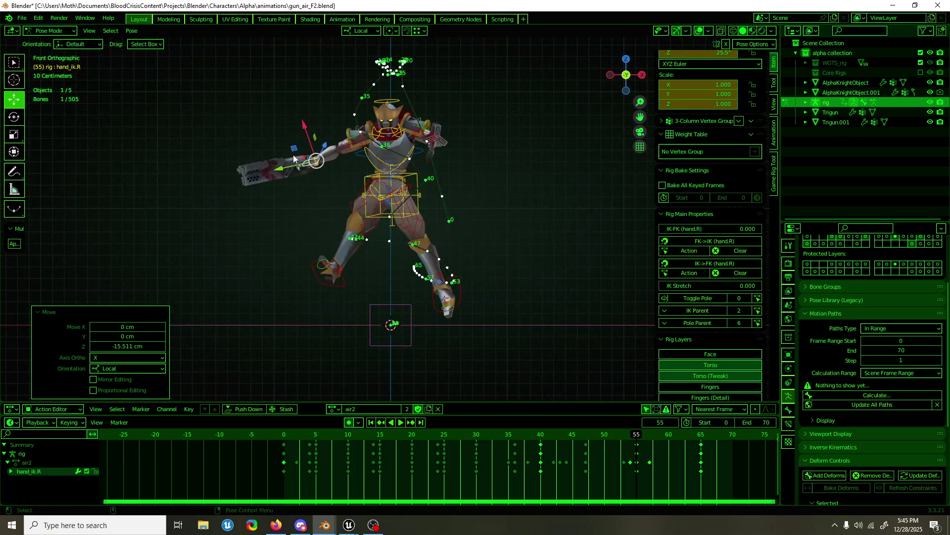
- In Front Orthographic, shift hand_ik.R along X and rotate it slightly at frame 55
mouse_move(318, 152)
mouse_down()
mouse_move(331, 138)
mouse_move(322, 151)
mouse_up()
key(e)
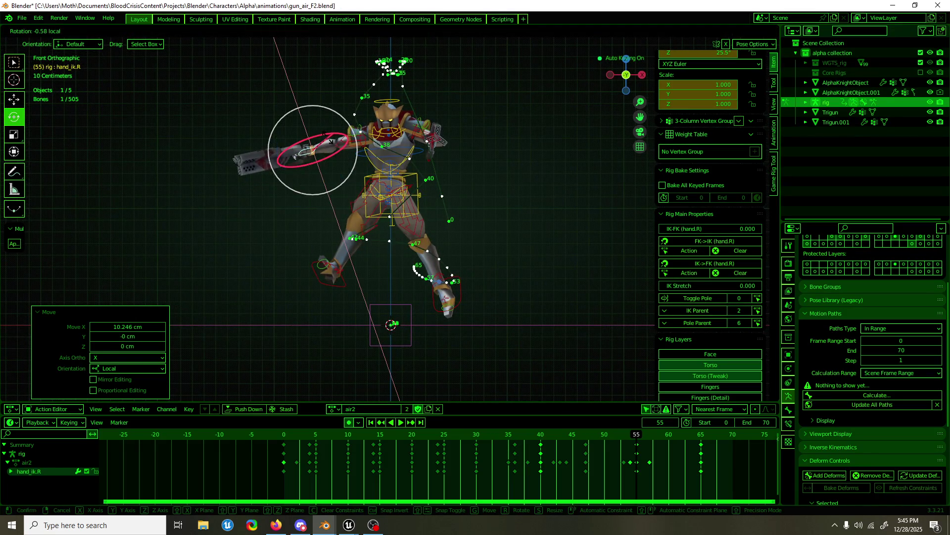
key(w)
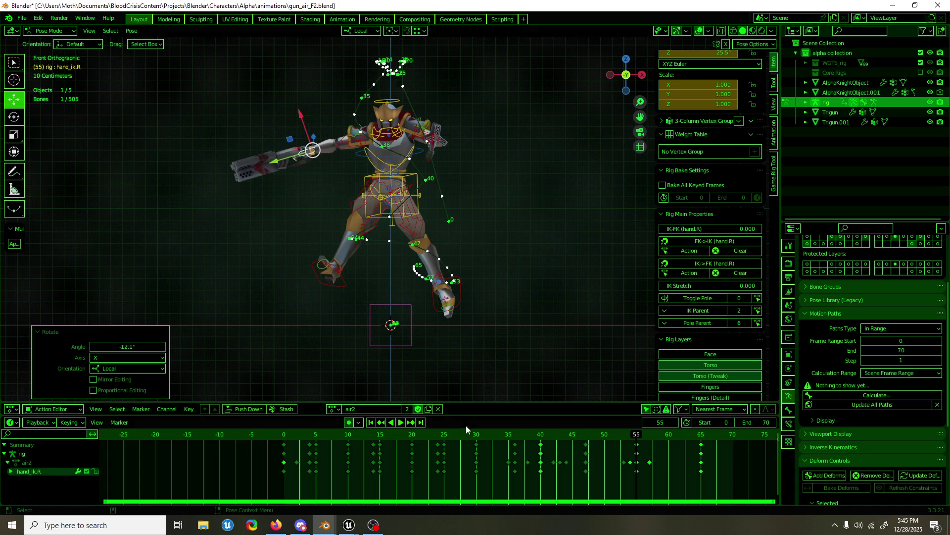
mouse_move(614, 440)
mouse_down()
mouse_move(596, 429)
mouse_move(612, 431)
mouse_up()
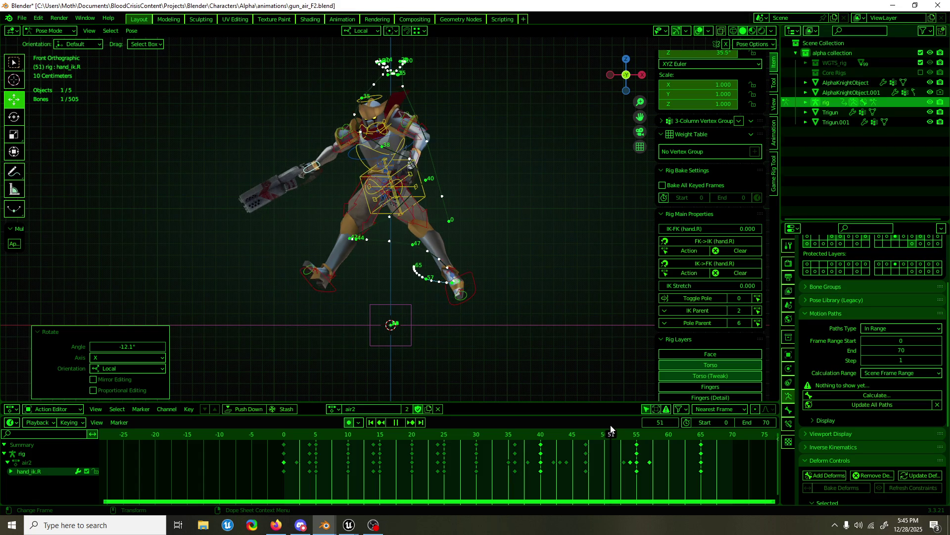
- At frame 51, move hand_ik.R along local X with a small rotation, then step back to frame 46
mouse_move(304, 151)
mouse_down()
mouse_move(341, 141)
mouse_move(308, 173)
mouse_up()
key(e)
key(w)
drag(613, 446, 585, 436)
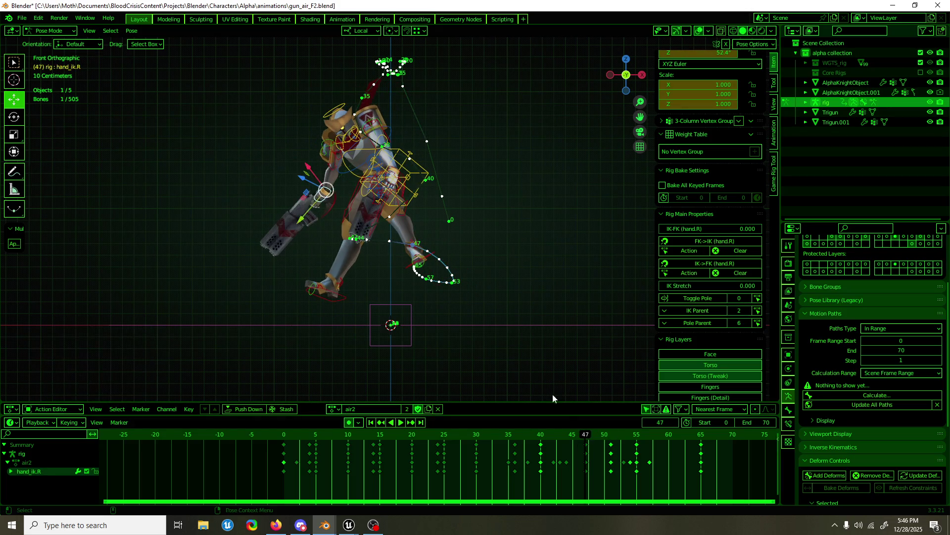
- At frame 47, rotate hand_ik.R down about 48 degrees on X, then scrub frames 42–59
key(e)
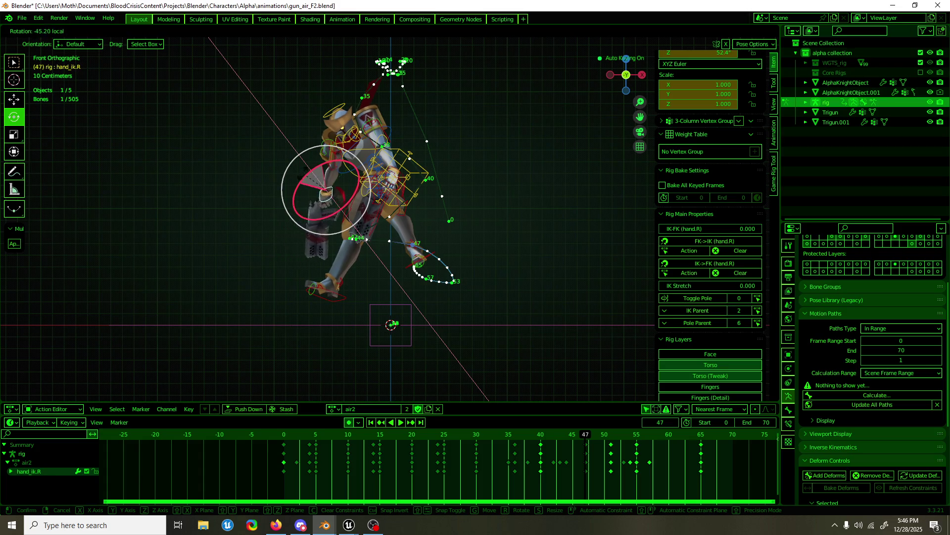
drag(323, 166, 305, 180)
key(w)
mouse_move(599, 443)
mouse_down()
mouse_move(555, 438)
mouse_move(661, 431)
mouse_up()
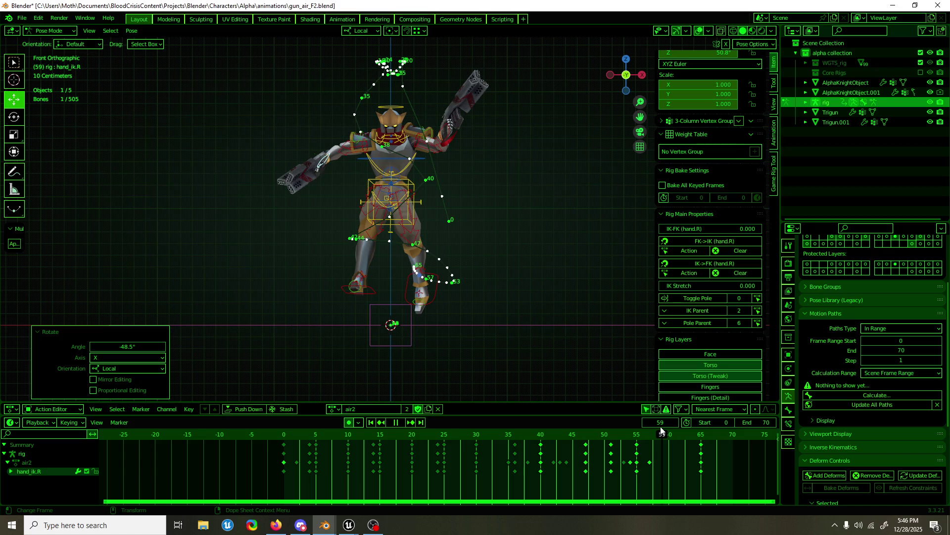
- Around frame 59, rotate hand_ik.R to raise the gun, lift it about 19 cm and turn it on Z
middle_drag(579, 319, 516, 290)
key(shift+space)
key(r)
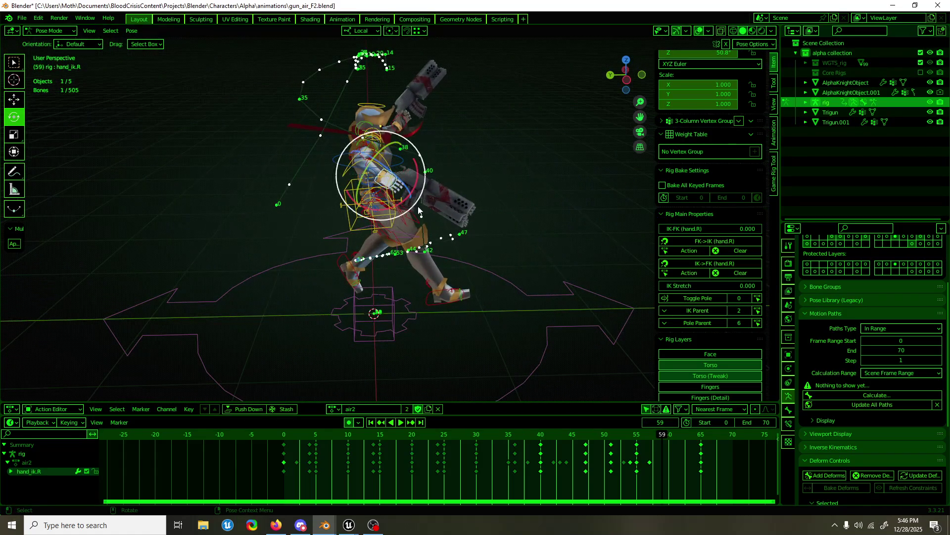
mouse_move(400, 199)
mouse_down()
mouse_move(410, 181)
mouse_move(401, 127)
mouse_up()
key(shift+space)
key(g)
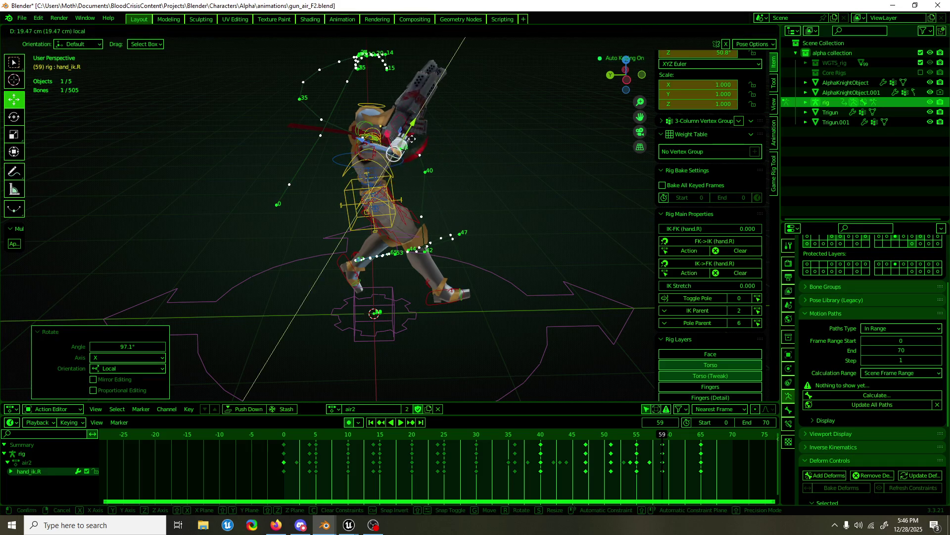
middle_drag(416, 134, 373, 135)
key(shift+space)
key(r)
mouse_move(375, 134)
mouse_down()
mouse_move(324, 124)
mouse_move(327, 144)
mouse_move(340, 149)
mouse_up()
key(shift+space)
key(g)
- Select upper_arm_ik.R and swing it to 47.3° Y rotation
click(351, 152)
key(shift+space)
key(r)
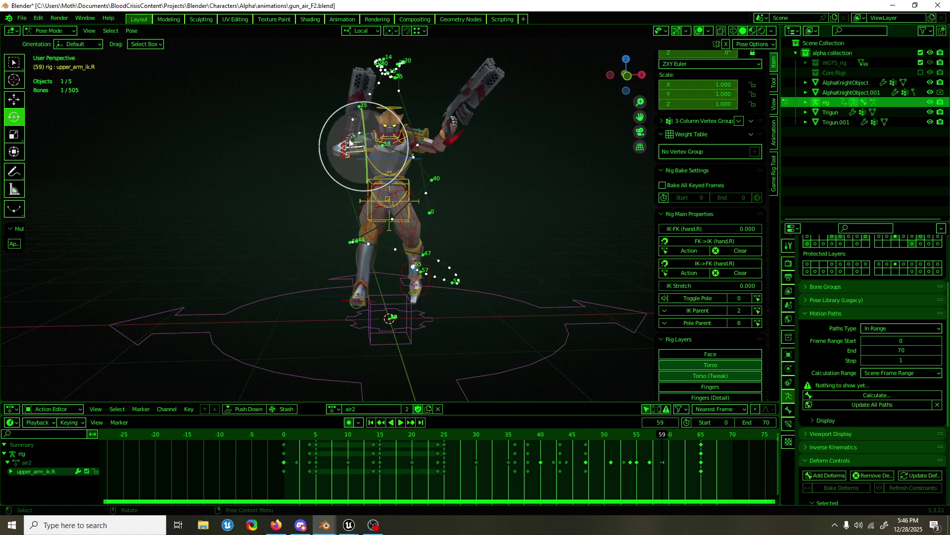
scroll(718, 130, up, 2)
scroll(719, 132, up, 1)
drag(716, 132, 735, 131)
key(shift+space)
key(g)
- Review from the side, step back to frame 54 and reselect hand_ik.R
mouse_move(444, 157)
middle_down()
mouse_move(521, 171)
mouse_move(452, 198)
mouse_move(589, 324)
middle_up()
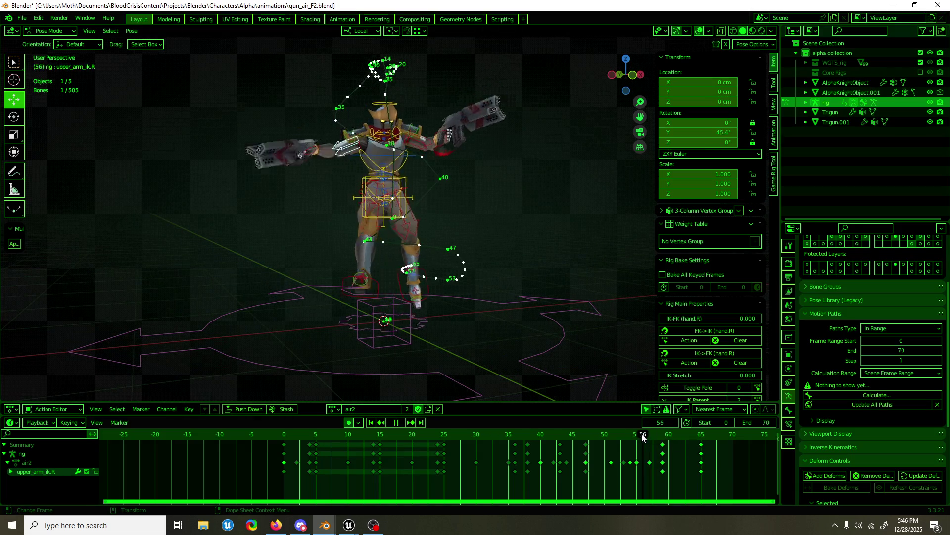
drag(690, 450, 630, 428)
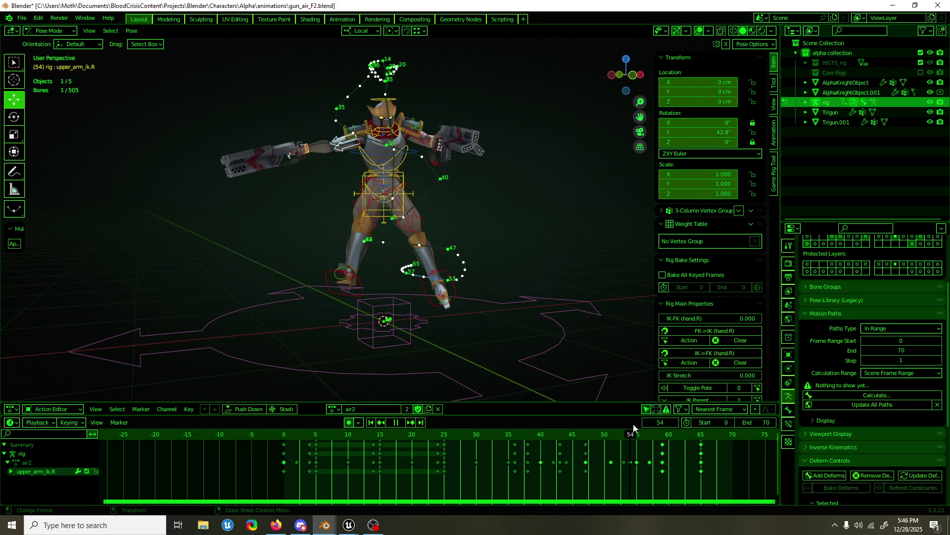
click(297, 152)
mouse_move(648, 444)
mouse_down()
mouse_move(585, 439)
mouse_move(610, 434)
mouse_up()
scroll(865, 430, down, 4)
- Clear the right hand IK motion path and recalculate it over the whole animation range
click(867, 310)
click(869, 371)
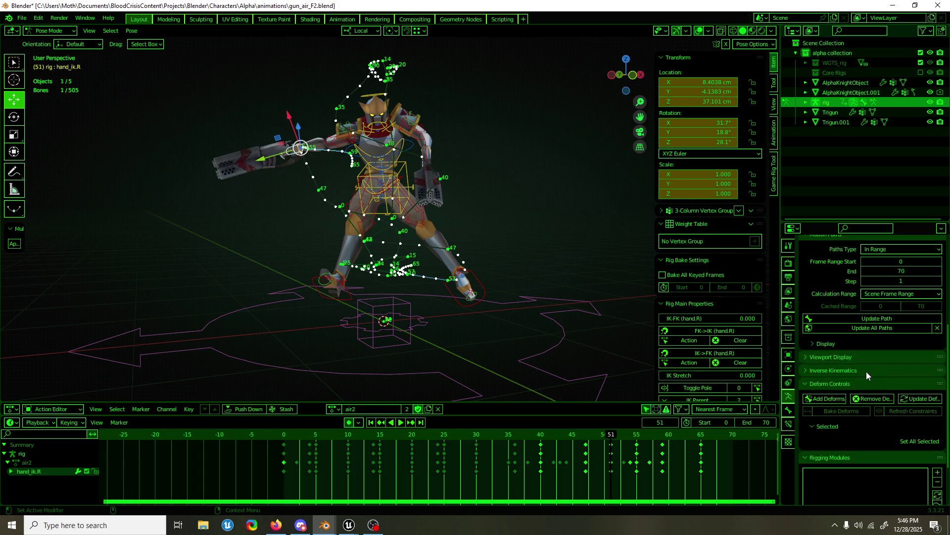
click(937, 328)
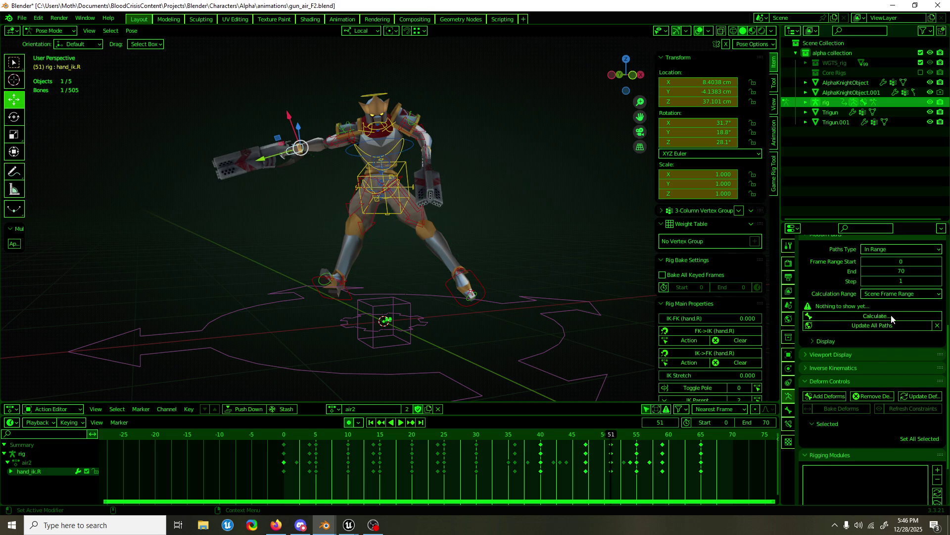
click(865, 320)
click(848, 370)
- Look down on the character and check the pose through frames 45 to 50
mouse_move(356, 186)
middle_down()
mouse_move(500, 252)
mouse_move(605, 357)
middle_up()
mouse_move(615, 437)
mouse_down()
mouse_move(608, 436)
mouse_move(635, 434)
mouse_up()
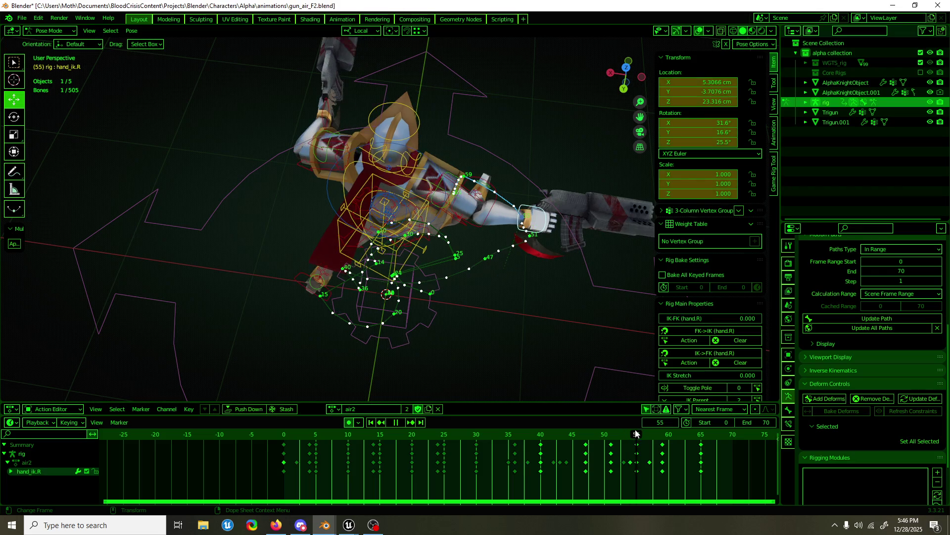
- Review playback and settle the playhead on frame 55
click(636, 446)
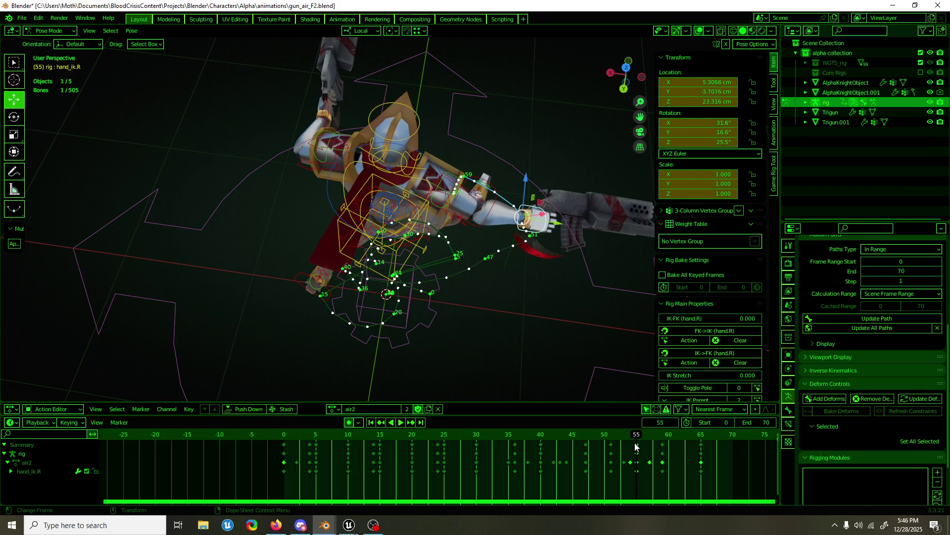
key(space)
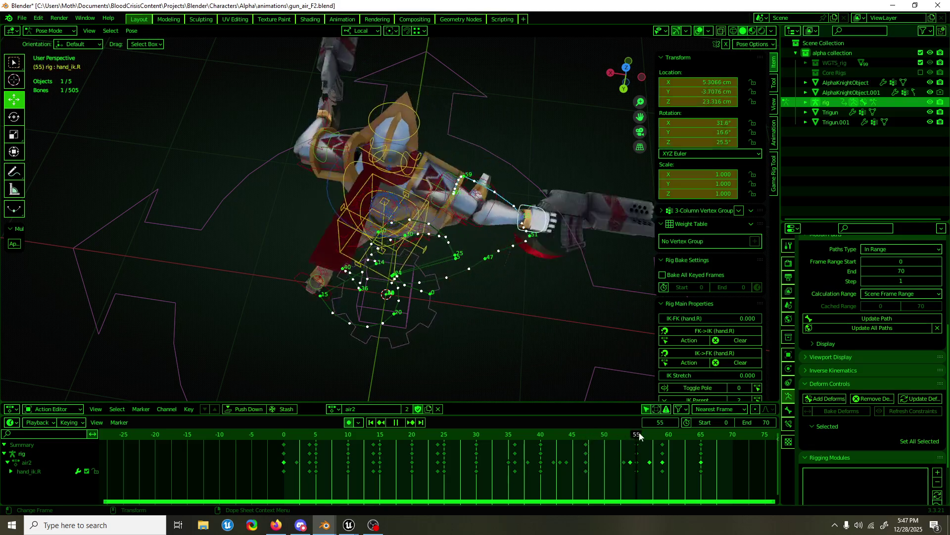
key(Escape)
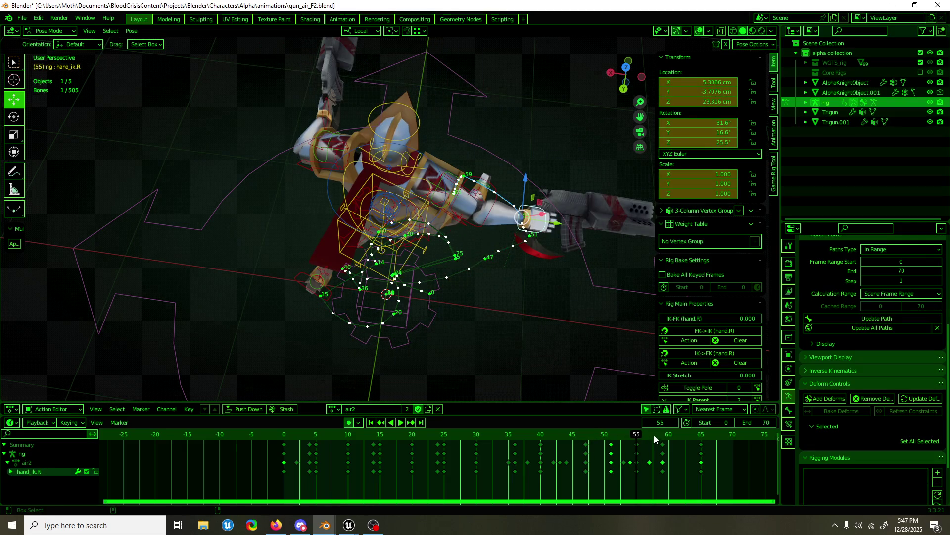
key(space)
click(608, 436)
drag(608, 436, 639, 438)
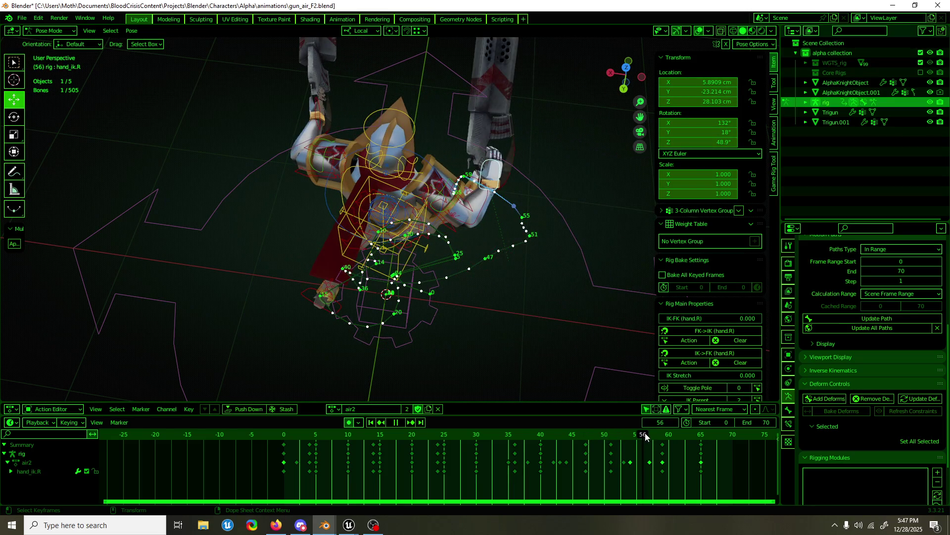
key(space)
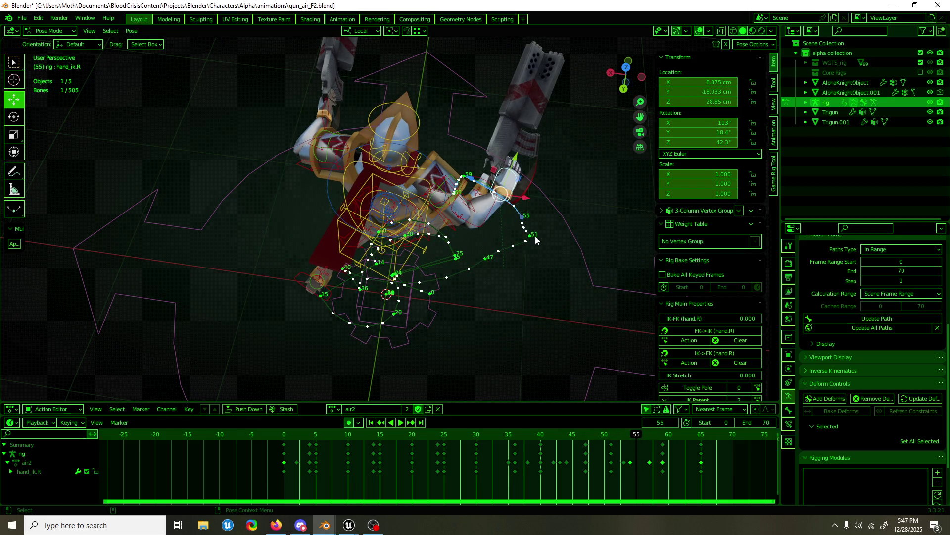
- Raise hand_ik.R about 18.2 cm along its local Y at frame 55, then switch applications
drag(522, 189, 533, 162)
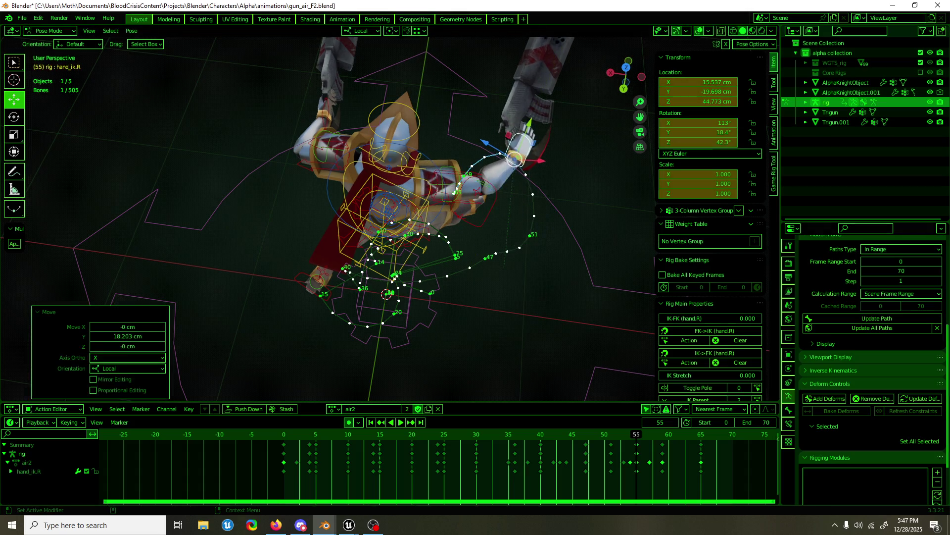
key(alt+Tab)
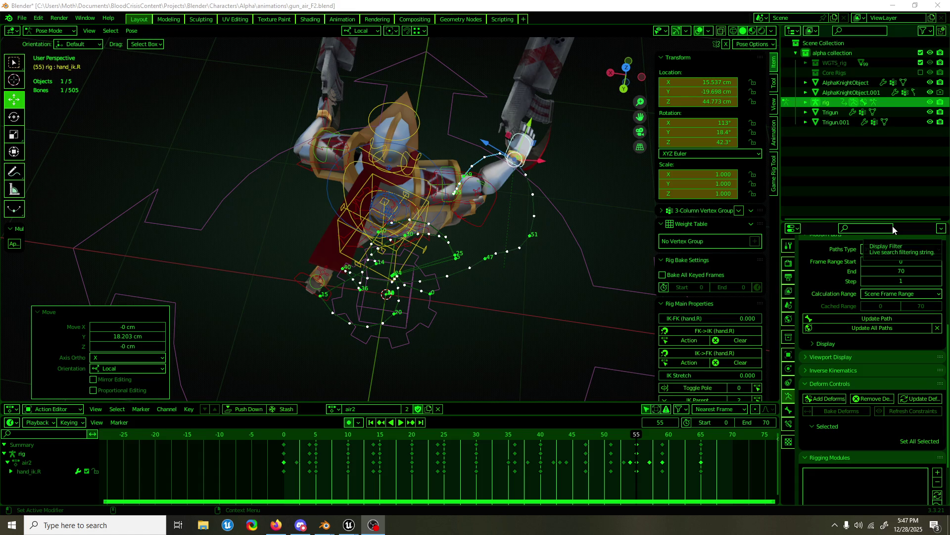
- Play the airborne animation from a front view with viewport overlays hidden, stopping near frame 68
click(526, 4)
mouse_move(556, 114)
middle_down()
mouse_move(325, 100)
mouse_move(523, 262)
middle_up()
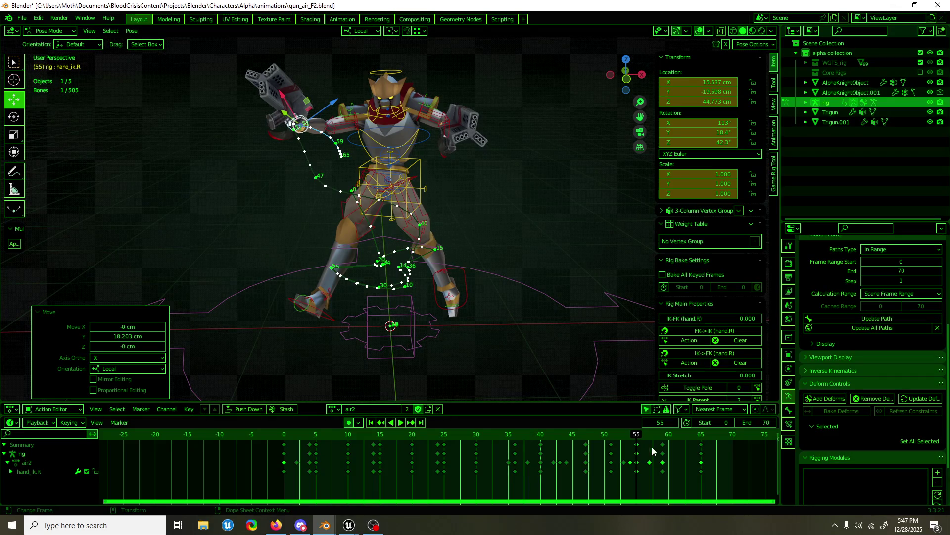
key(space)
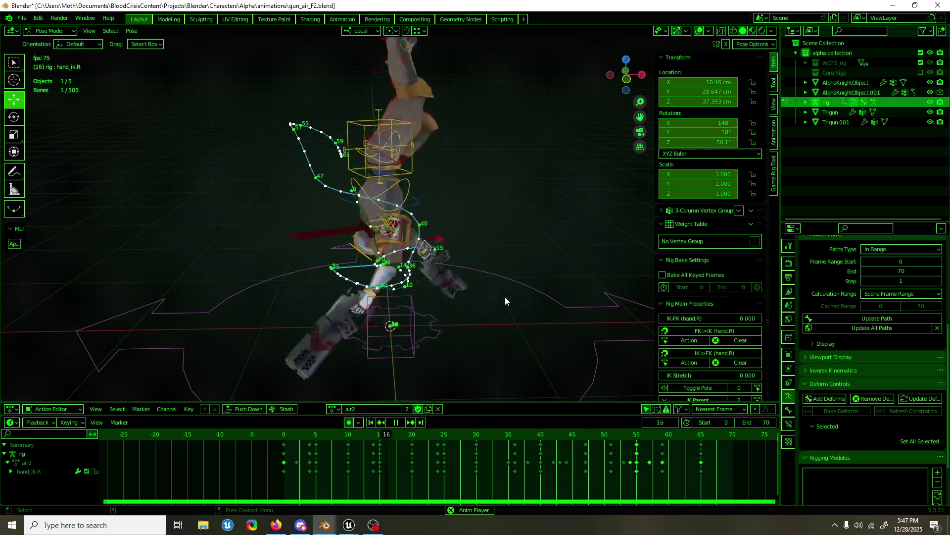
click(698, 31)
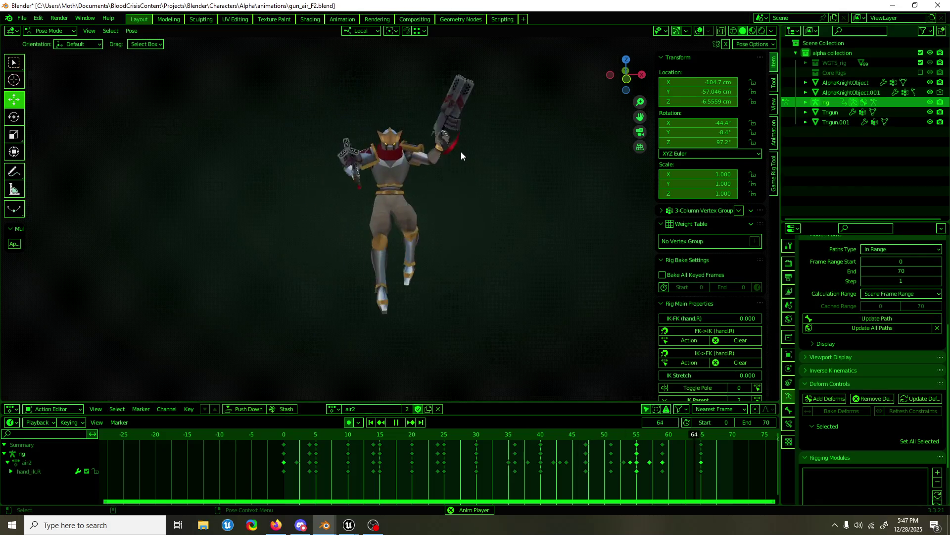
key(space)
middle_drag(477, 179, 513, 238)
- With overlays back on, rotate hand_ik.R about 43° around X at frame 65
key(space)
click(698, 30)
scroll(395, 192, up, 5)
mouse_move(396, 192)
middle_down()
mouse_move(439, 156)
mouse_move(434, 229)
middle_up()
key(shift+space)
key(r)
drag(404, 202, 388, 173)
key(shift+space)
key(g)
click(388, 171)
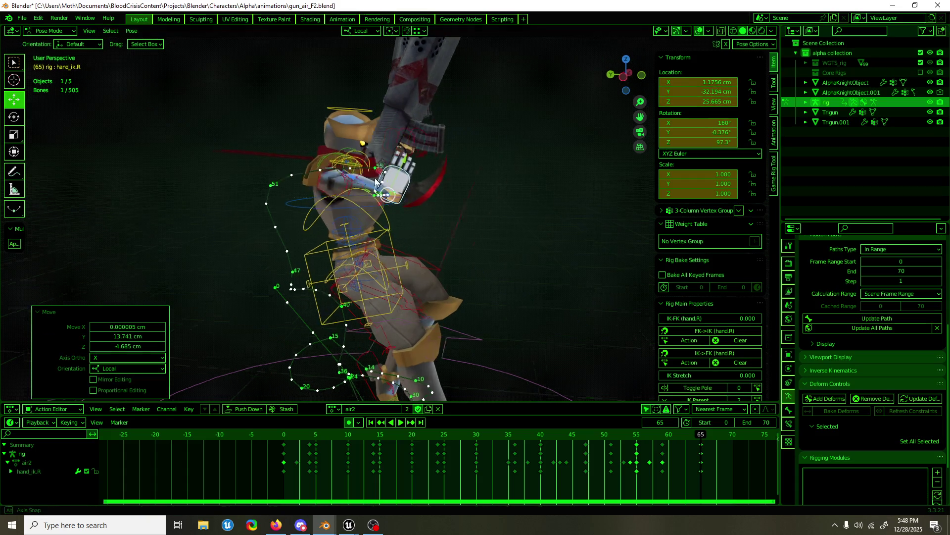
- Turn hand_ik.R about its Y axis from a front view
middle_drag(388, 170, 281, 181)
key(shift+space)
key(r)
drag(301, 160, 312, 164)
key(shift+space)
key(g)
mouse_move(312, 164)
middle_down()
mouse_move(520, 186)
mouse_move(452, 185)
middle_up()
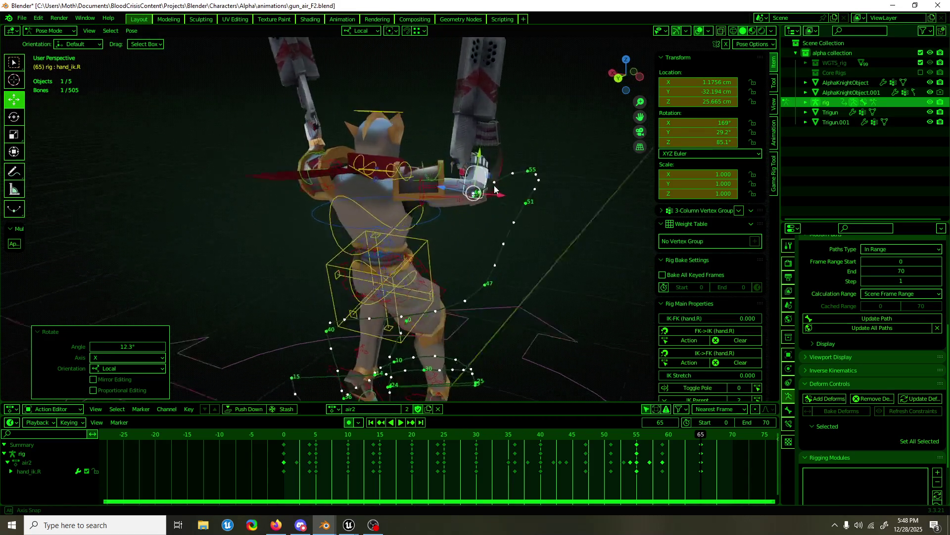
- Rotate upper_arm_ik.R 27.5° about Y, play back and scrub to frame 56
click(355, 165)
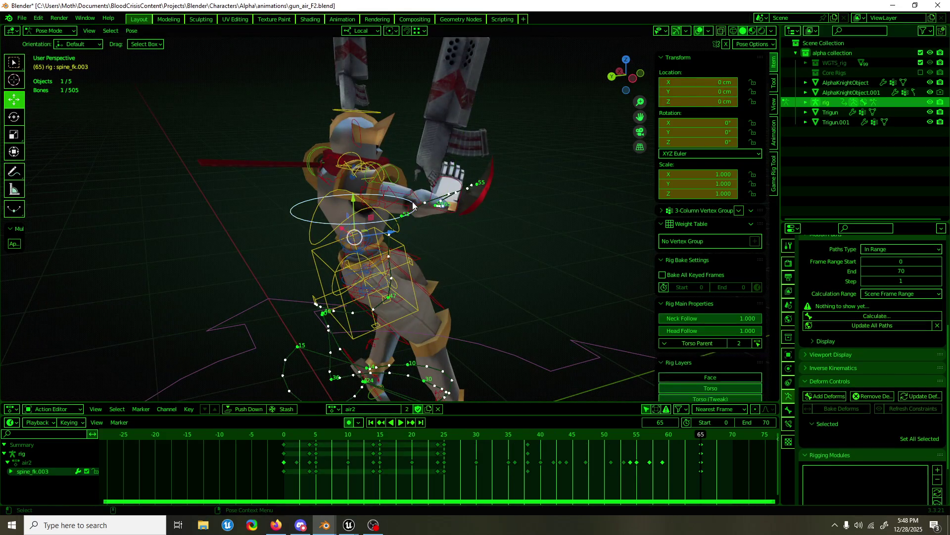
key(shift+space)
key(r)
drag(355, 165, 349, 186)
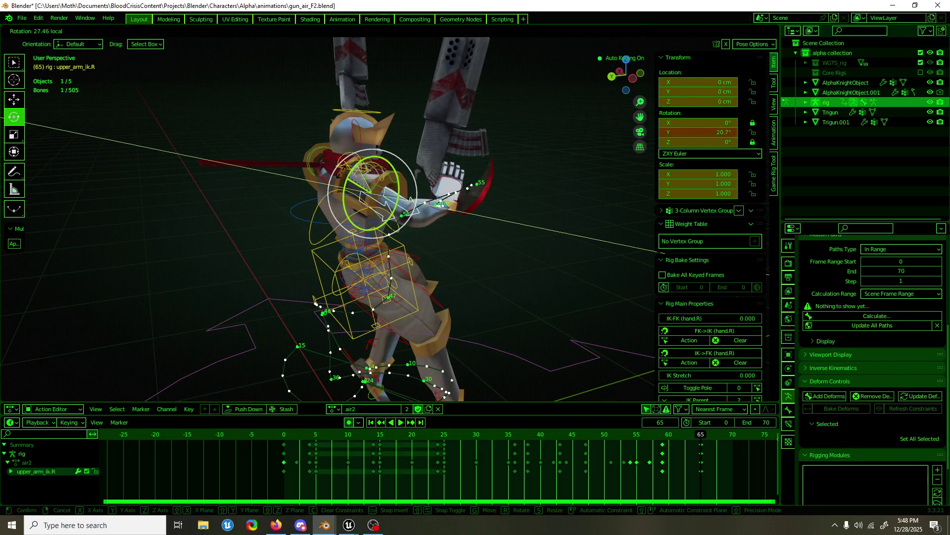
key(shift+space)
key(g)
mouse_move(401, 192)
middle_down()
mouse_move(326, 192)
mouse_move(333, 208)
middle_up()
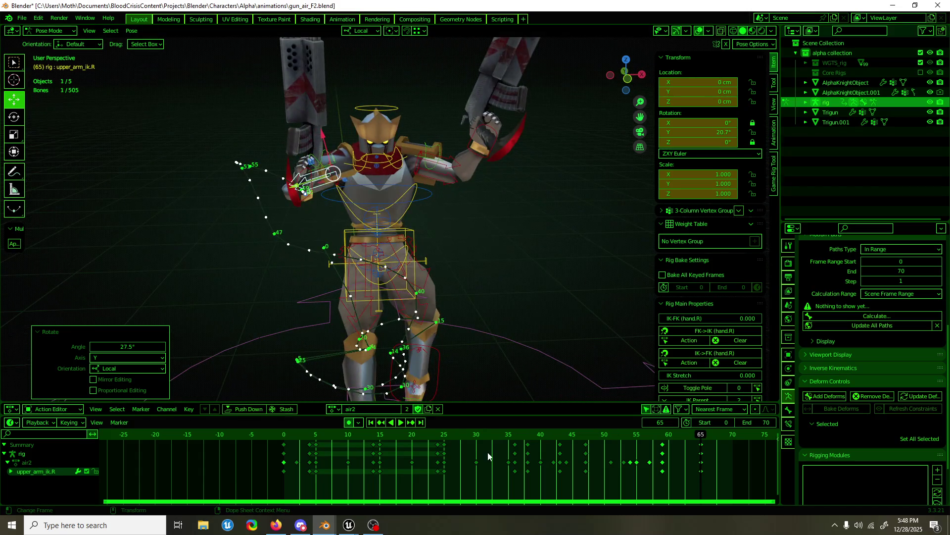
key(space)
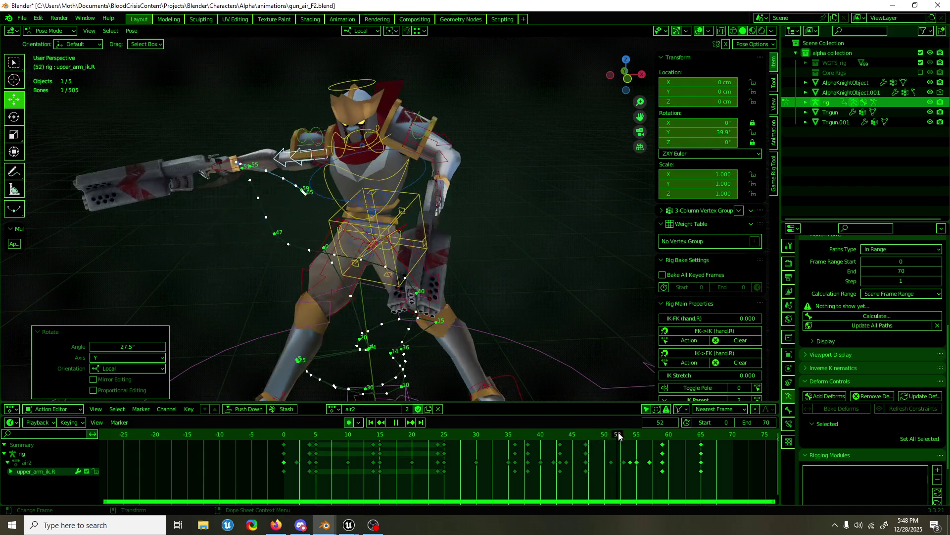
drag(629, 434, 642, 435)
- Select hand_ik.R at frame 55, turn it about Z and reposition it
click(265, 166)
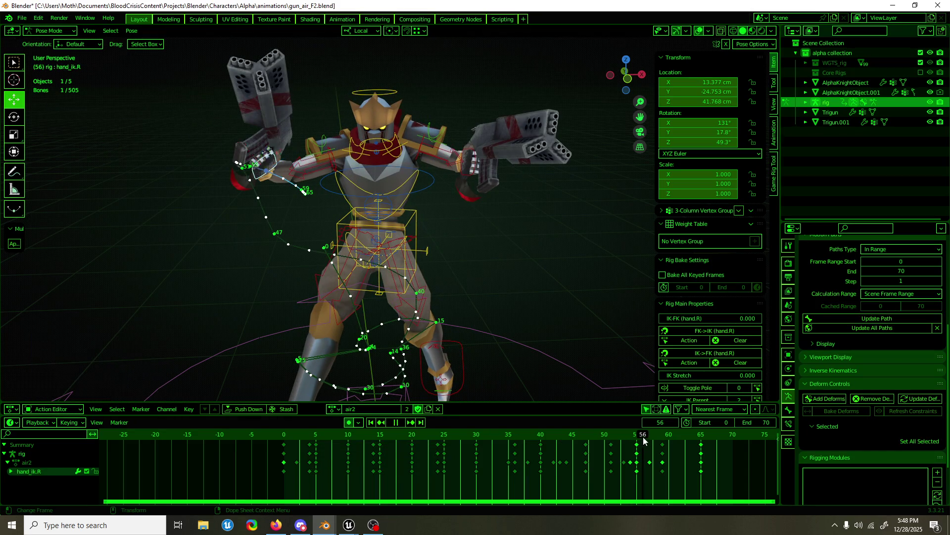
drag(643, 440, 636, 440)
key(shift+space)
key(r)
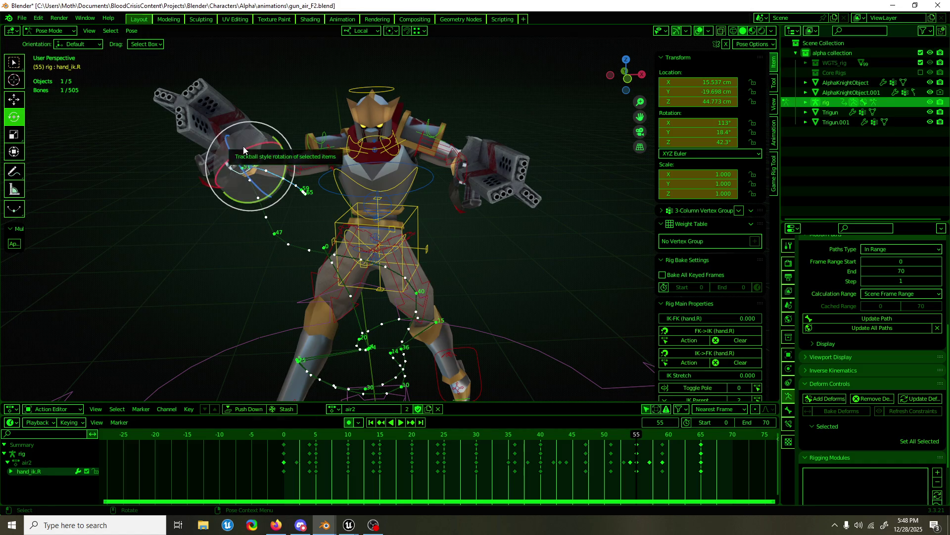
mouse_move(244, 150)
mouse_down()
mouse_move(273, 176)
mouse_move(259, 149)
mouse_move(245, 145)
mouse_up()
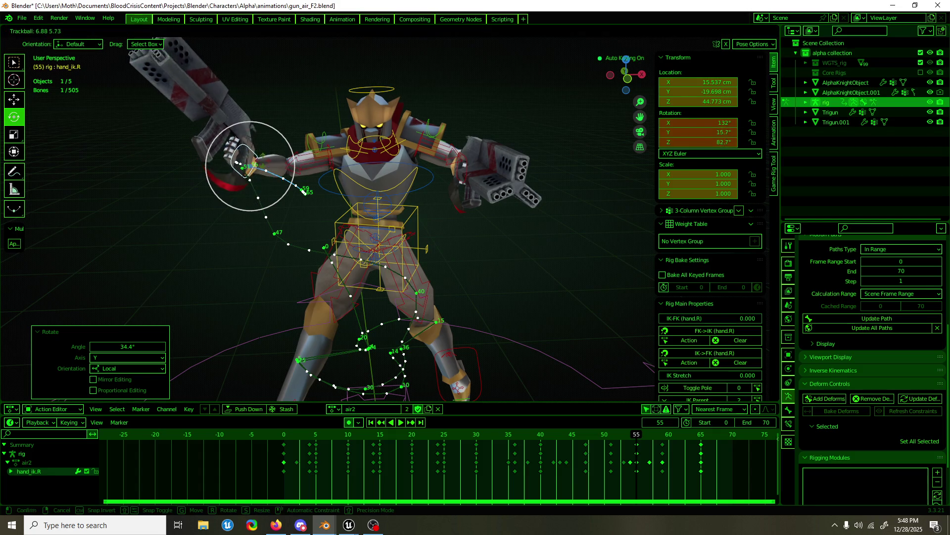
key(r)
click(247, 155)
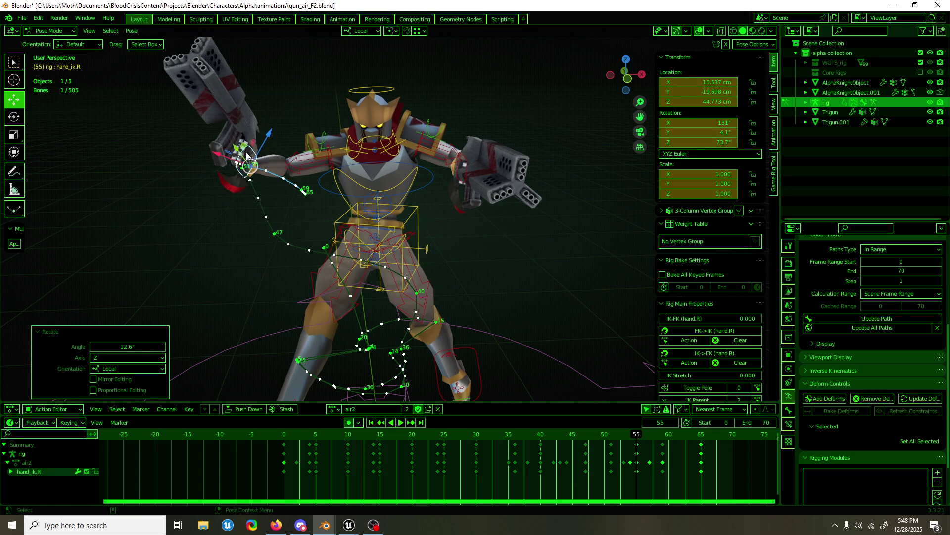
drag(240, 153, 238, 135)
- Turn the hand and gun about Z, tilt it on X and confirm the move from a new angle
mouse_move(238, 136)
middle_down()
mouse_move(483, 179)
mouse_move(503, 142)
middle_up()
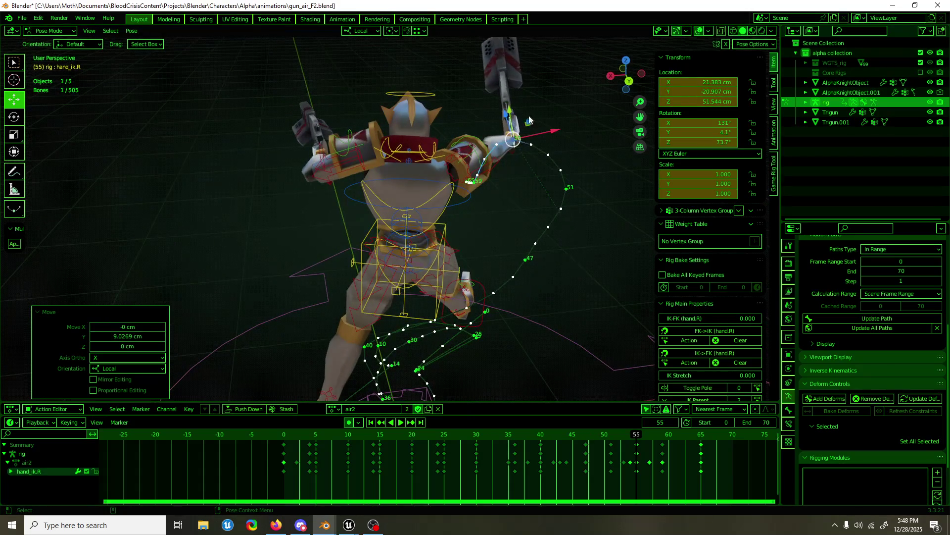
key(r)
mouse_move(551, 149)
mouse_down()
mouse_move(502, 132)
mouse_move(513, 120)
mouse_up()
key(g)
middle_drag(512, 119, 546, 126)
drag(546, 127, 544, 129)
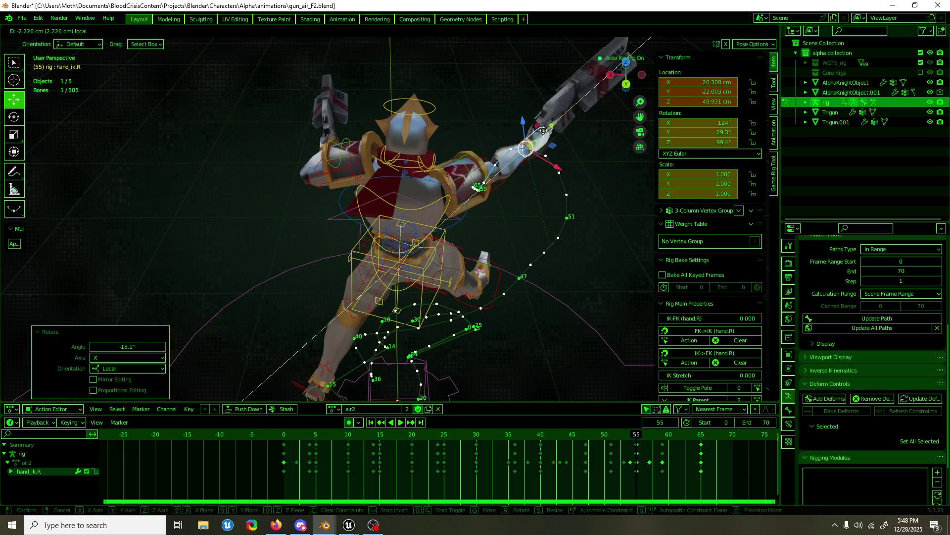
click(546, 137)
middle_drag(521, 171, 558, 290)
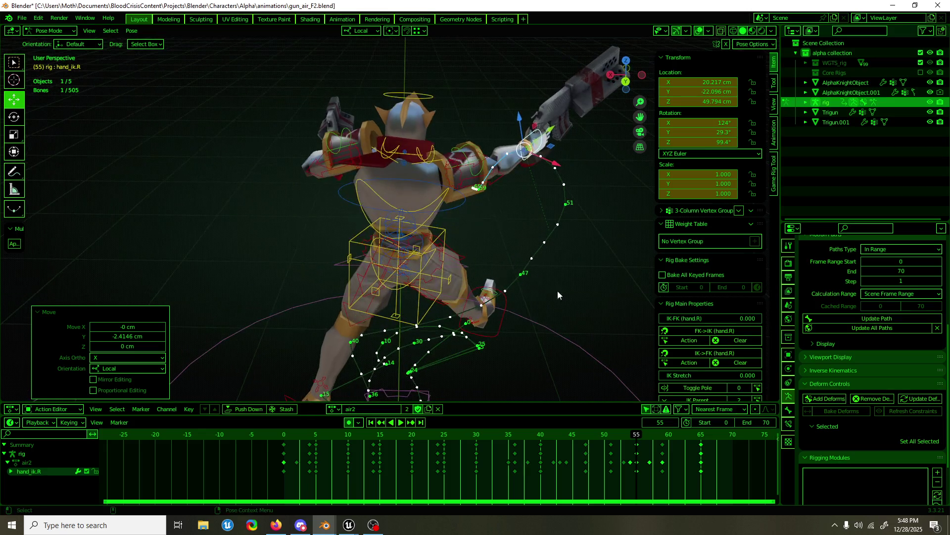
mouse_move(613, 326)
middle_down()
mouse_move(386, 289)
mouse_move(379, 273)
middle_up()
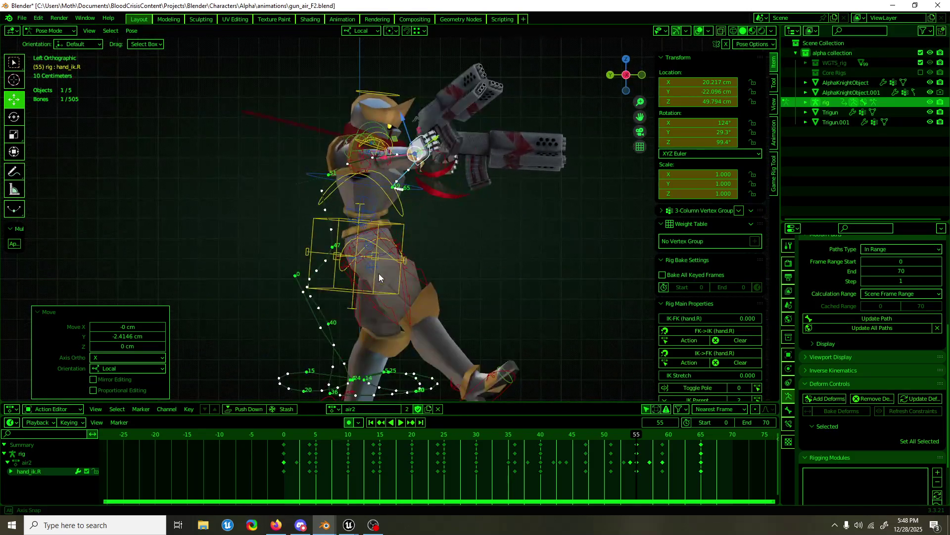
- Scrub back and rotate the right hand controller at frame 47
mouse_move(604, 443)
mouse_down()
mouse_move(657, 425)
mouse_move(586, 427)
mouse_up()
mouse_move(564, 371)
middle_down()
mouse_move(545, 348)
mouse_move(588, 358)
middle_up()
key(r)
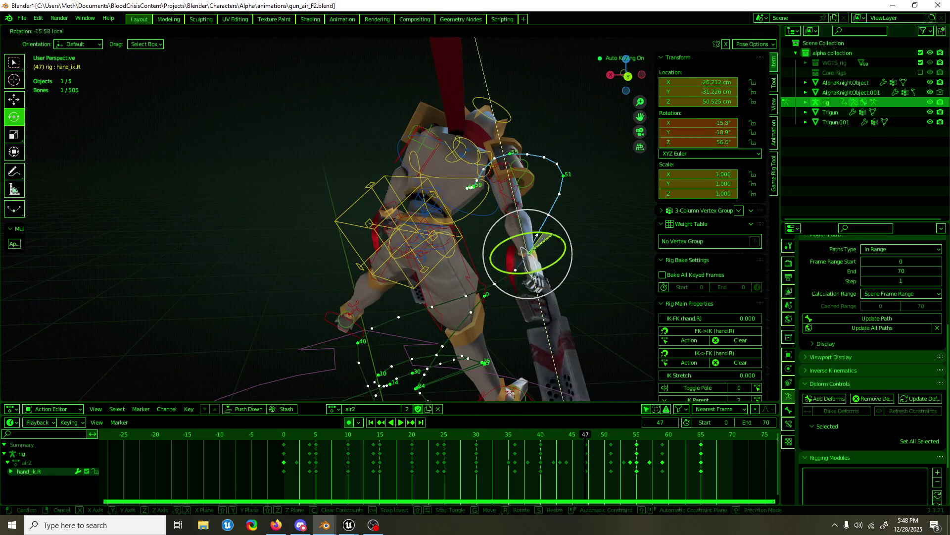
click(554, 231)
- At frame 51, rotate hand_ik.R on its local Y and move it to a new position
click(607, 437)
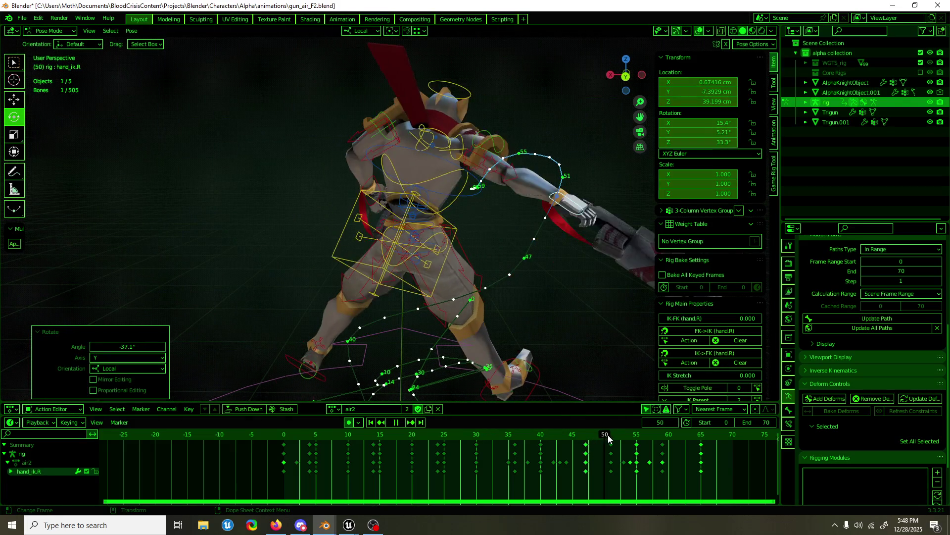
key(r)
mouse_move(590, 153)
mouse_down()
mouse_move(597, 182)
mouse_move(587, 169)
mouse_up()
key(y)
key(y)
click(574, 176)
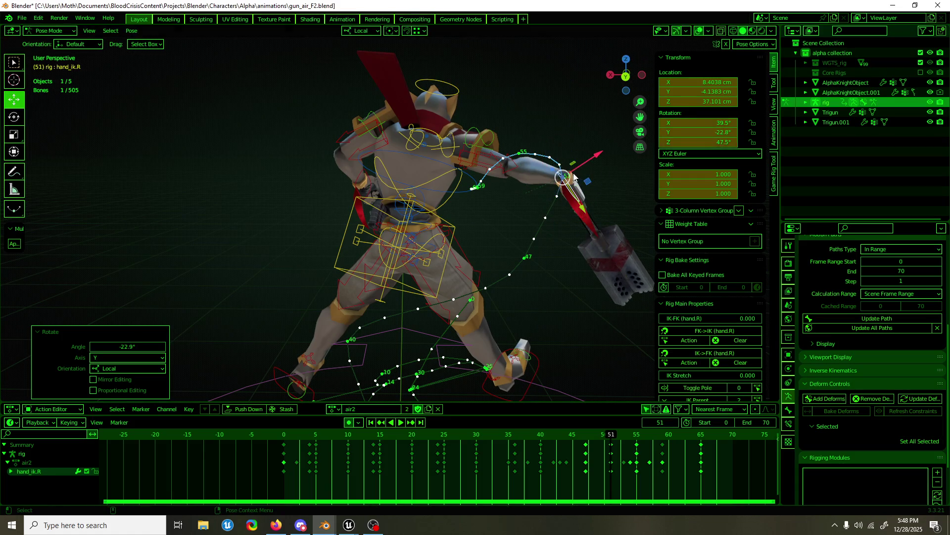
key(g)
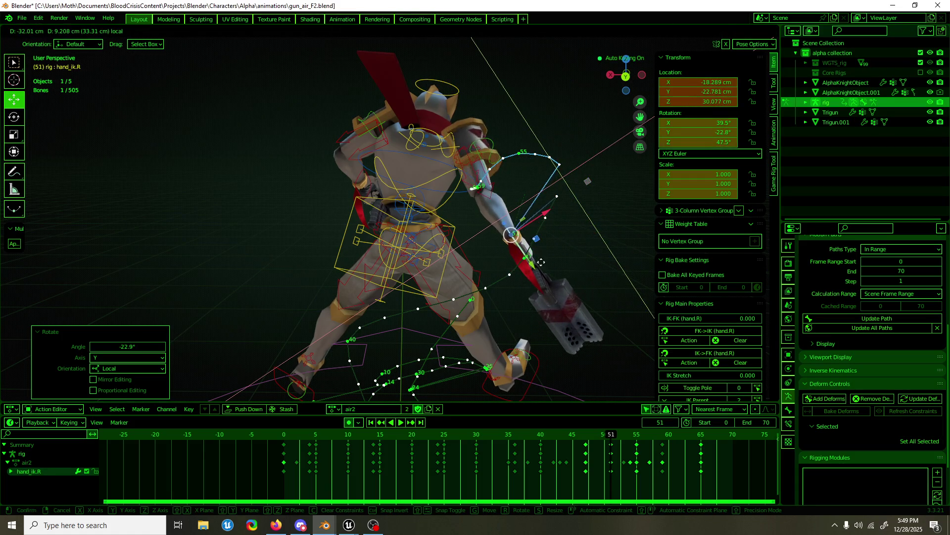
click(539, 208)
- Rotate the hand about -46° on local X, then play back and stop at frame 59
middle_drag(539, 208, 436, 280)
key(r)
key(x)
key(x)
click(350, 315)
mouse_move(349, 316)
middle_down()
mouse_move(325, 324)
mouse_move(482, 341)
middle_up()
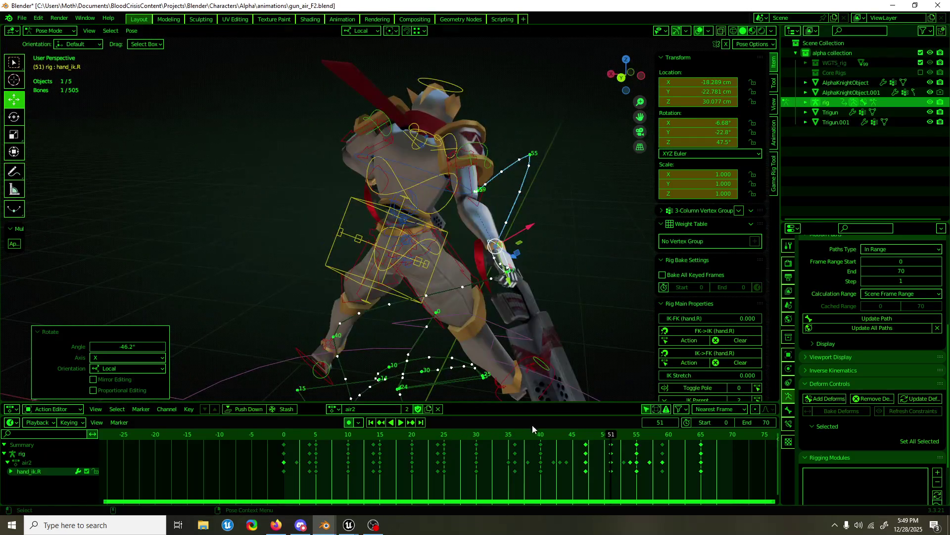
key(space)
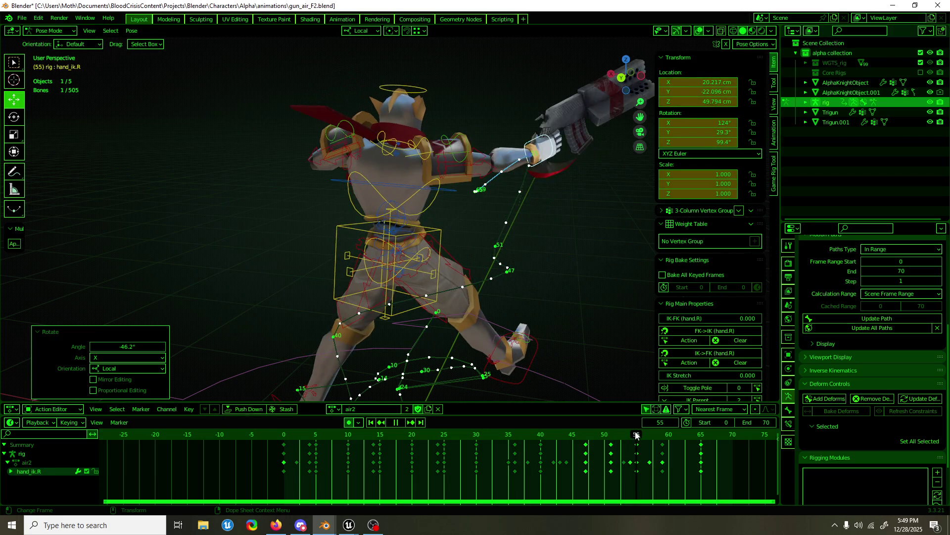
mouse_move(519, 334)
middle_down()
mouse_move(562, 302)
mouse_move(434, 294)
middle_up()
key(space)
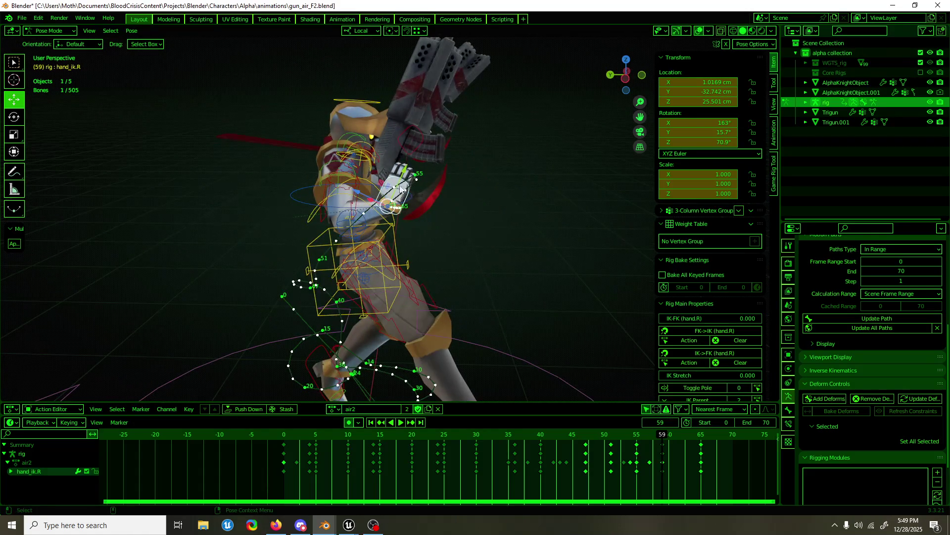
- Raise the hand controller at frame 59 with a small Y rotation of about 7°, then review playback
drag(386, 185, 424, 63)
middle_drag(424, 64, 314, 110)
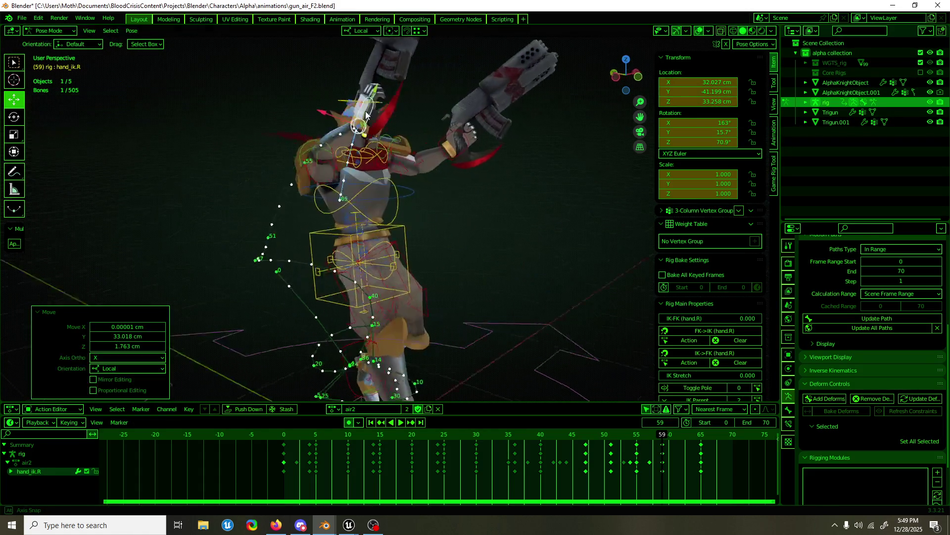
key(r)
key(y)
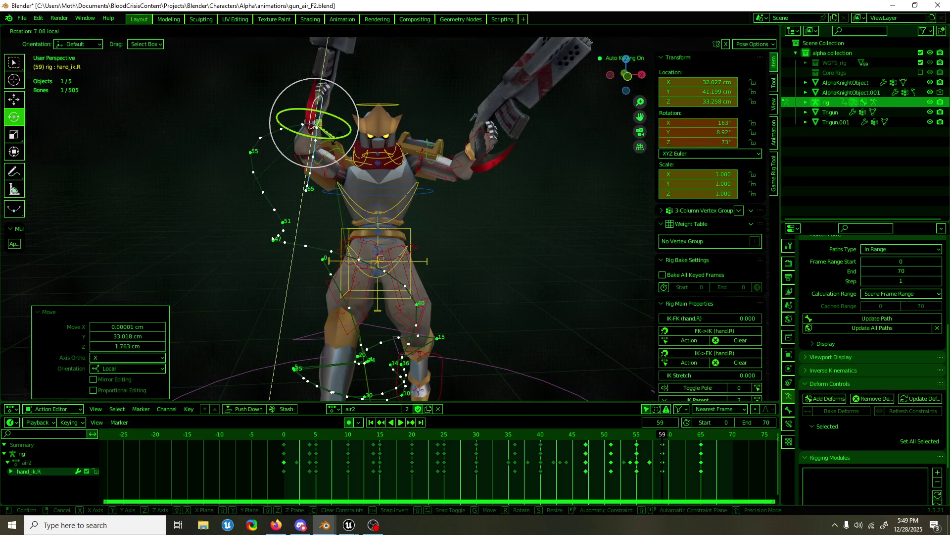
click(316, 111)
key(space)
mouse_move(628, 433)
mouse_down()
mouse_move(586, 433)
mouse_move(682, 430)
mouse_up()
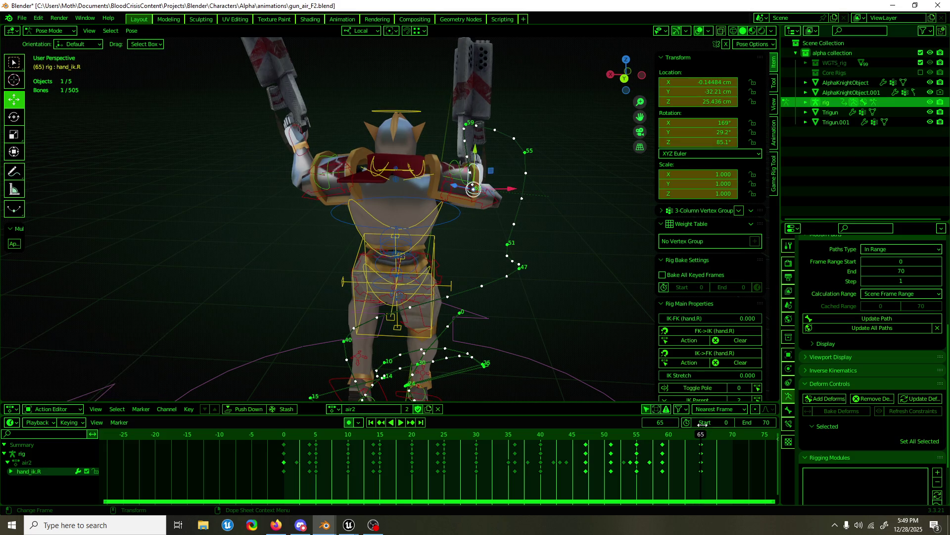
- Scrub and review the animation around frames 44 to 65, toggling overlays
drag(684, 432, 701, 430)
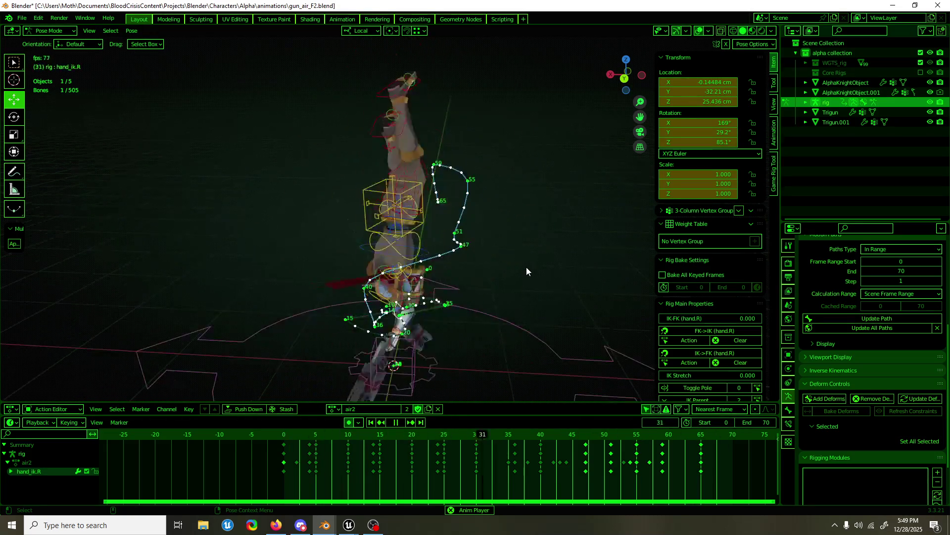
middle_drag(527, 267, 334, 255)
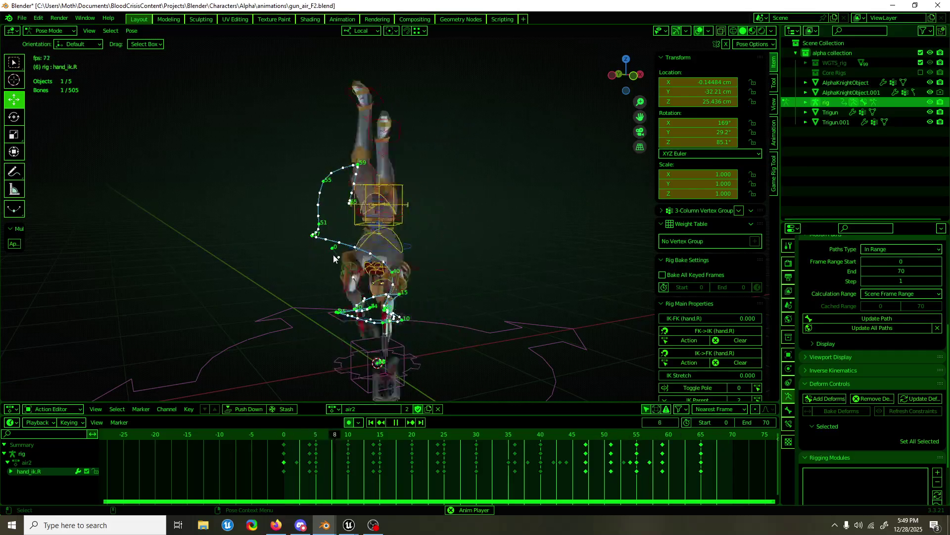
click(698, 32)
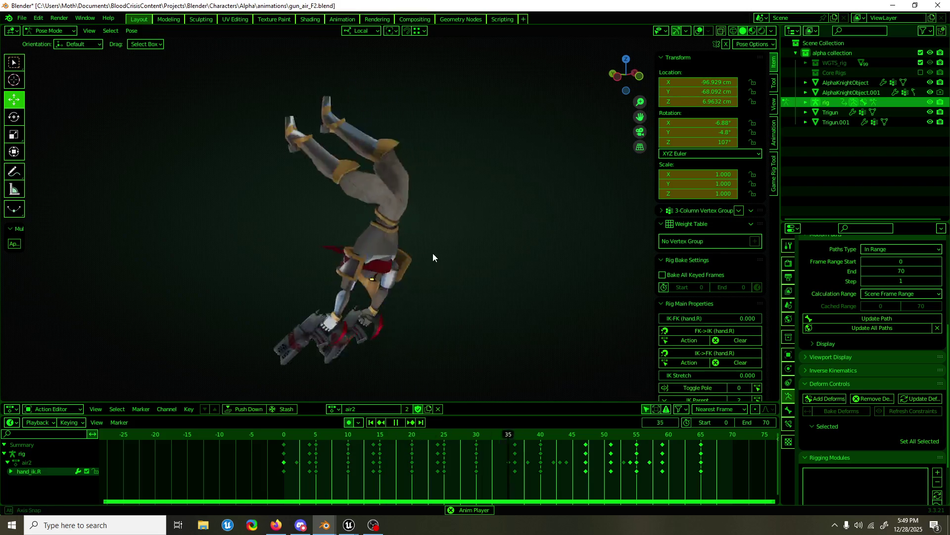
key(space)
drag(515, 435, 617, 437)
click(699, 31)
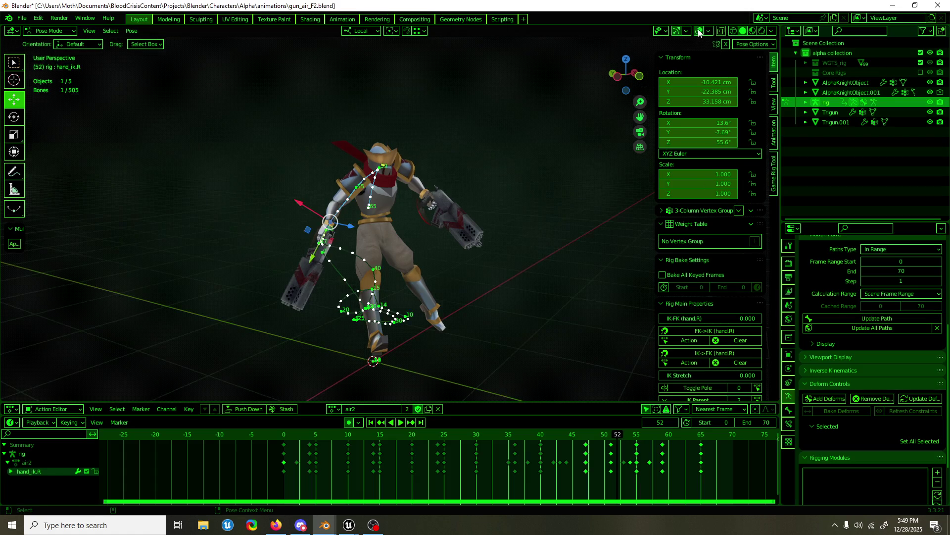
scroll(317, 296, up, 3)
scroll(318, 296, up, 1)
middle_drag(317, 296, 401, 329)
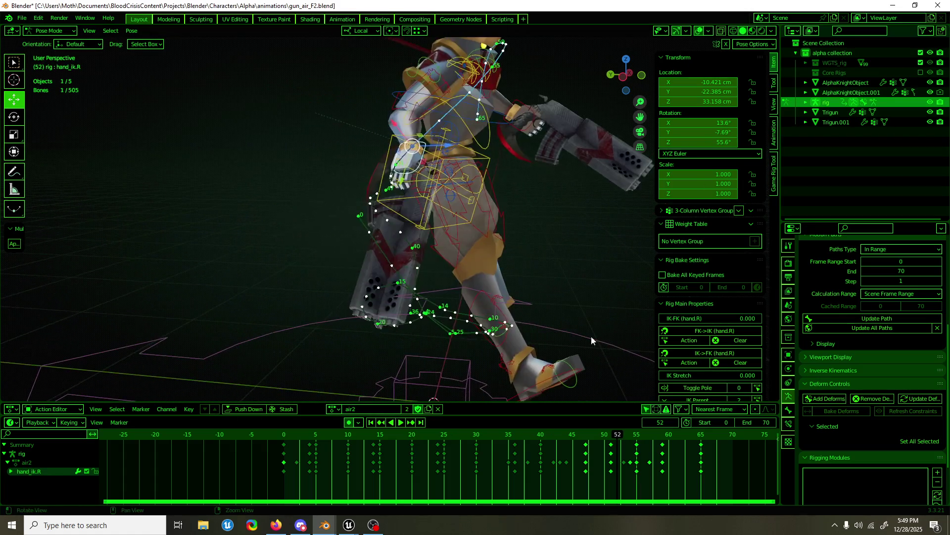
click(577, 451)
mouse_move(577, 451)
mouse_down()
mouse_move(613, 444)
mouse_move(564, 443)
mouse_up()
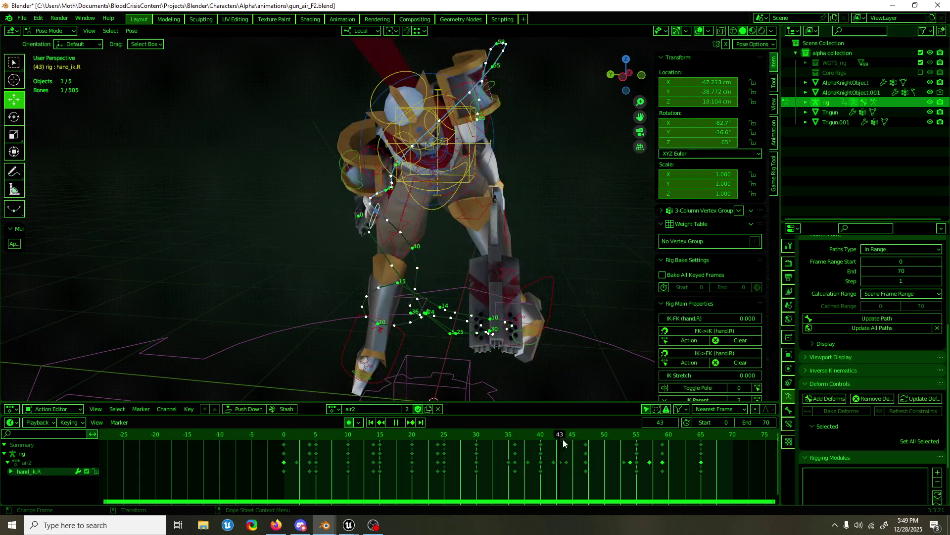
- Play back with overlays hidden and scrub through frames 46 to 61
key(space)
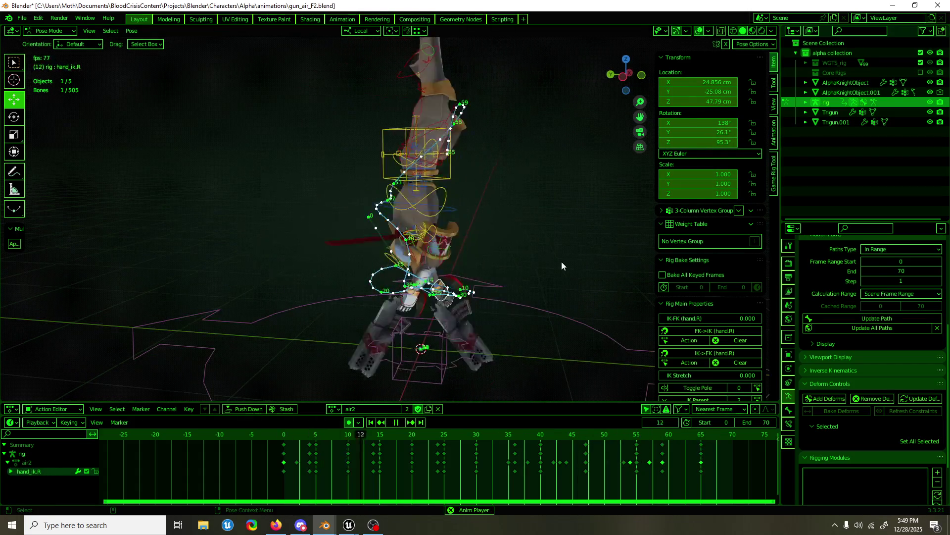
middle_drag(561, 261, 536, 176)
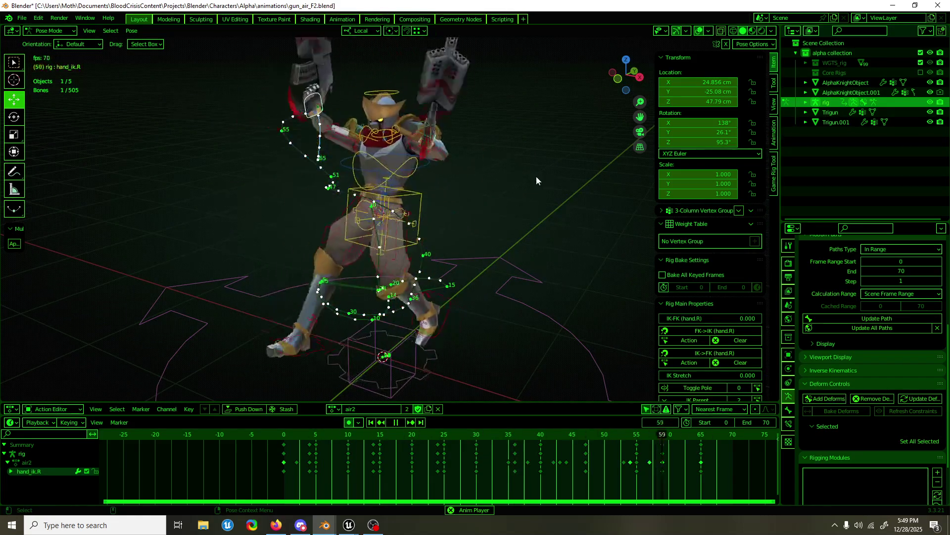
key(shift+alt+z)
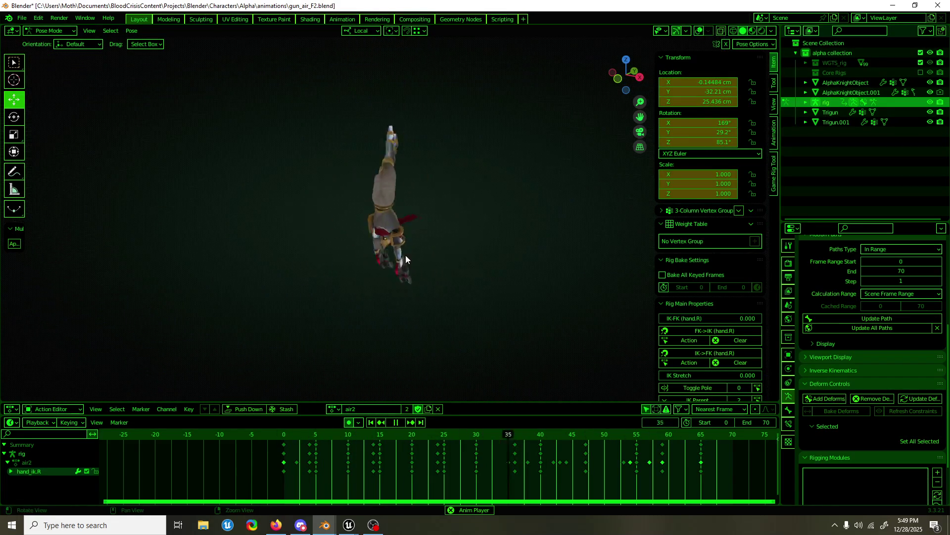
key(space)
key(space)
mouse_move(579, 441)
mouse_down()
mouse_move(679, 434)
mouse_move(510, 443)
mouse_move(613, 428)
mouse_up()
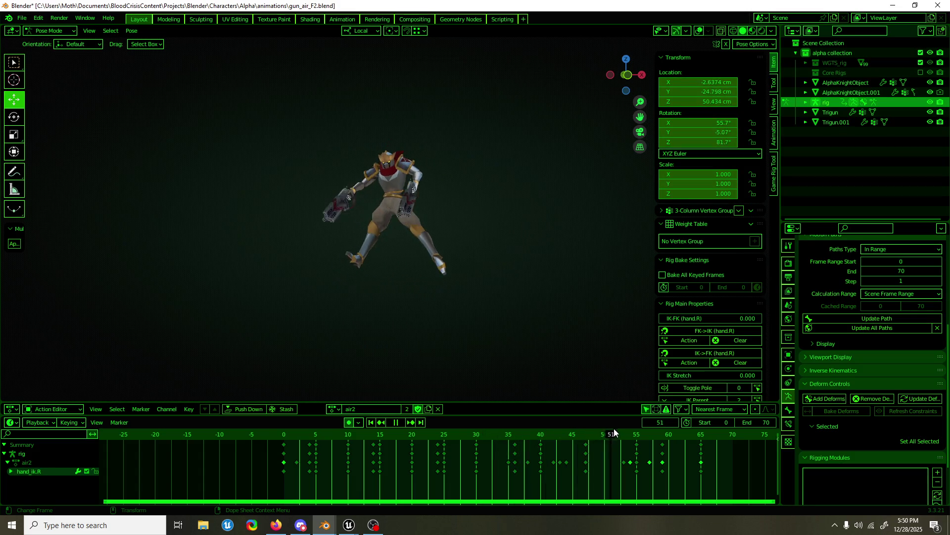
drag(615, 429, 695, 416)
key(space)
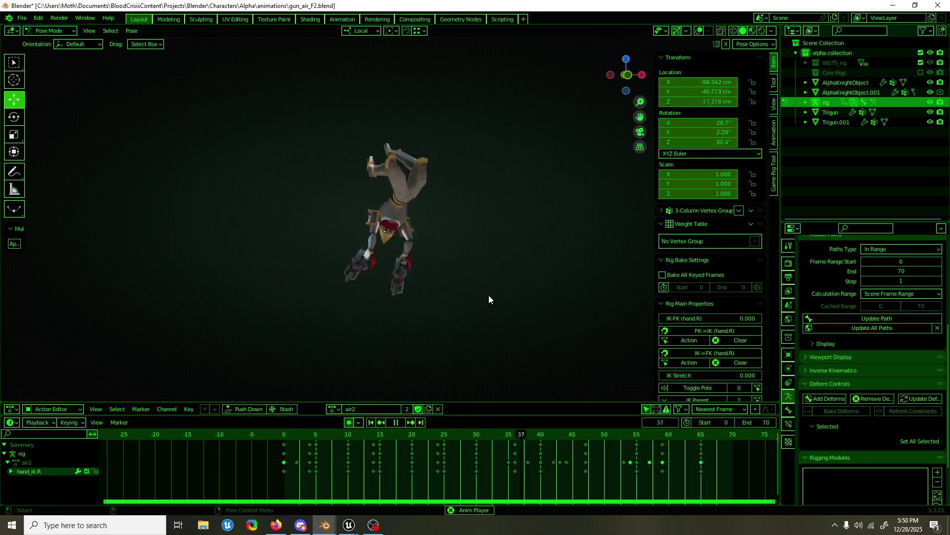
- Save gun_air_F2.blend and return the rig to Object Mode
key(ctrl+s)
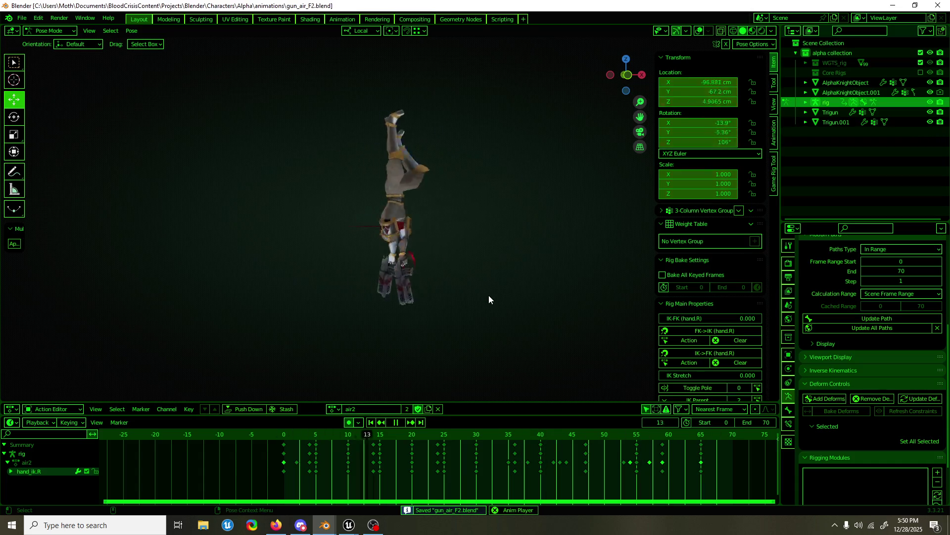
click(699, 31)
middle_drag(520, 185, 417, 262)
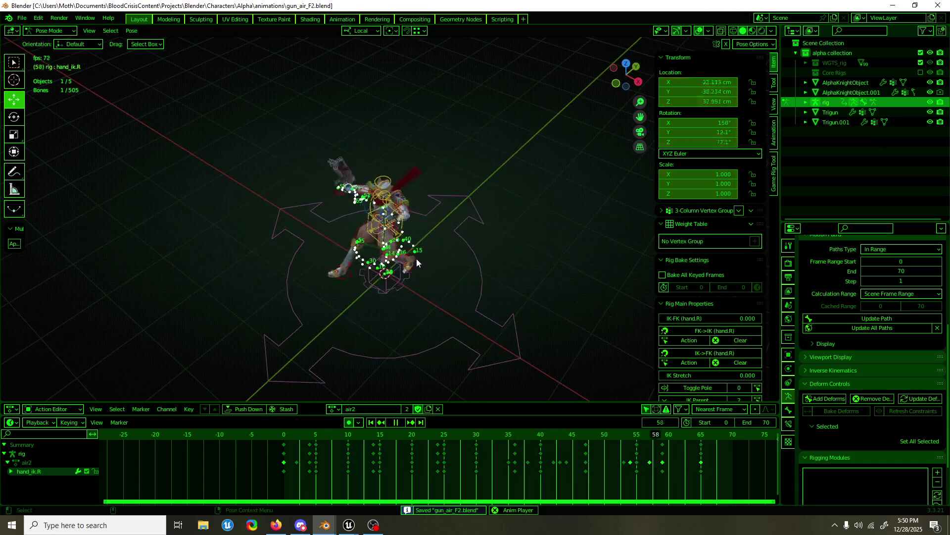
key(ctrl+Tab)
key(space)
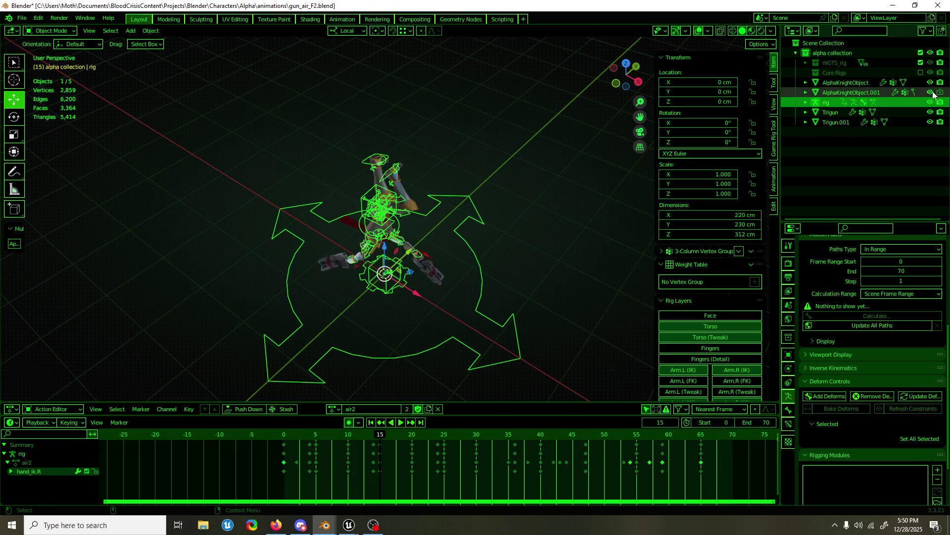
- Show Core Rigs, hide metarig v2, select the Armature and set the end frame to 65
click(921, 72)
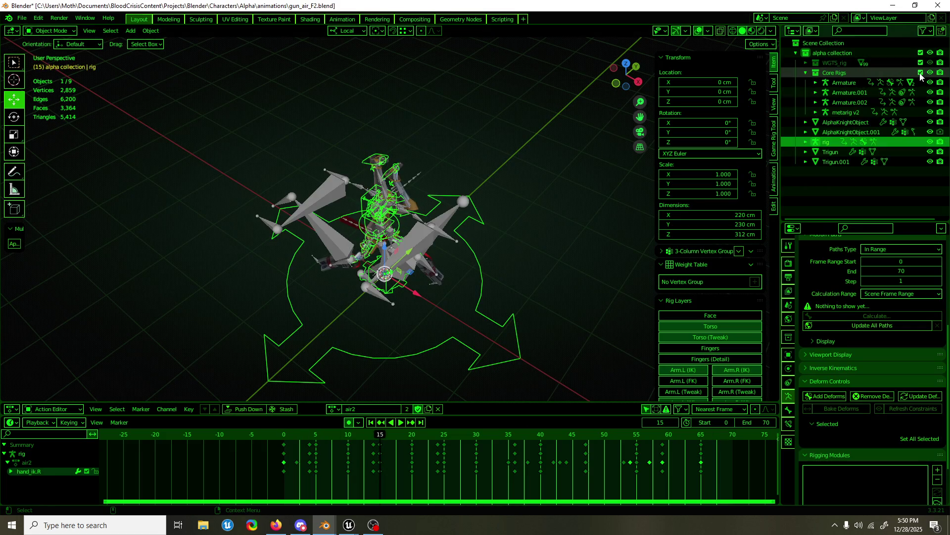
click(854, 82)
scroll(451, 199, up, 3)
mouse_move(419, 200)
middle_down()
mouse_move(455, 179)
mouse_move(490, 174)
middle_up()
click(507, 174)
key(h)
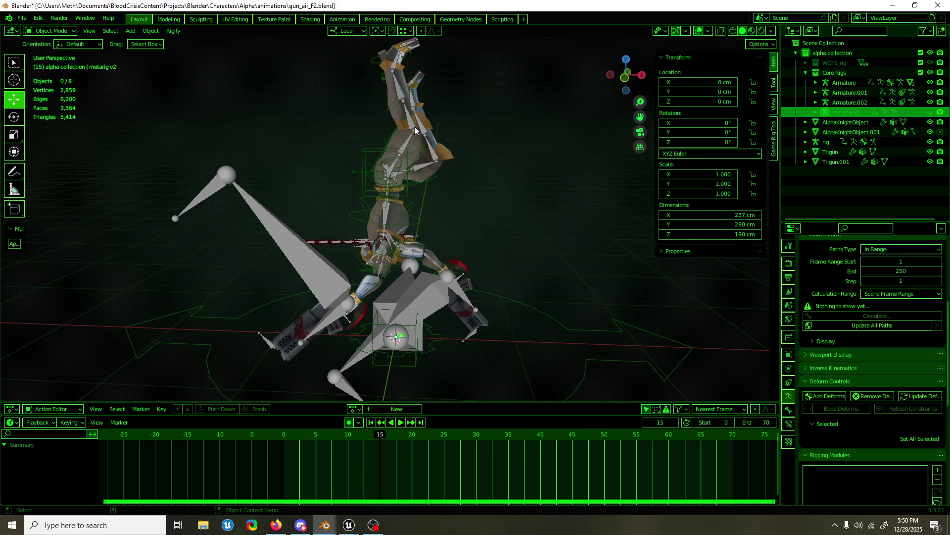
click(415, 128)
middle_drag(447, 290, 482, 297)
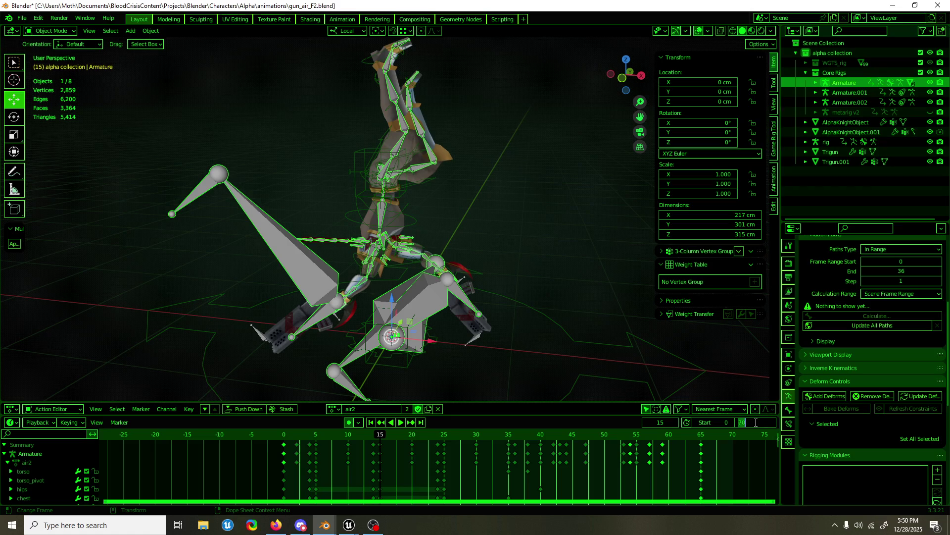
click(744, 424)
text(65)
key(Return)
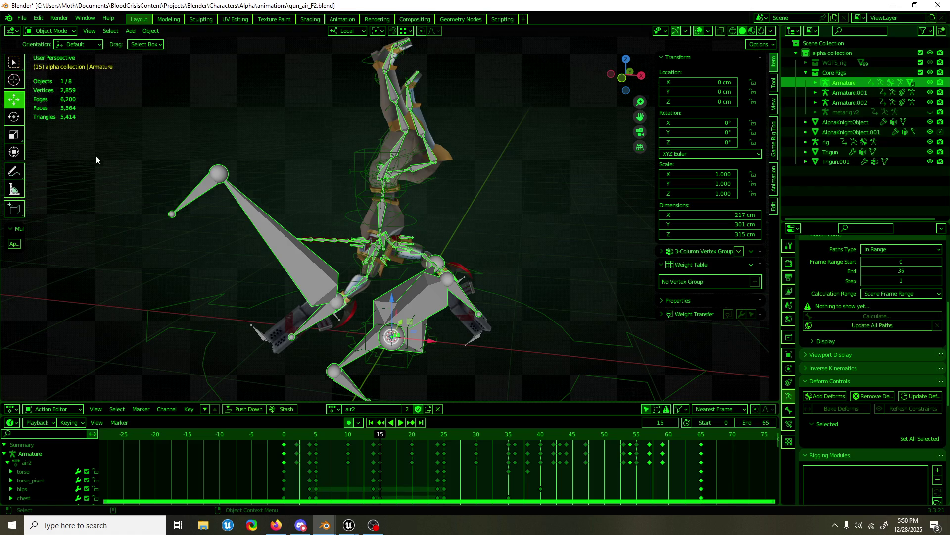
- Launch FBX export via F3 search and apply the BC Anim Export preset
key(F3)
text(fbx)
key(Return)
click(751, 110)
click(767, 139)
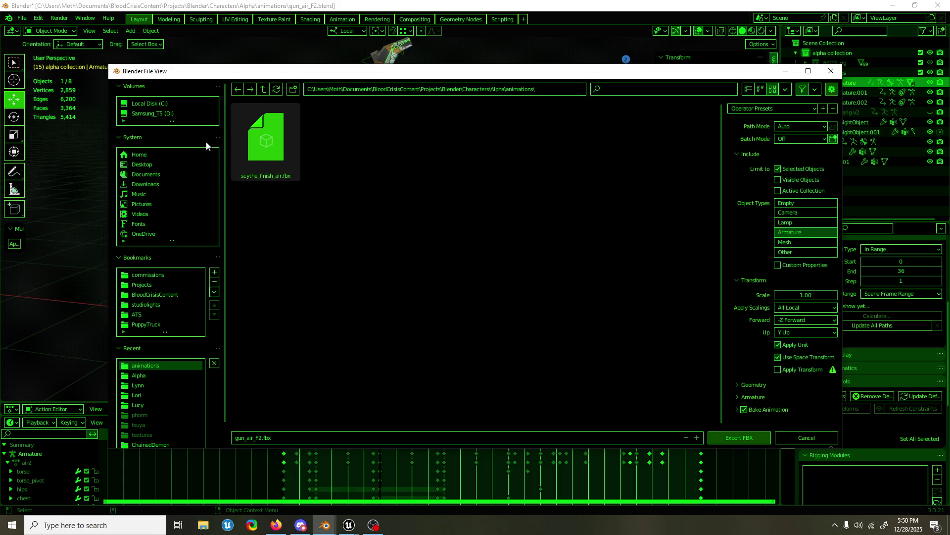
- Navigate to assets > Characters > AlphaKnight > animations and export gun_air_Finisher.fbx
click(264, 89)
click(262, 88)
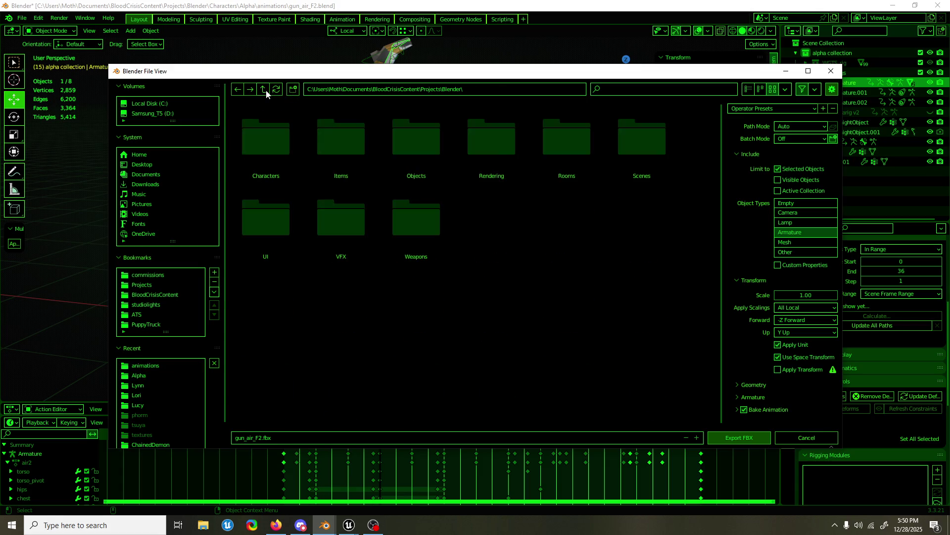
click(263, 89)
double_click(260, 134)
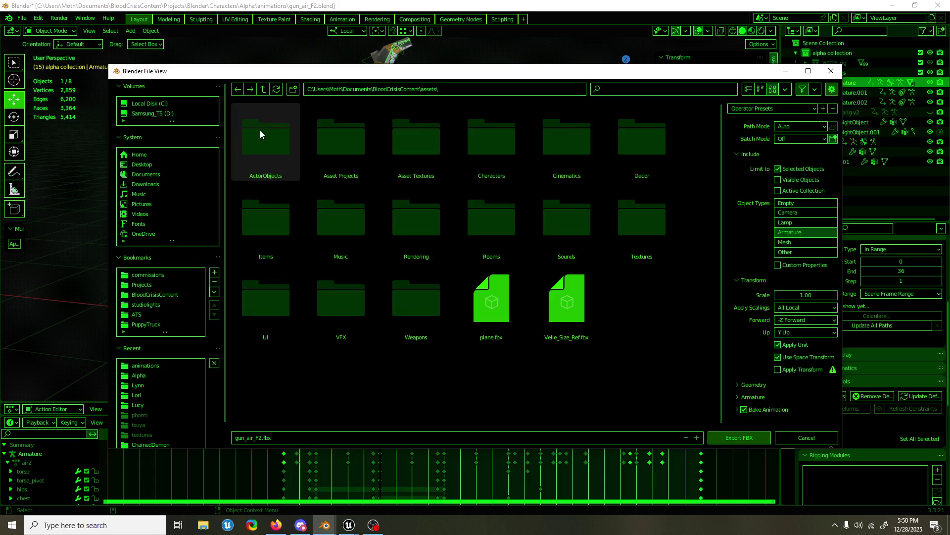
double_click(496, 130)
double_click(284, 131)
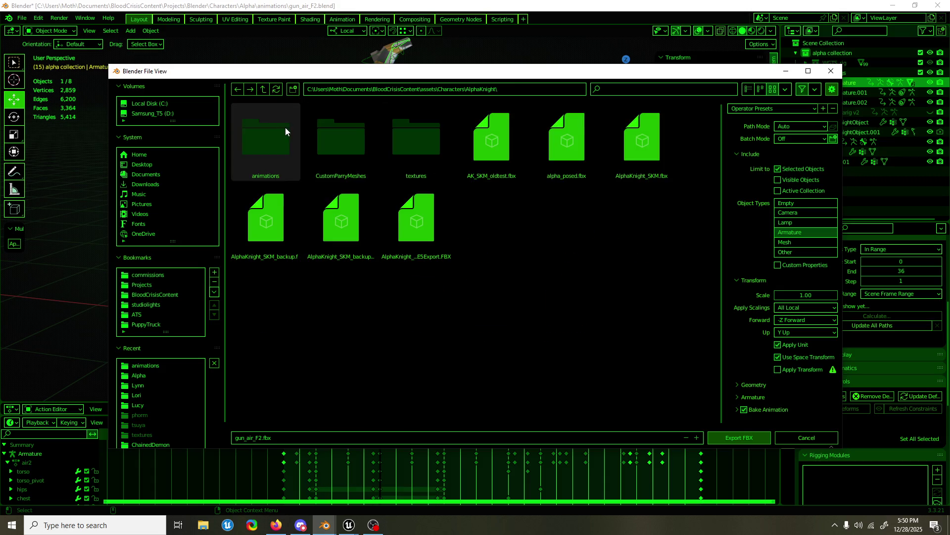
click(270, 441)
text(inisher)
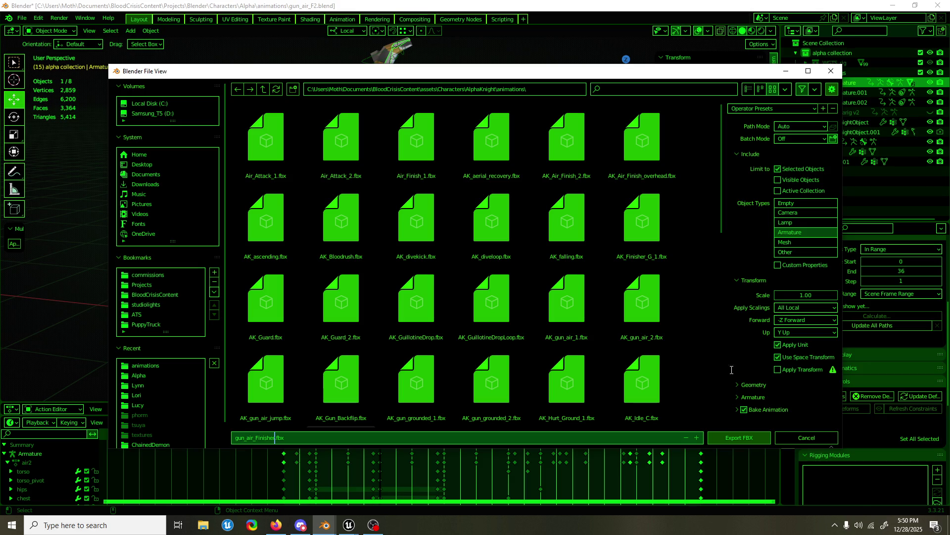
click(753, 437)
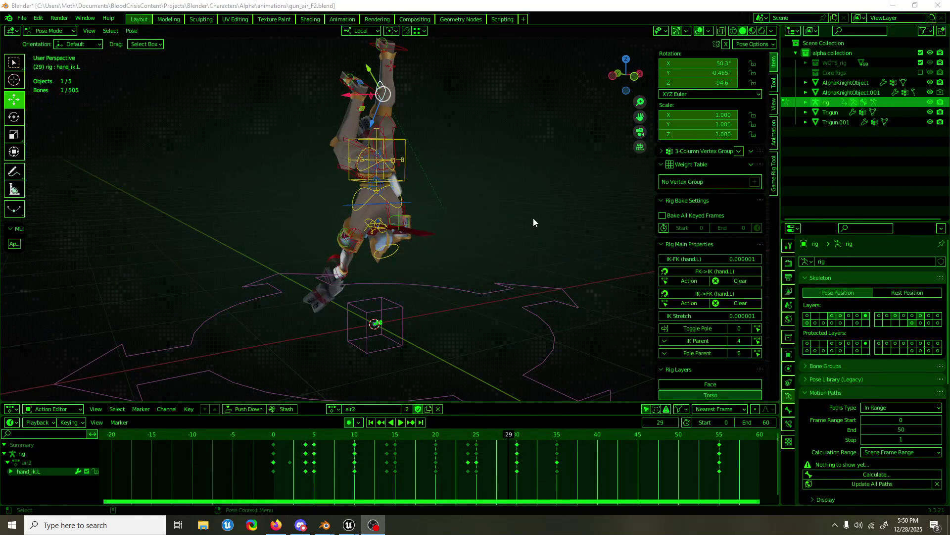
mouse_move(325, 525)
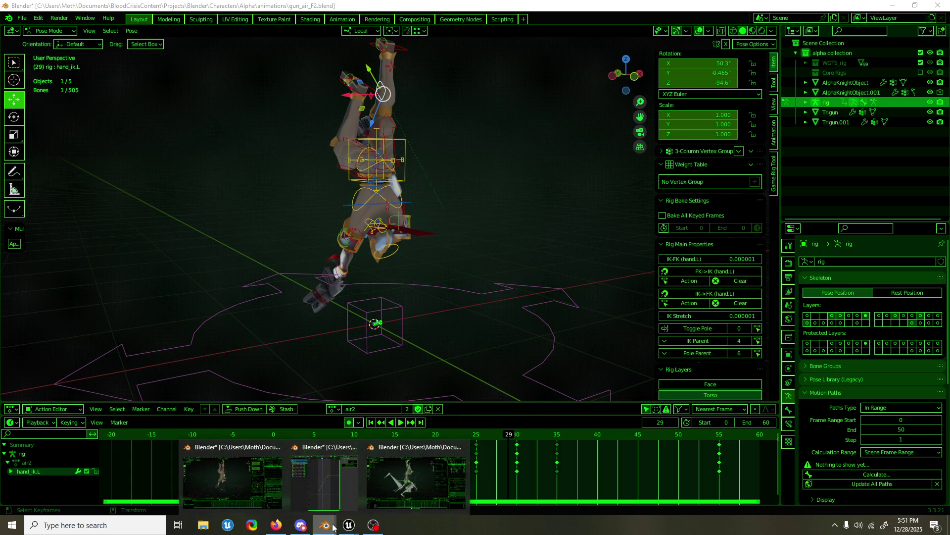
mouse_move(415, 479)
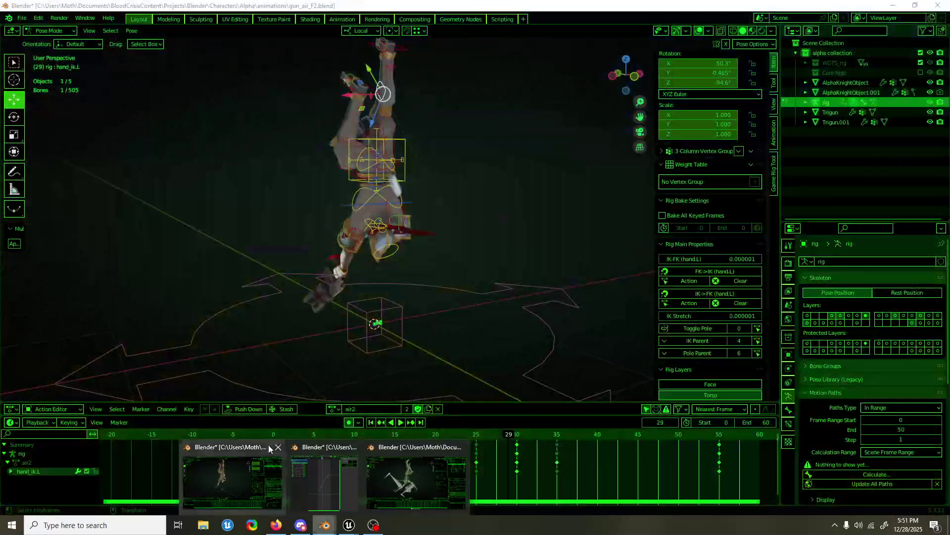
- Close the second Blender window without saving, play back, save gun_air_F2.blend and browse the File menu
click(276, 446)
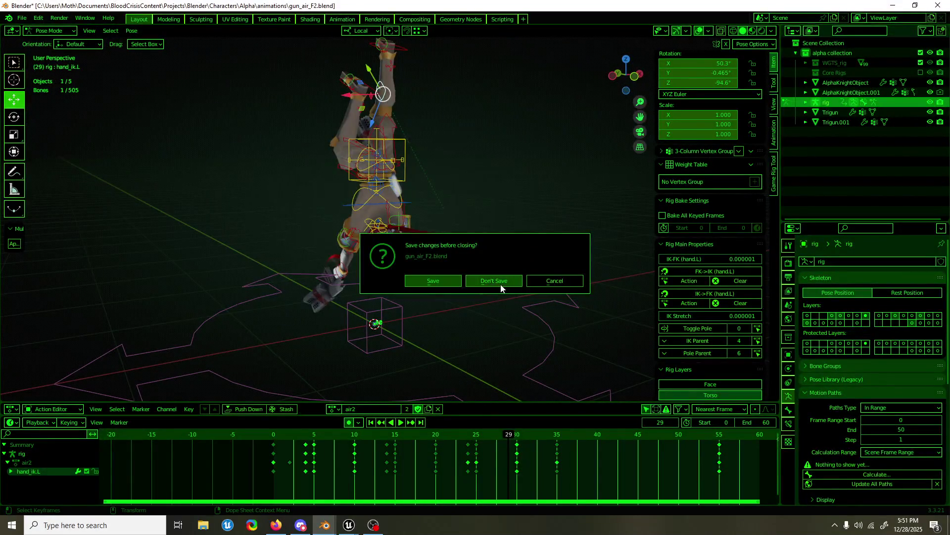
click(500, 283)
click(325, 526)
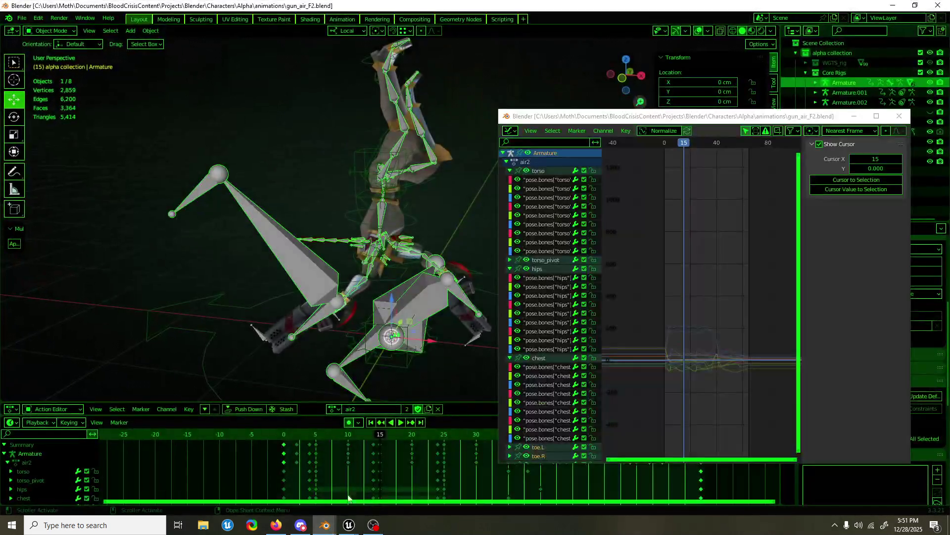
key(space)
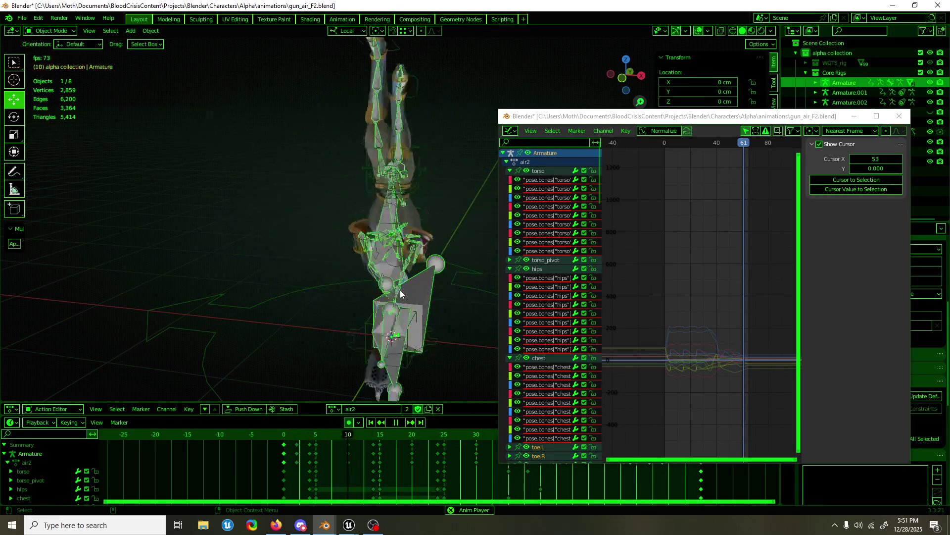
key(ctrl+s)
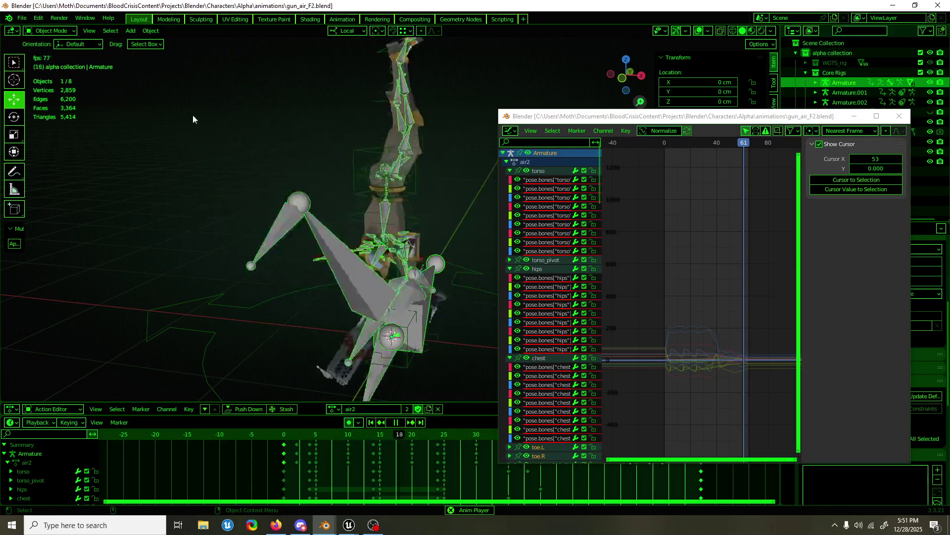
click(27, 18)
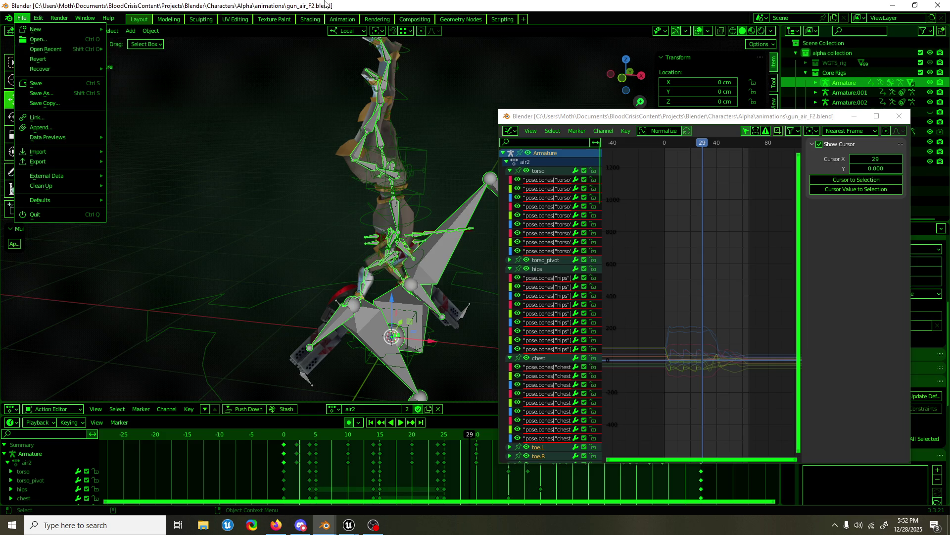
- Save the blend file, switch to Unreal Editor and bring up its Content Drawer
key(ctrl+s)
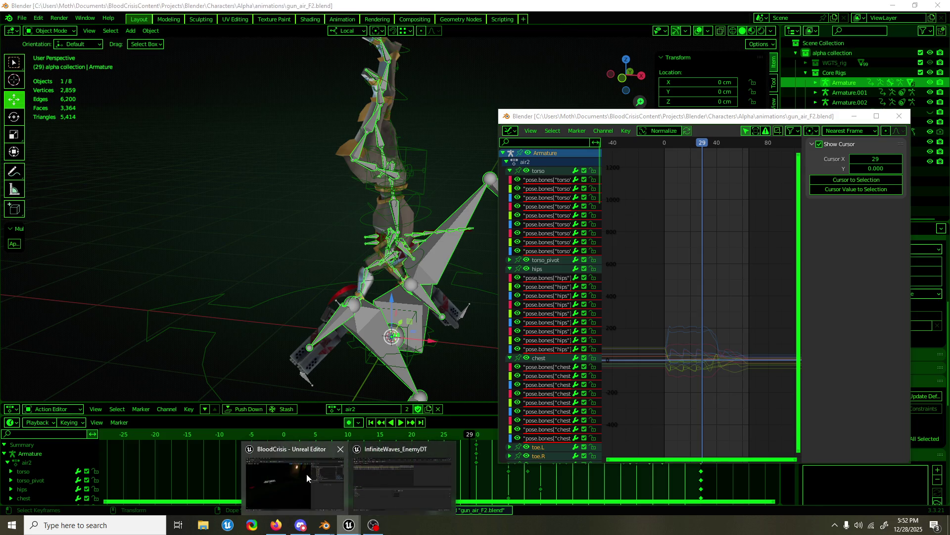
mouse_move(349, 525)
click(307, 477)
click(38, 509)
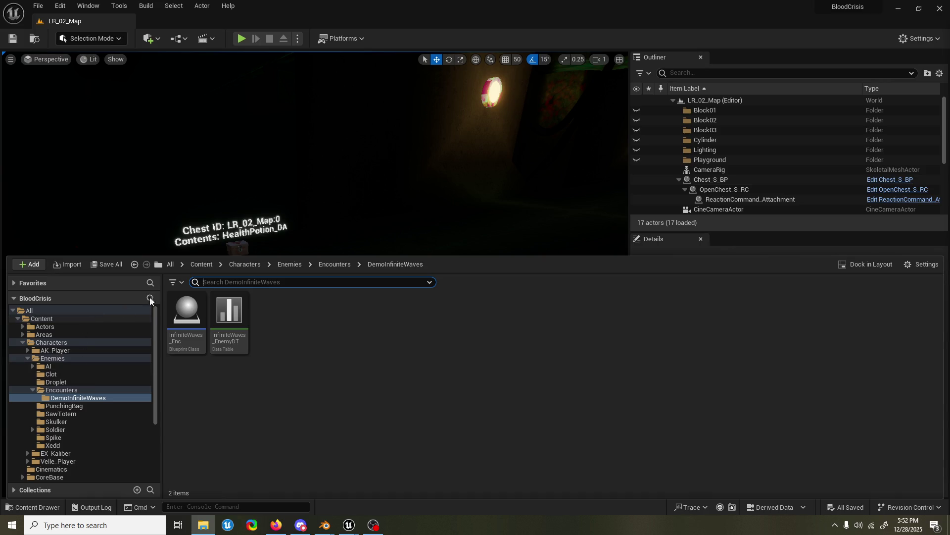
text(scythe)
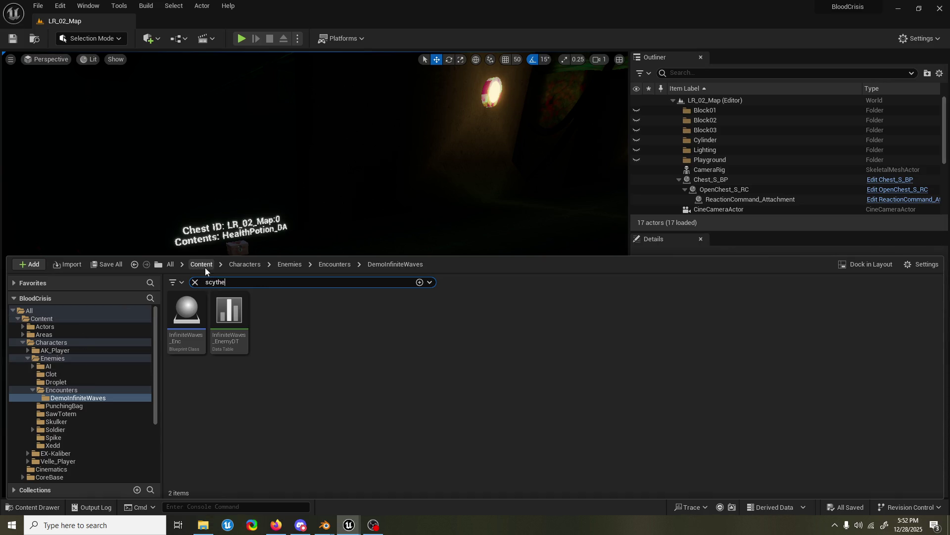
- Locate AK_scythe_attack_1_air across all content and jump to its AK_Player/Animations folder
click(34, 310)
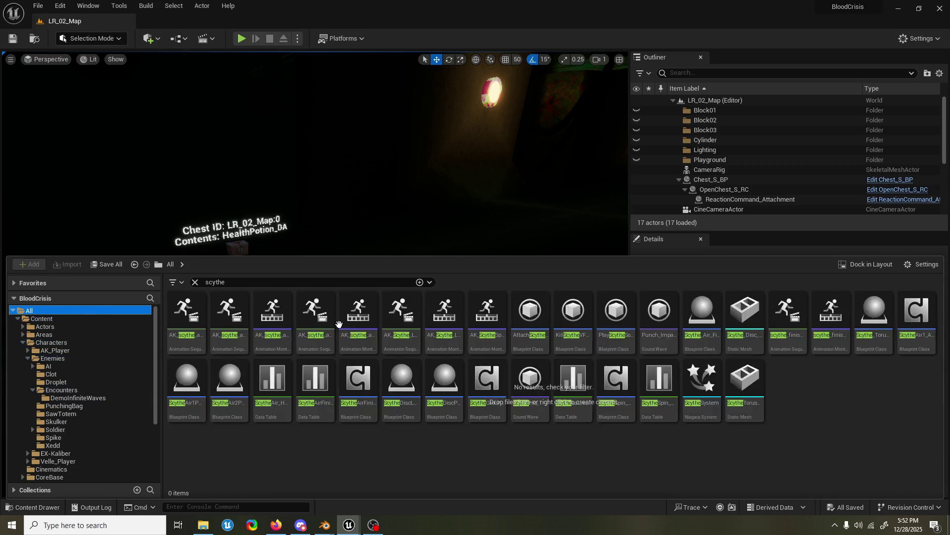
click(281, 328)
key(ctrl+b)
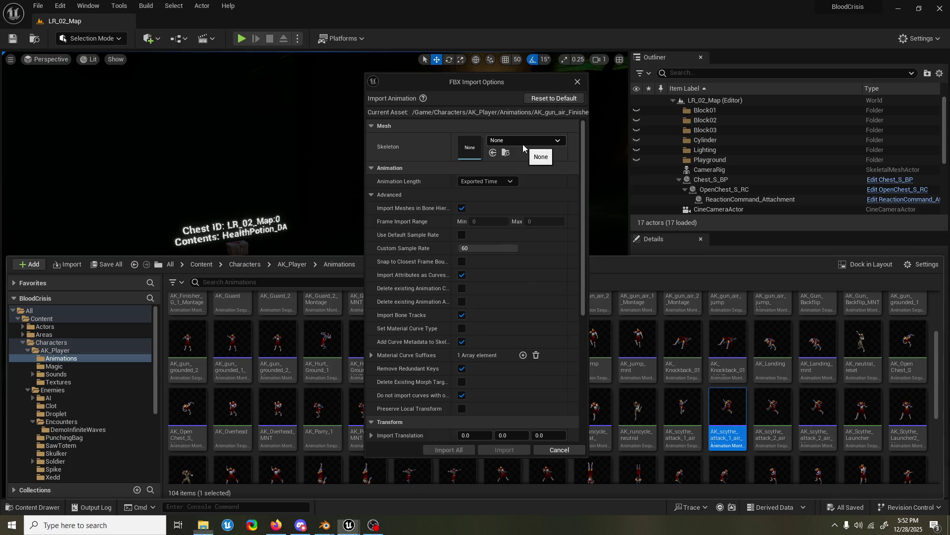
- Import the finisher FBX using AlphaKnight_SKM_Skeleton with Import All
click(539, 140)
click(563, 246)
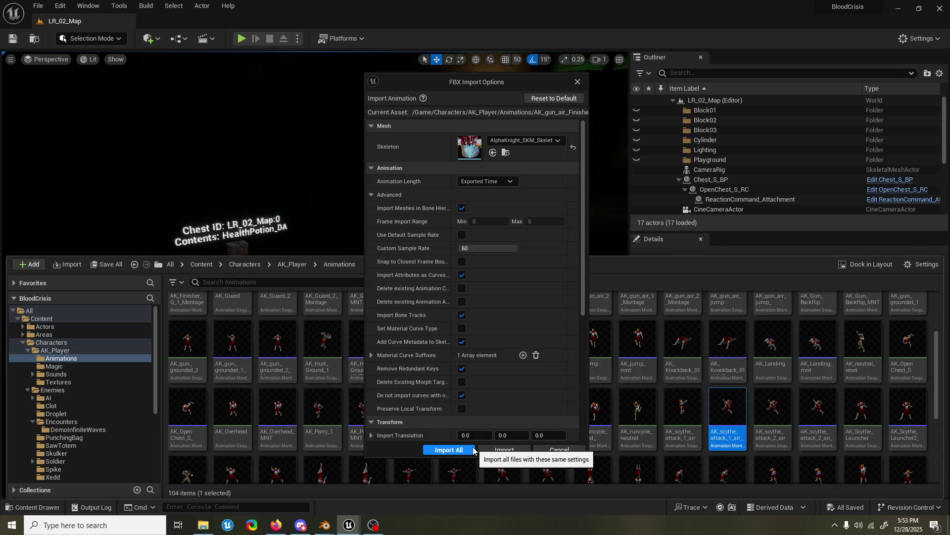
click(449, 449)
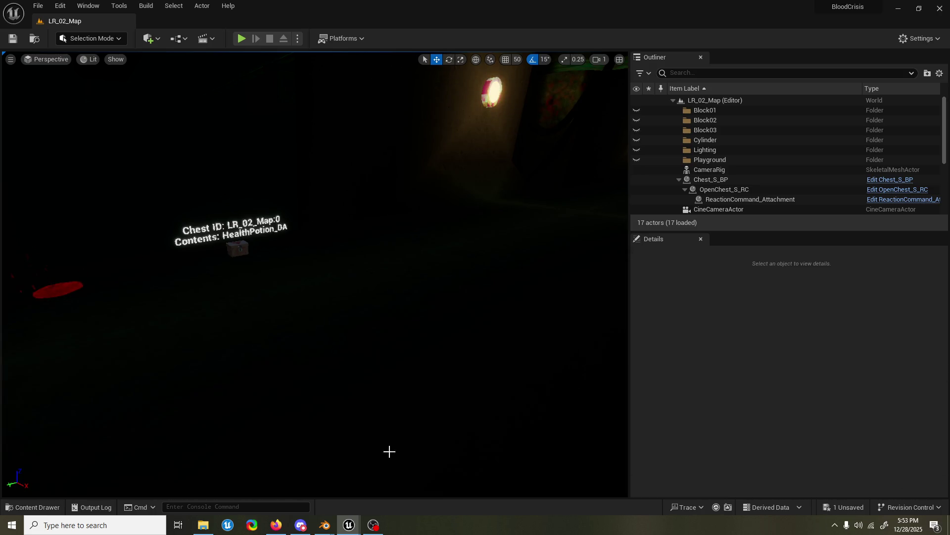
- Filter the Animations folder to the 'gun air' animations in the content drawer
click(39, 510)
scroll(732, 372, down, 2)
scroll(735, 416, down, 2)
scroll(749, 484, down, 2)
scroll(750, 461, up, 2)
scroll(690, 387, up, 3)
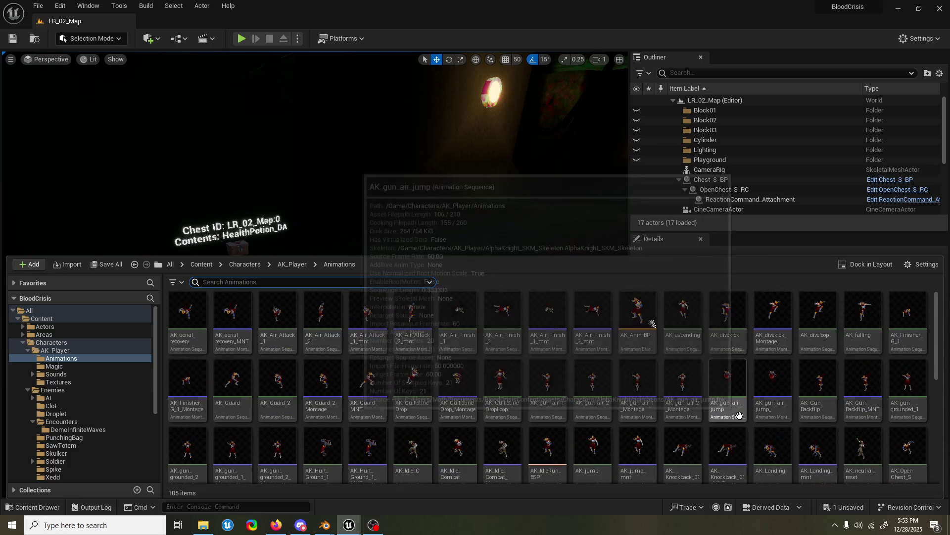
click(326, 288)
text(gun air)
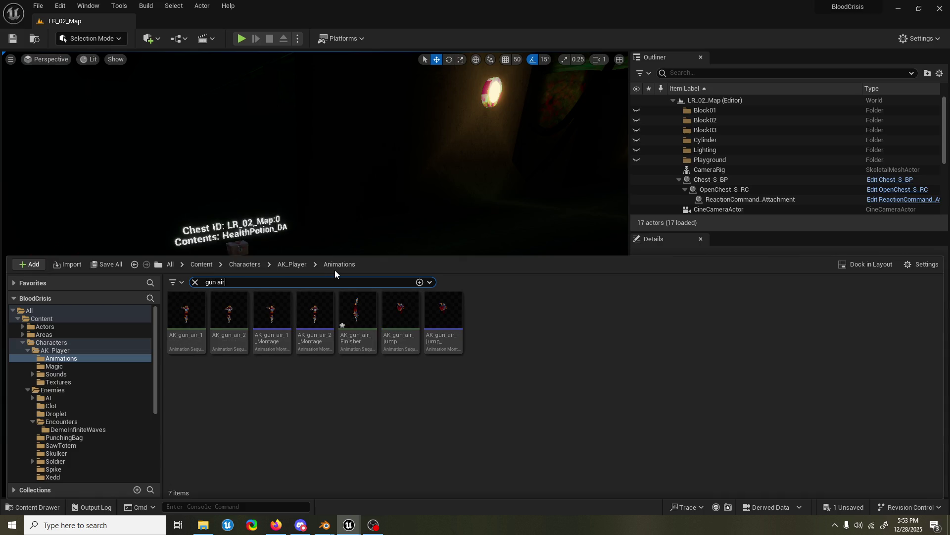
- Create an AnimMontage from AK_gun_air_Finisher keeping the default name, then return to Blender
right_click(358, 319)
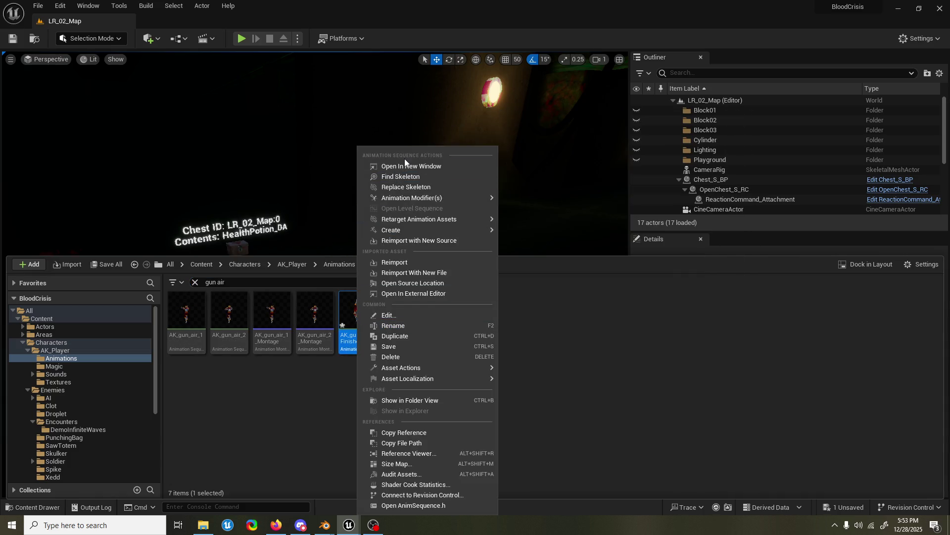
mouse_move(391, 229)
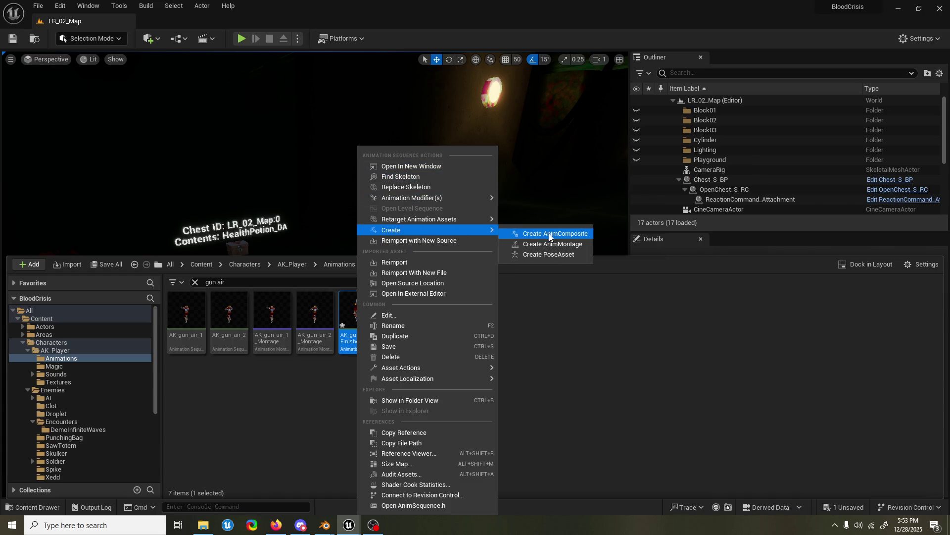
click(553, 244)
key(Return)
key(ctrl+space)
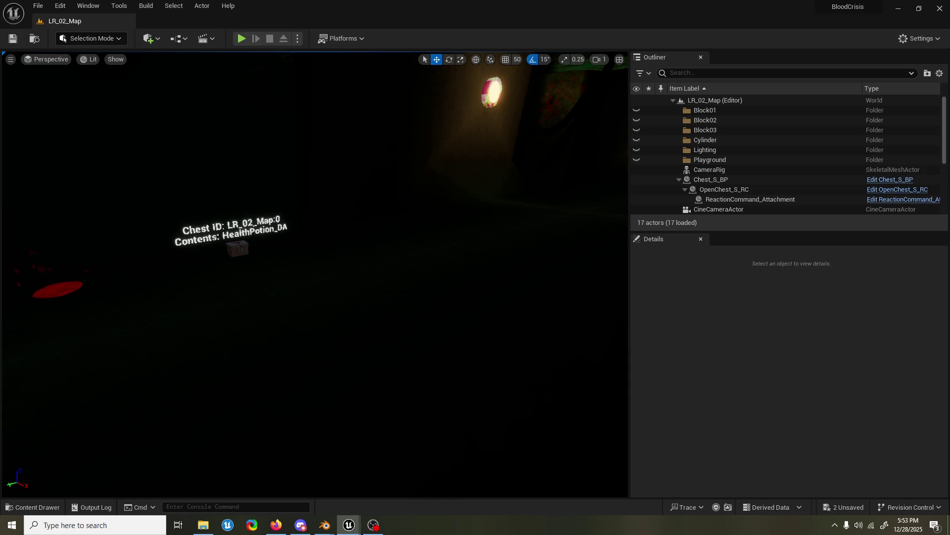
key(alt+Tab)
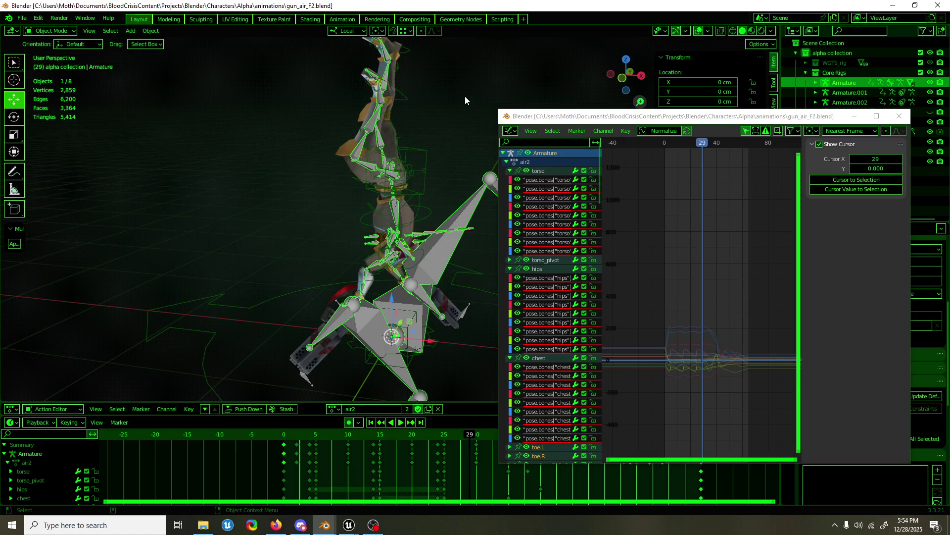
- Close the floating graph editor and dismiss the FBX export file browser without exporting
click(899, 116)
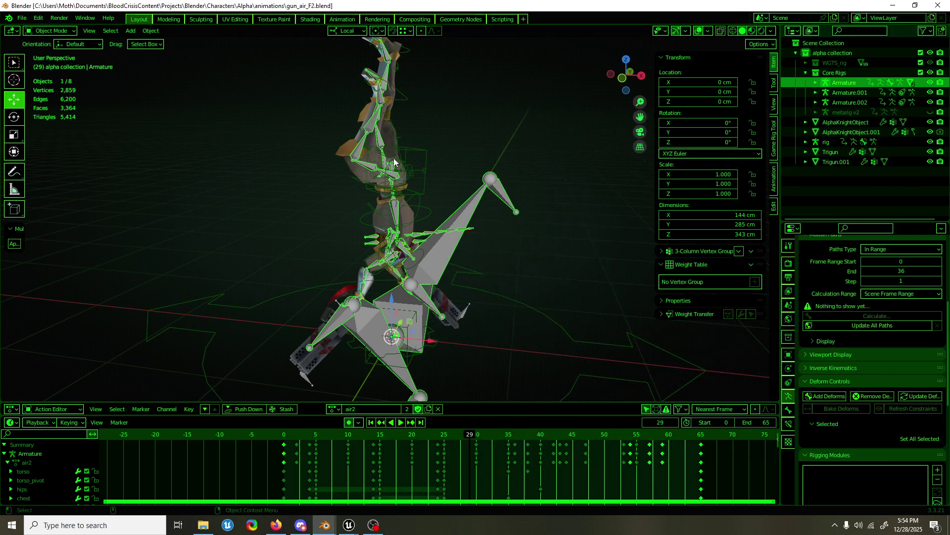
key(F3)
click(427, 178)
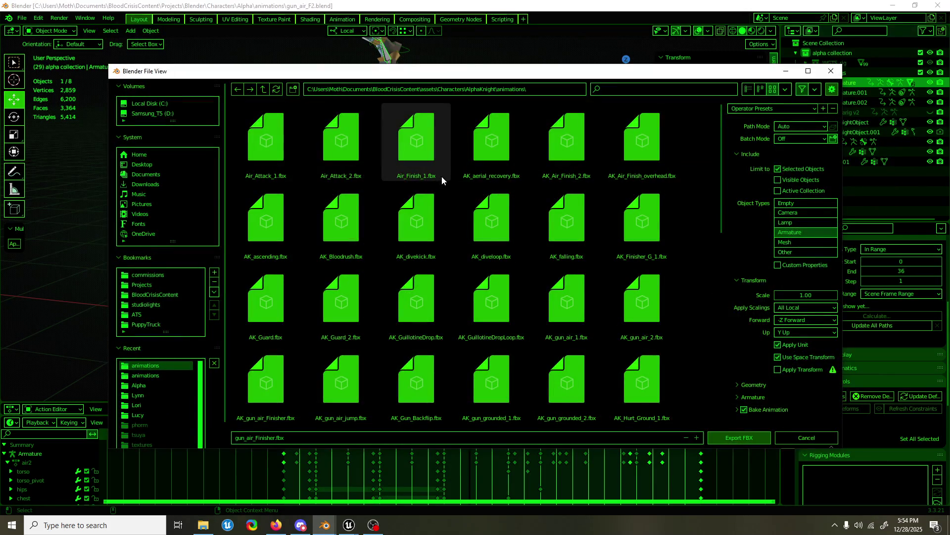
key(Return)
- Put the rig into pose mode and select the upper_arm_ik.R control
middle_drag(480, 224, 470, 220)
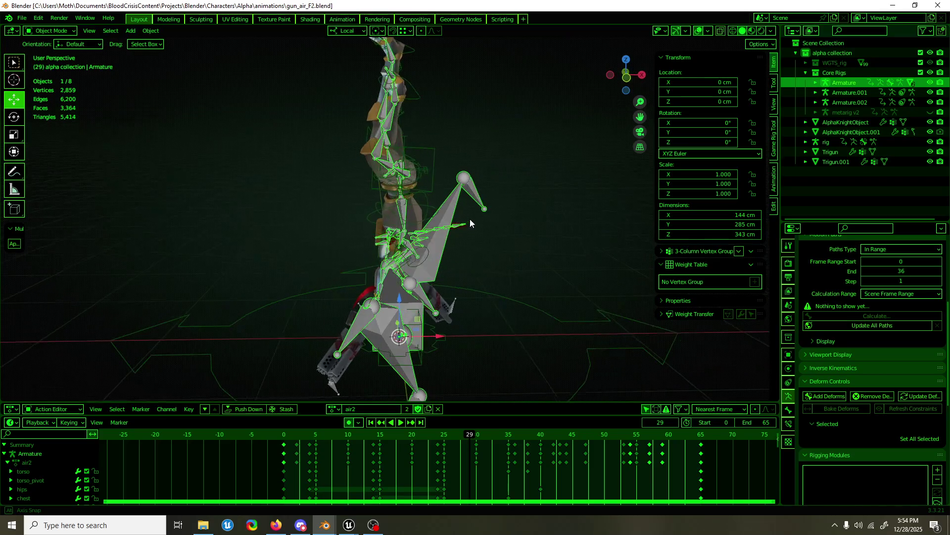
click(431, 161)
key(ctrl+Tab)
click(480, 341)
middle_drag(479, 342, 490, 297)
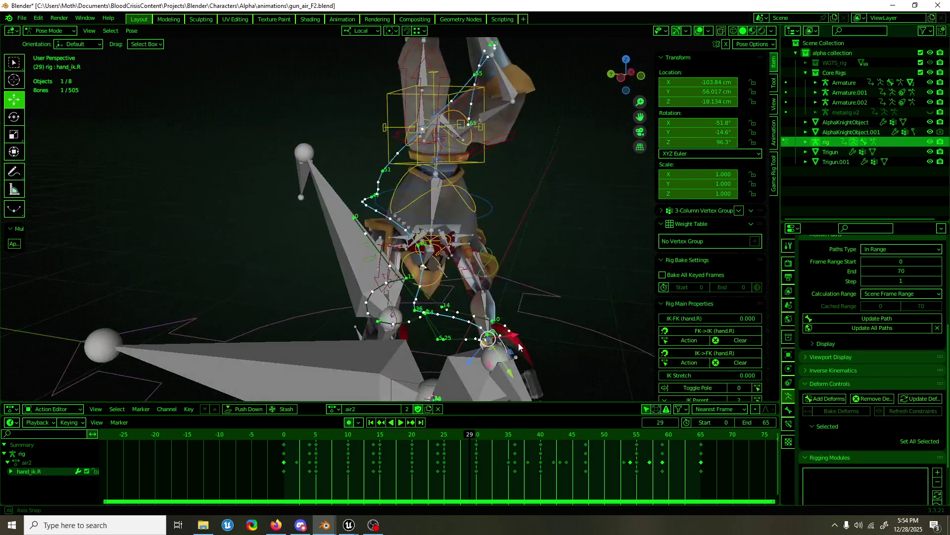
click(491, 285)
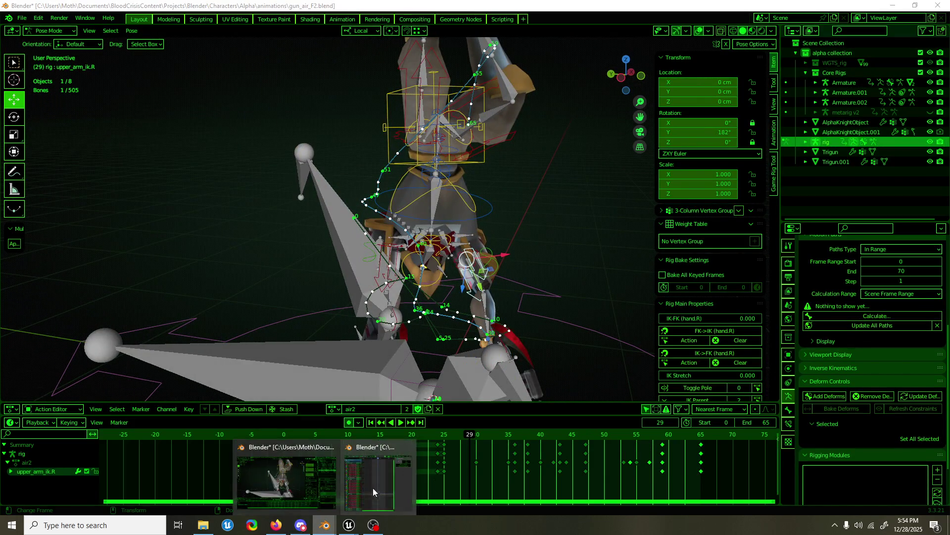
- Bring the separate graph editor window forward and maximize it
mouse_move(325, 525)
click(376, 483)
double_click(631, 116)
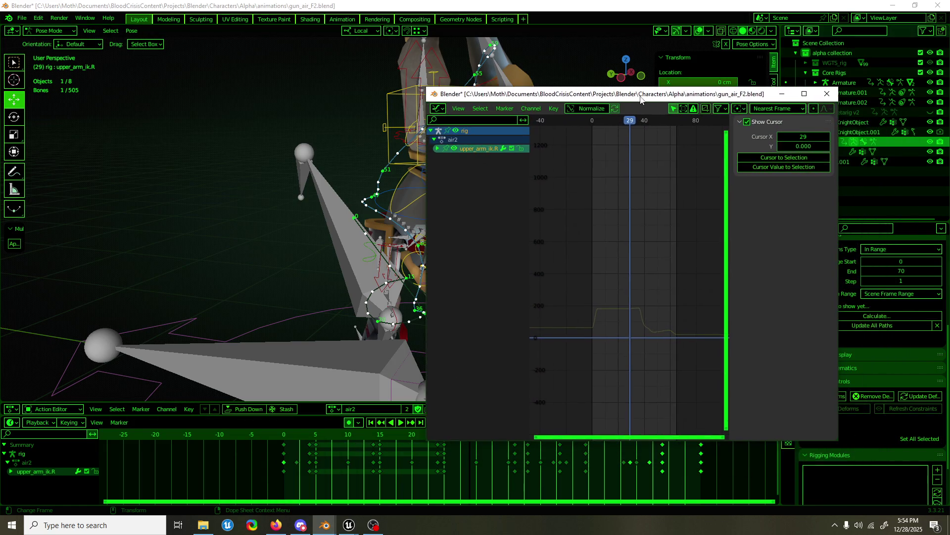
- Isolate upper_arm_ik.R's Y Euler Rotation curve, frame all its keys and scrub to frame 42
click(10, 57)
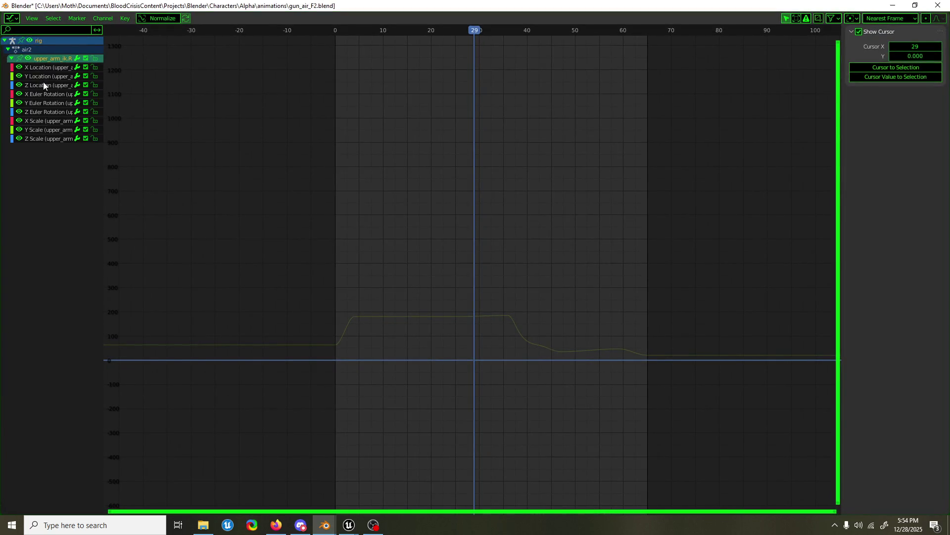
click(49, 102)
key(a)
key(Home)
scroll(483, 208, down, 1)
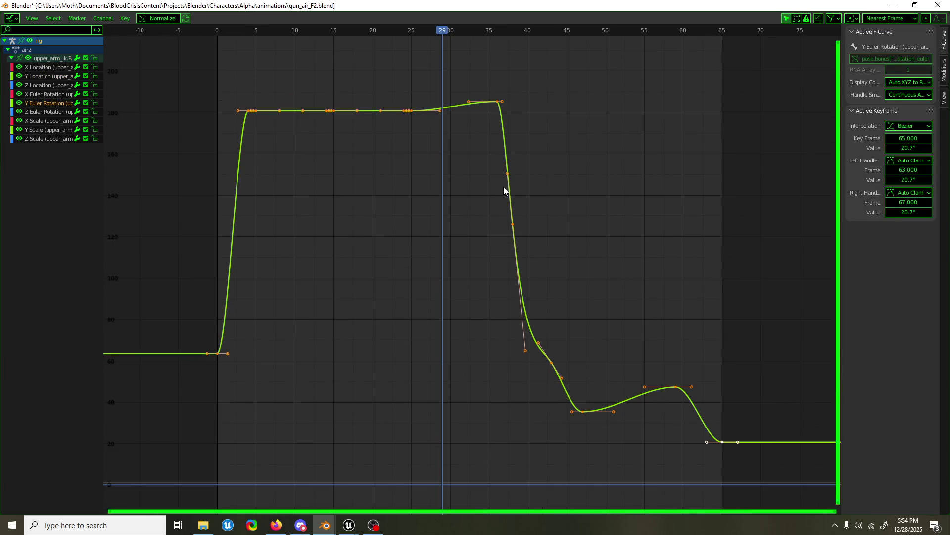
drag(452, 29, 551, 34)
- Inspect the keyframes at frames 43, 47 and 36, then return to the full layout
click(585, 193)
click(552, 363)
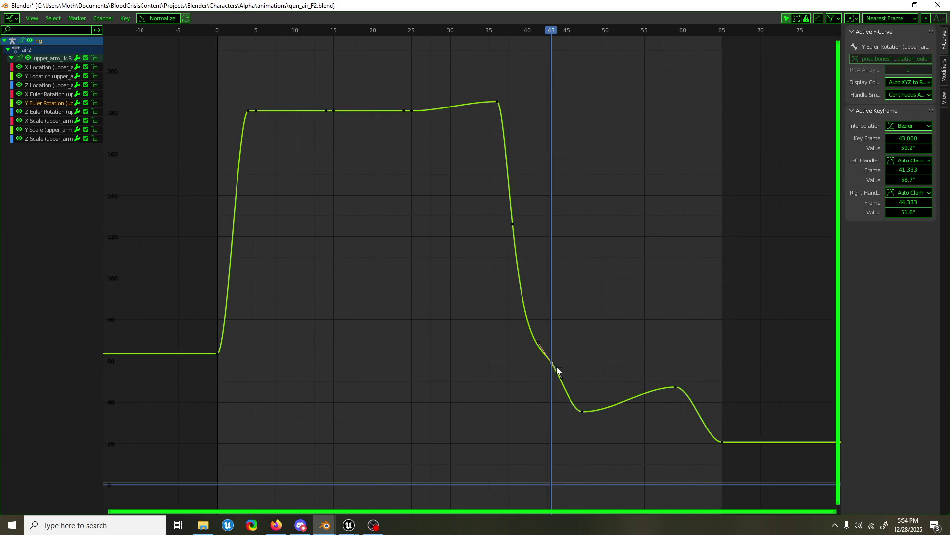
click(584, 410)
click(499, 102)
click(893, 6)
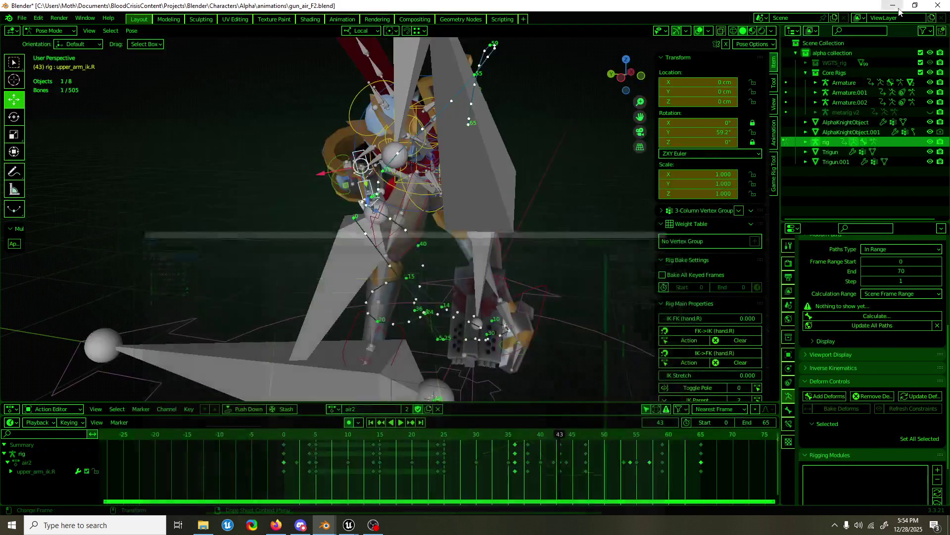
- Re-enter pose editing on the rig and select the hand_ik.R control
middle_drag(499, 196, 500, 221)
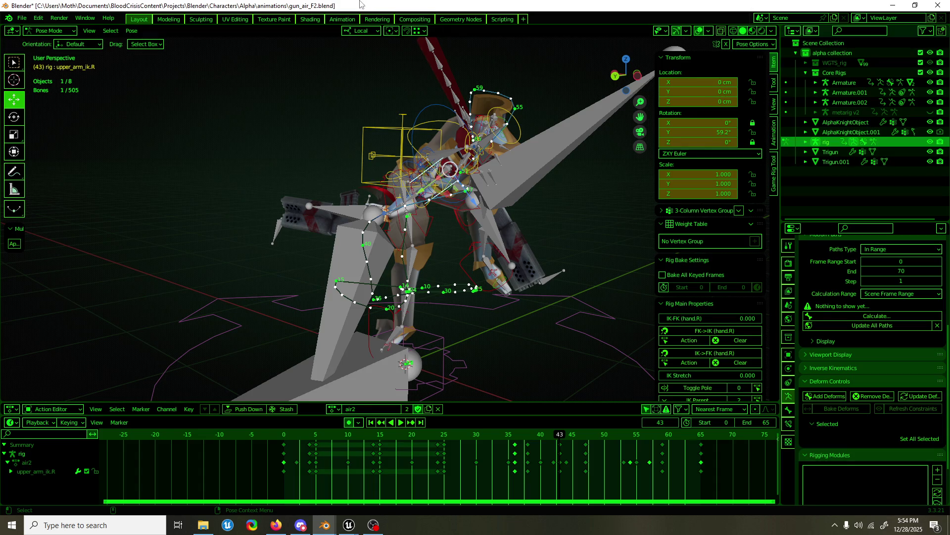
mouse_move(467, 207)
middle_down()
mouse_move(427, 146)
mouse_move(580, 127)
mouse_move(531, 137)
middle_up()
key(ctrl+Tab)
key(ctrl+Tab)
mouse_move(501, 199)
middle_down()
mouse_move(472, 189)
mouse_move(463, 210)
mouse_move(486, 228)
middle_up()
click(388, 240)
mouse_move(389, 239)
middle_down()
mouse_move(394, 225)
mouse_move(474, 245)
mouse_move(413, 251)
middle_up()
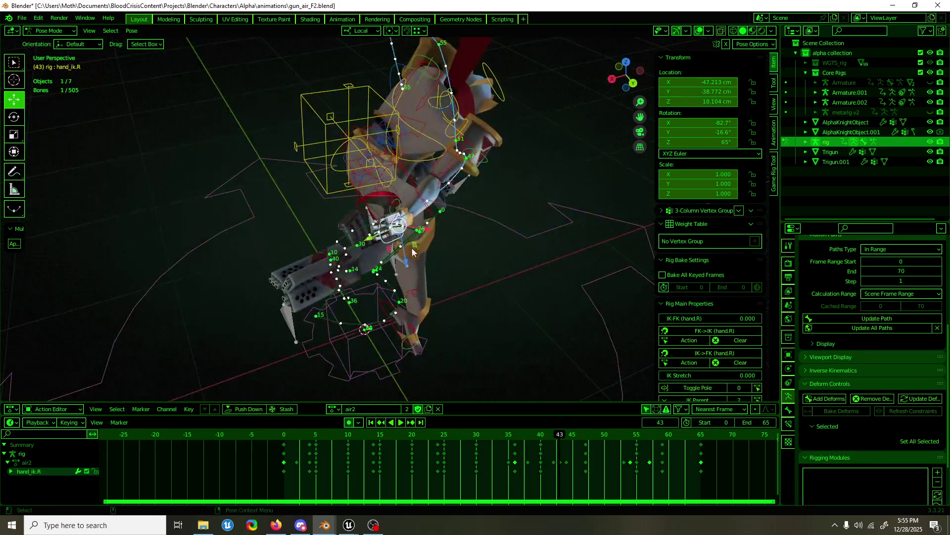
- Move hand_ik.R along a local axis at frame 43, then reposition it at frame 40
key(g)
key(shift+x)
key(shift+x)
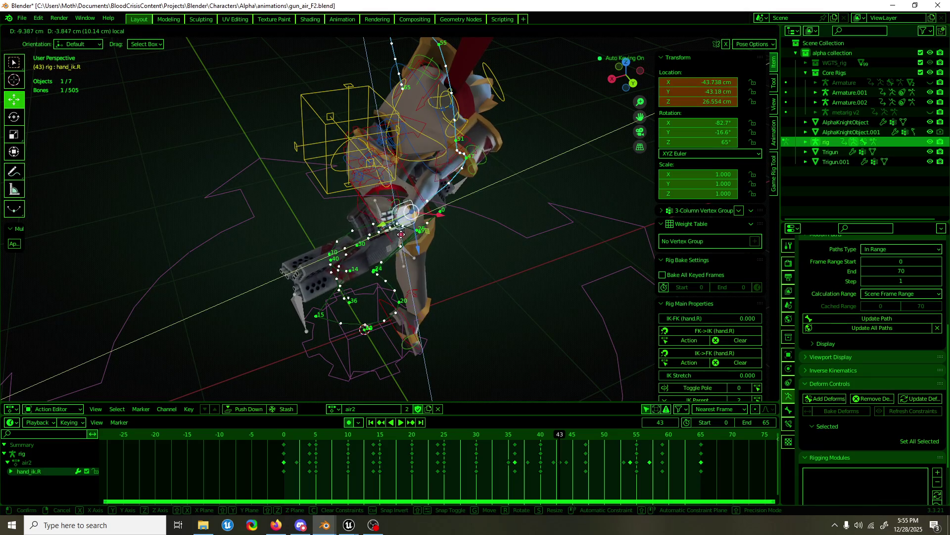
click(514, 392)
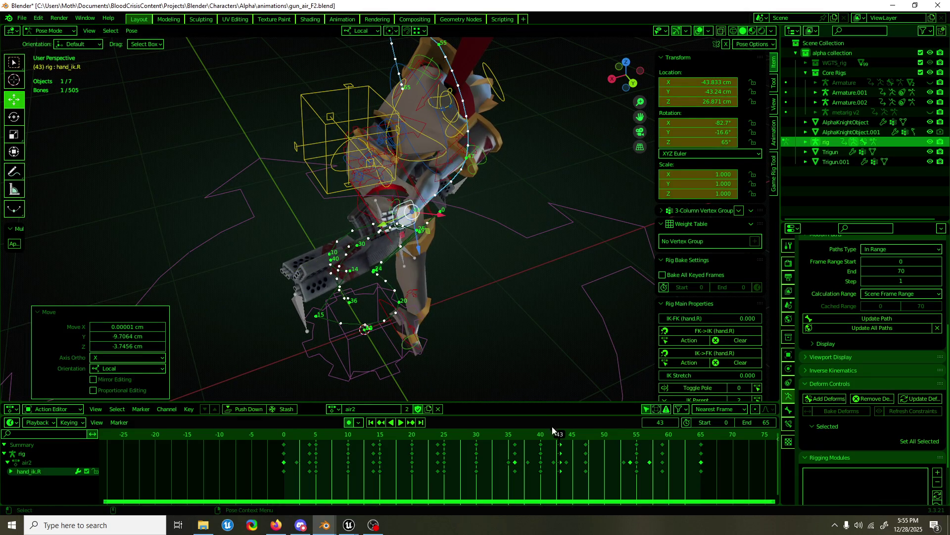
drag(553, 431, 542, 437)
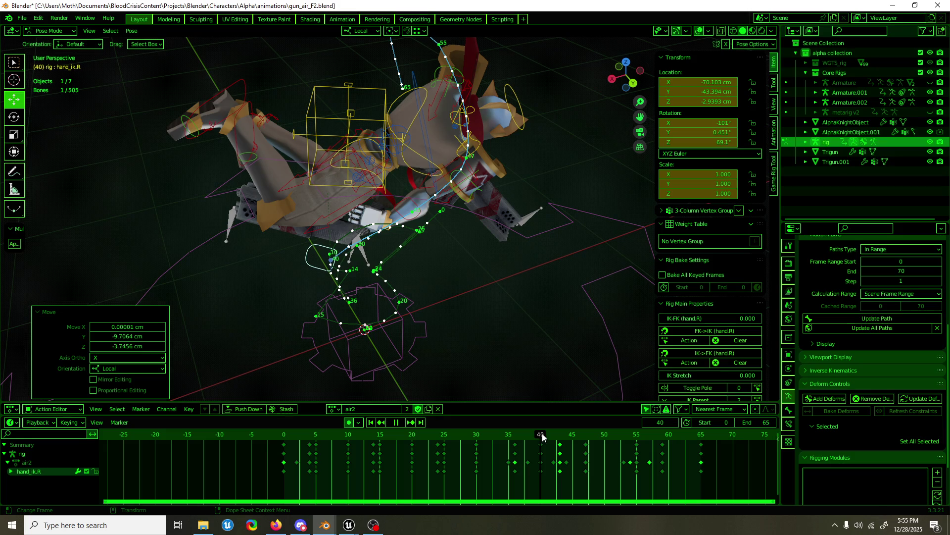
mouse_move(446, 279)
middle_down()
mouse_move(429, 281)
mouse_move(500, 279)
middle_up()
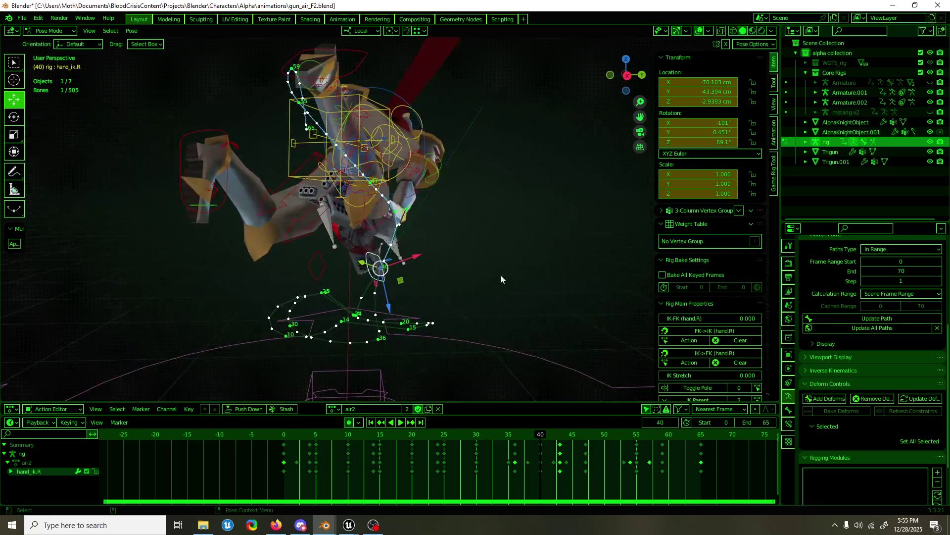
key(g)
click(457, 227)
- Rotate the hand around its X axis and nudge it along local Y at frame 40
middle_drag(457, 226, 254, 245)
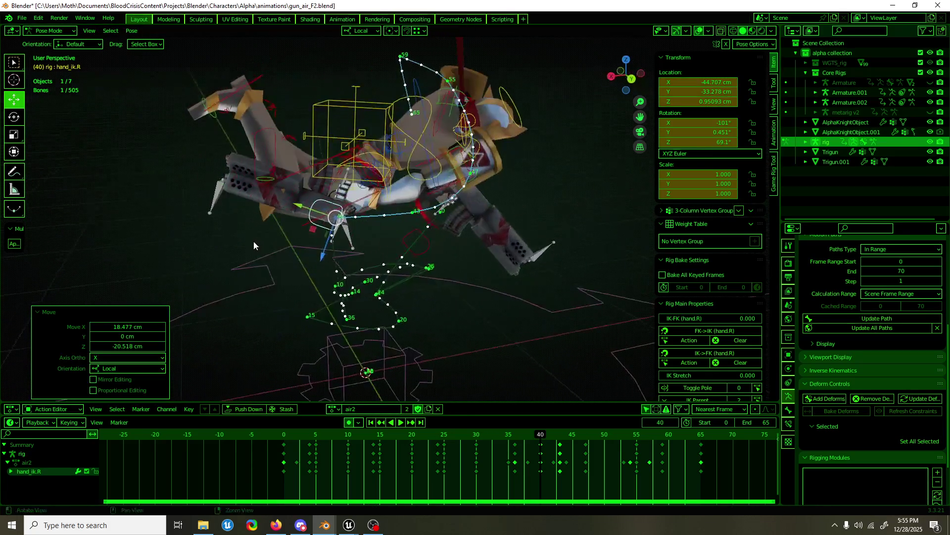
key(r)
key(x)
click(319, 224)
key(g)
key(y)
click(376, 205)
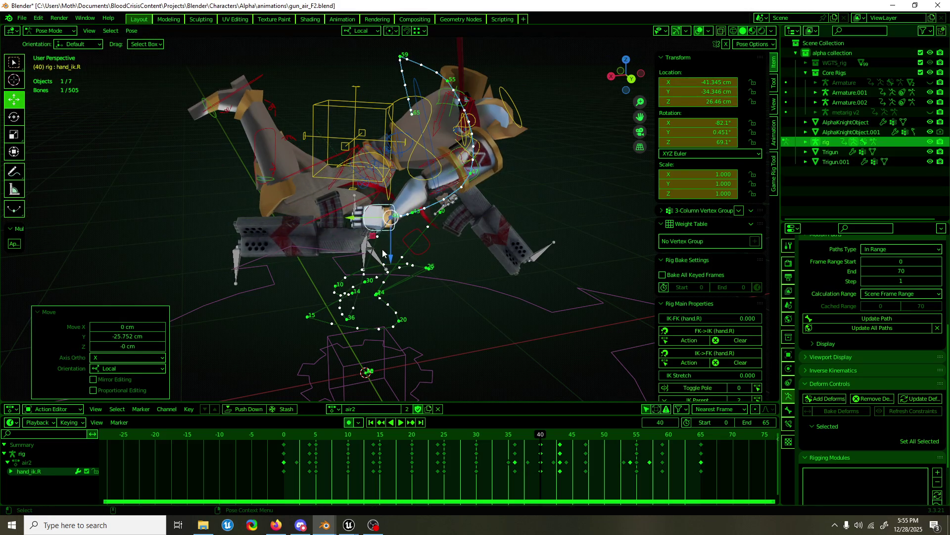
click(397, 246)
middle_drag(398, 245, 454, 242)
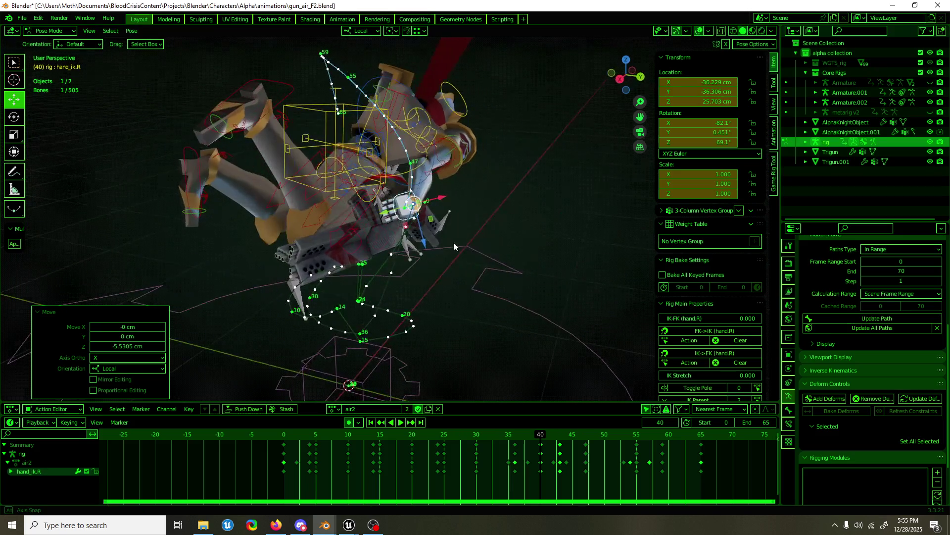
- Play back the airborne motion from frame 36, undoing a stray change that added a grey shape
drag(540, 442, 518, 438)
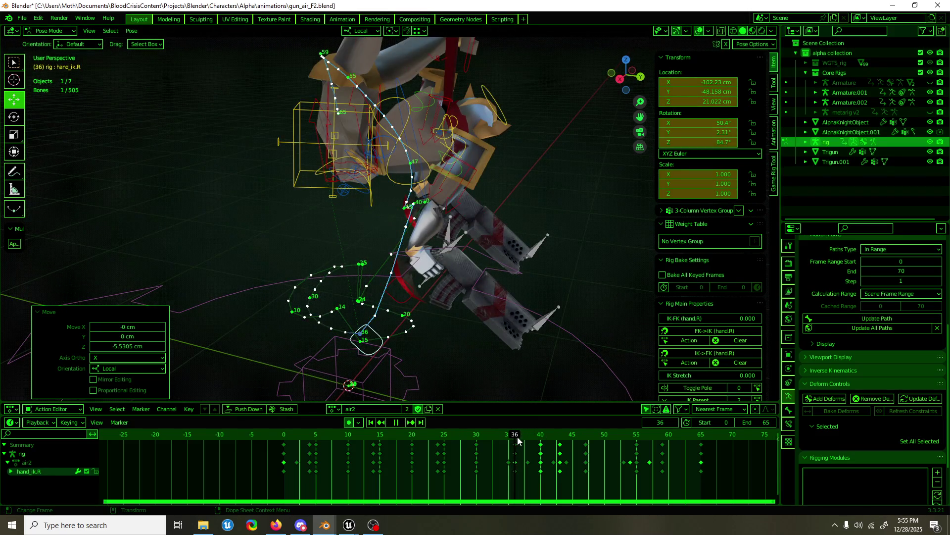
mouse_move(474, 341)
middle_down()
mouse_move(508, 313)
mouse_move(383, 312)
mouse_move(421, 313)
mouse_move(440, 327)
mouse_move(418, 343)
mouse_move(439, 352)
middle_up()
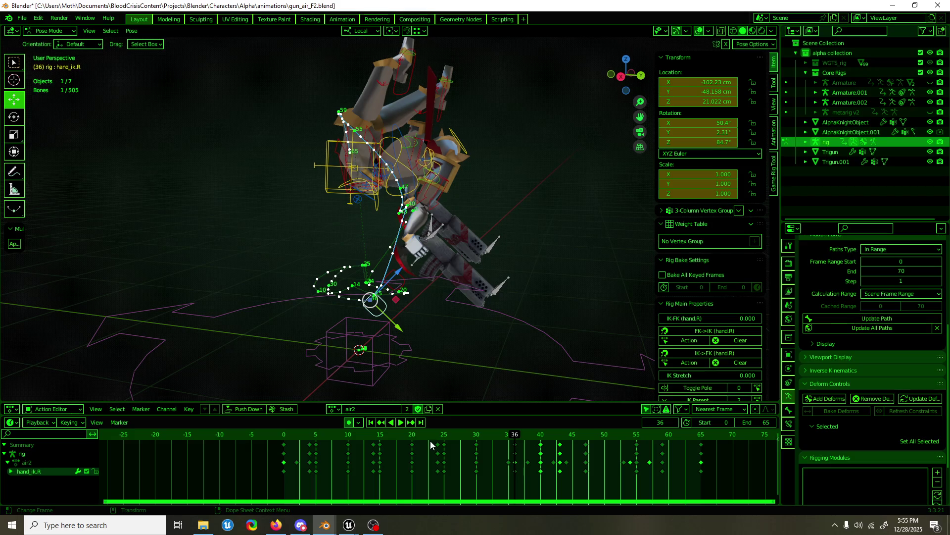
key(space)
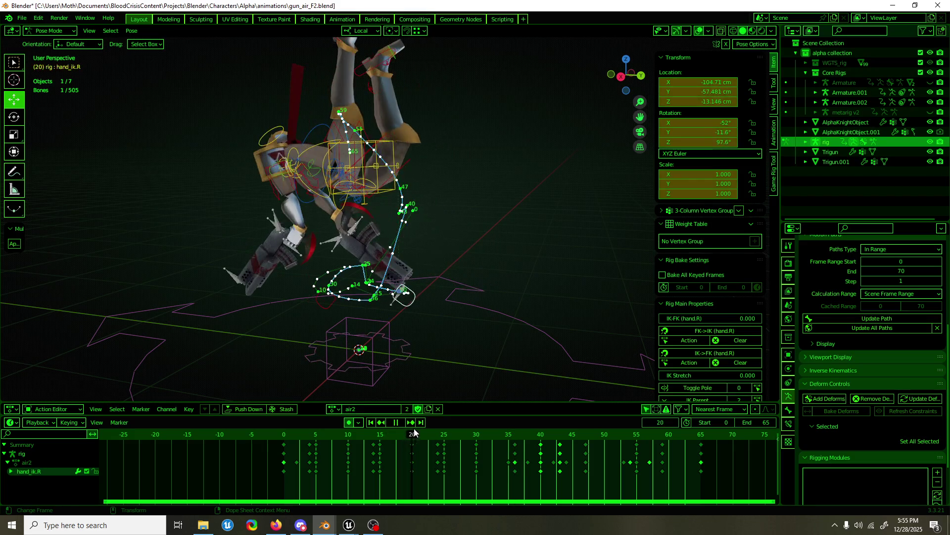
click(510, 323)
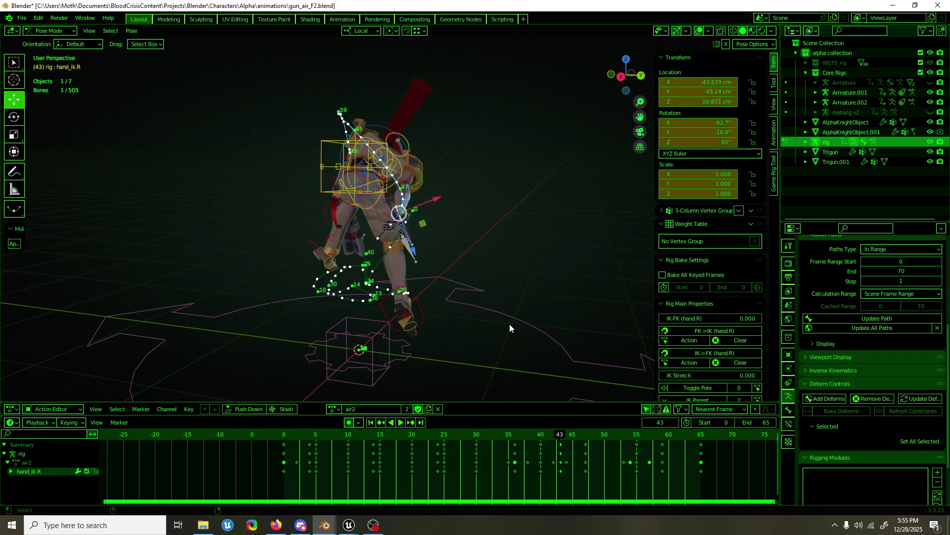
key(space)
key(ctrl+z)
key(ctrl+z)
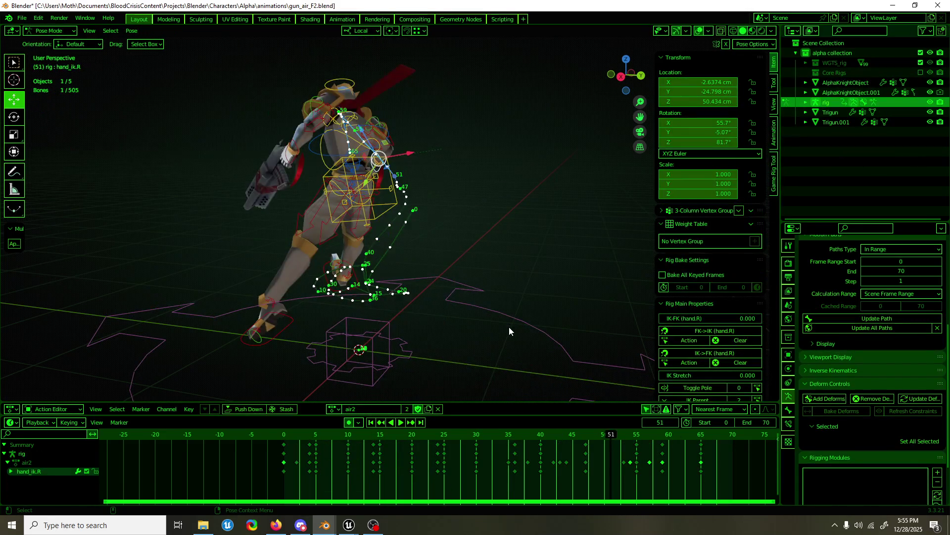
- Preview the motion around frame 42, save gun_air_F2, and settle on frame 40
key(space)
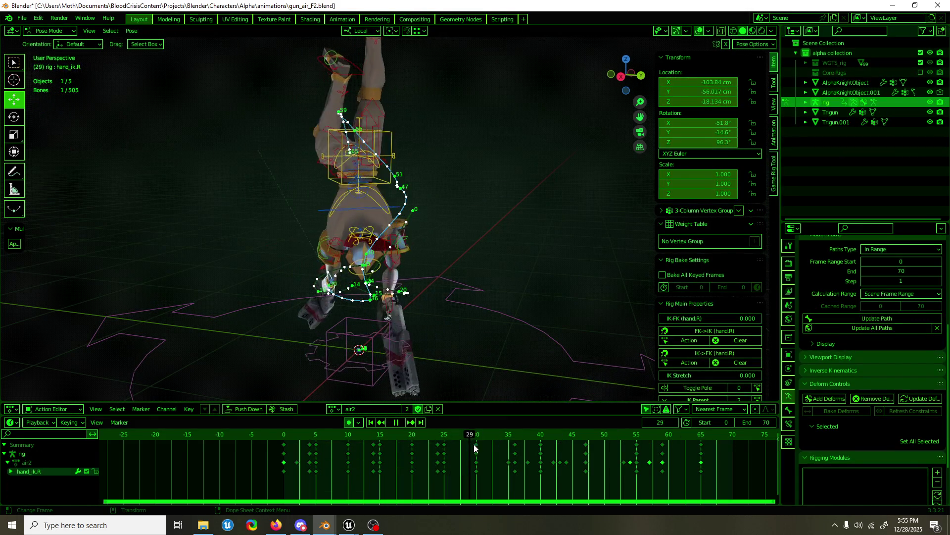
drag(521, 441, 554, 435)
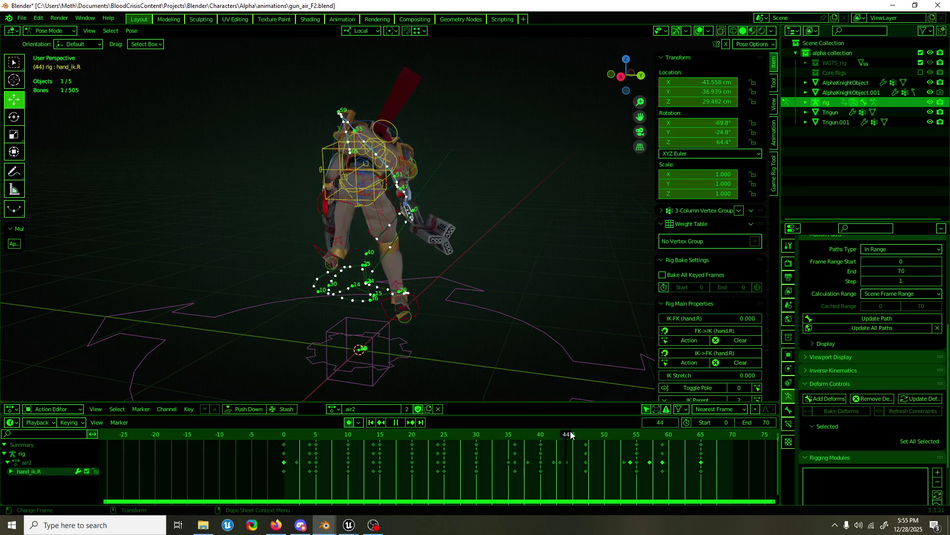
key(space)
key(ctrl+s)
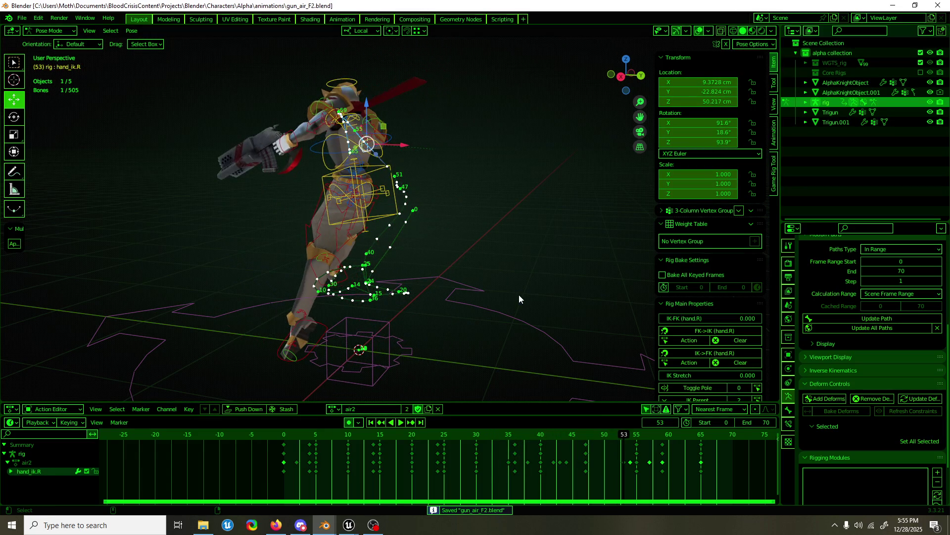
middle_drag(520, 299, 419, 315)
key(space)
drag(518, 453, 555, 445)
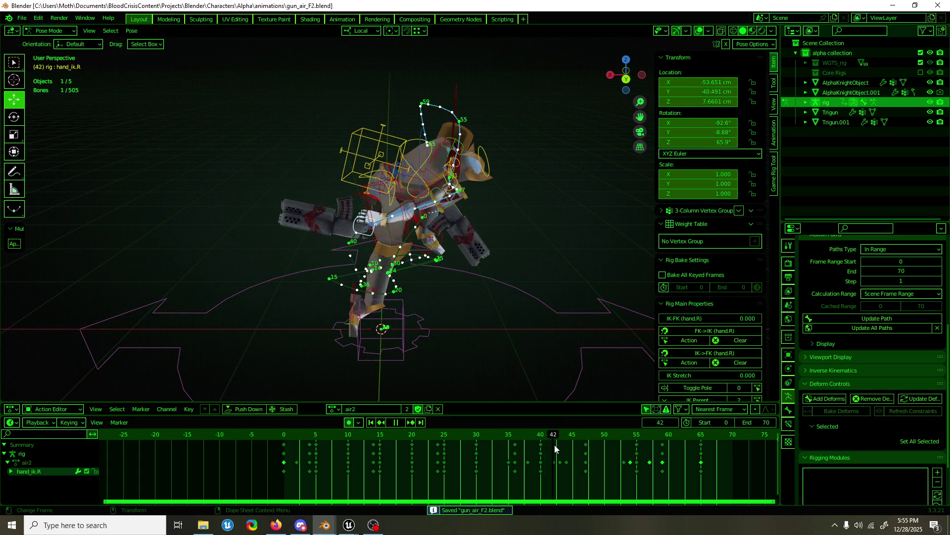
mouse_move(426, 330)
middle_down()
mouse_move(549, 286)
mouse_move(568, 387)
middle_up()
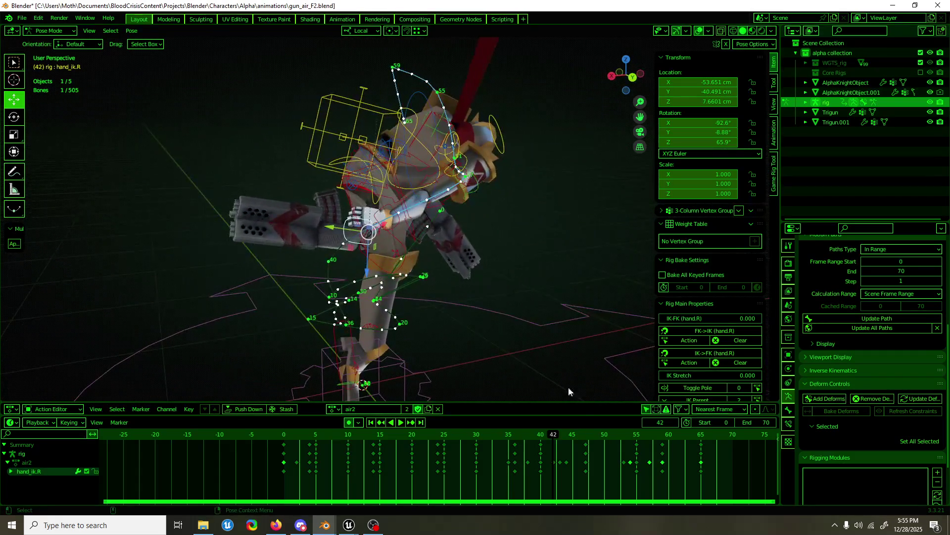
key(space)
click(540, 436)
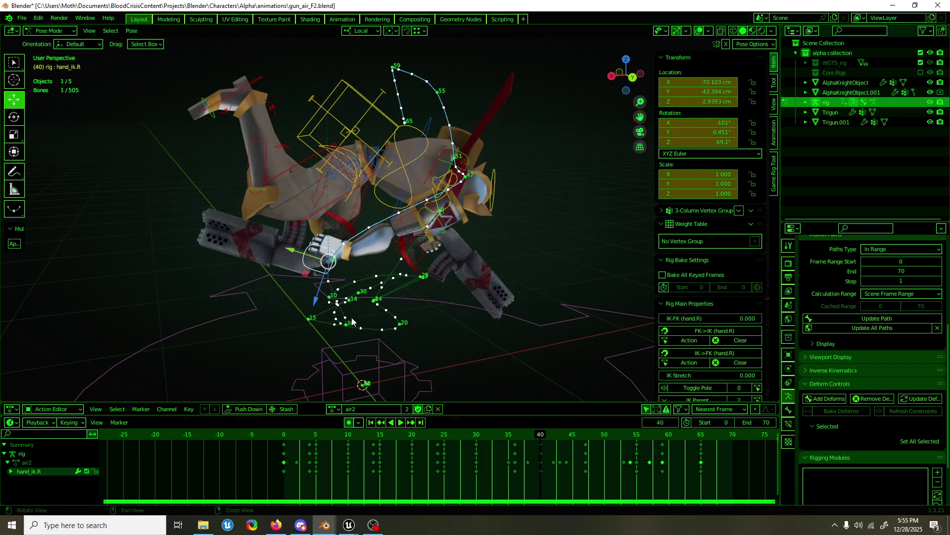
- Move the right hand control up and right at frame 40, then along its local X axis
middle_drag(353, 321, 321, 199)
drag(322, 255, 351, 239)
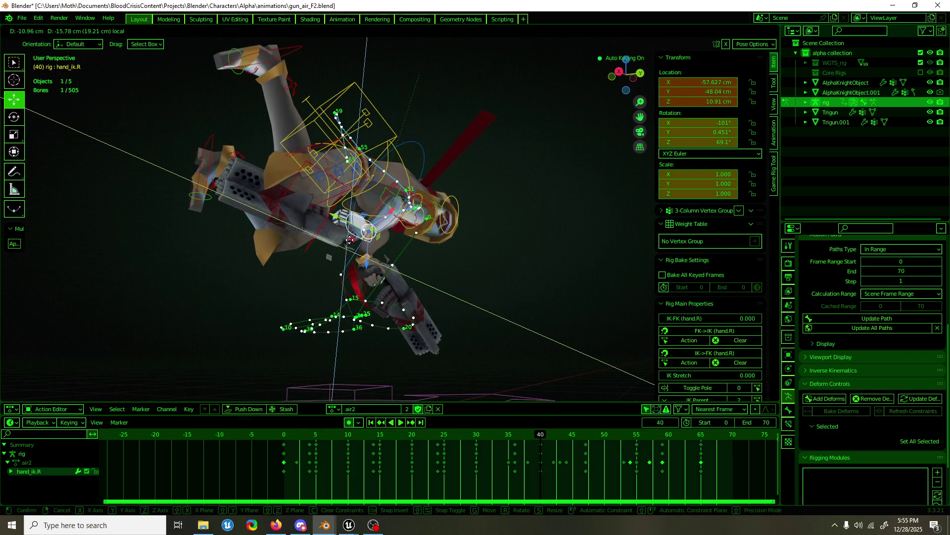
click(347, 238)
middle_drag(347, 238, 378, 284)
key(g)
key(x)
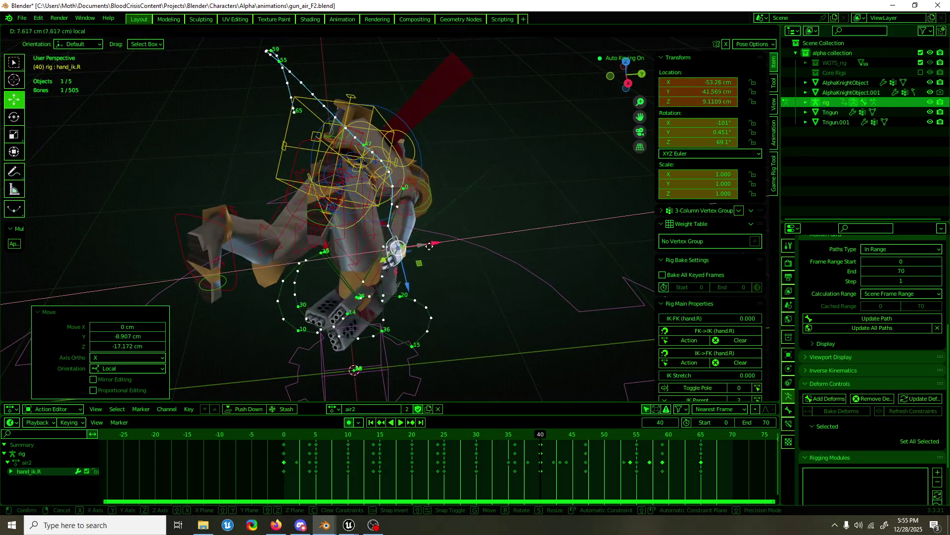
click(440, 243)
- Rotate the right hand control into its new orientation at frame 40
key(shift+space)
key(r)
drag(437, 250, 444, 226)
key(shift+space)
key(r)
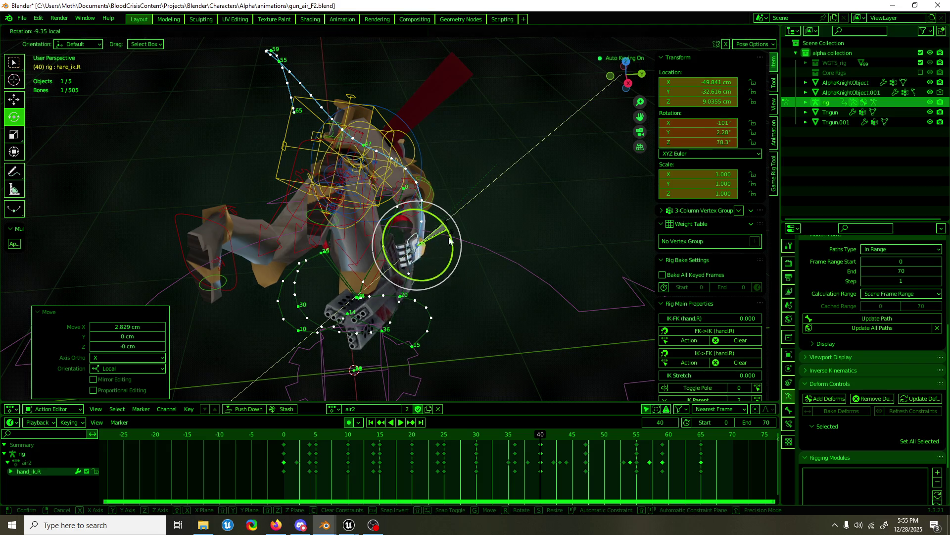
click(451, 237)
middle_drag(450, 238, 400, 265)
- Preview the animation from frame 24 and frame 36, stopping at frame 38
key(space)
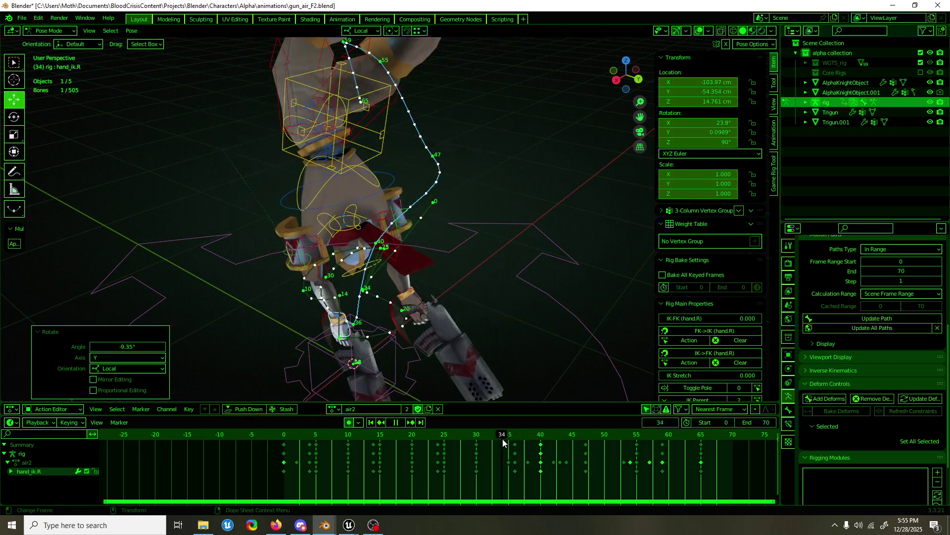
mouse_move(522, 433)
mouse_down()
mouse_move(438, 428)
mouse_move(485, 413)
mouse_up()
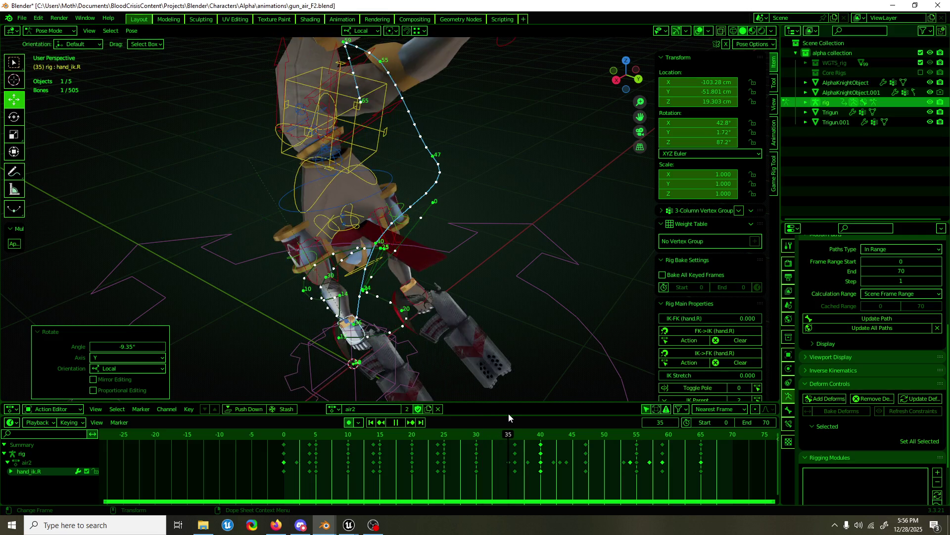
key(space)
middle_drag(386, 335, 461, 372)
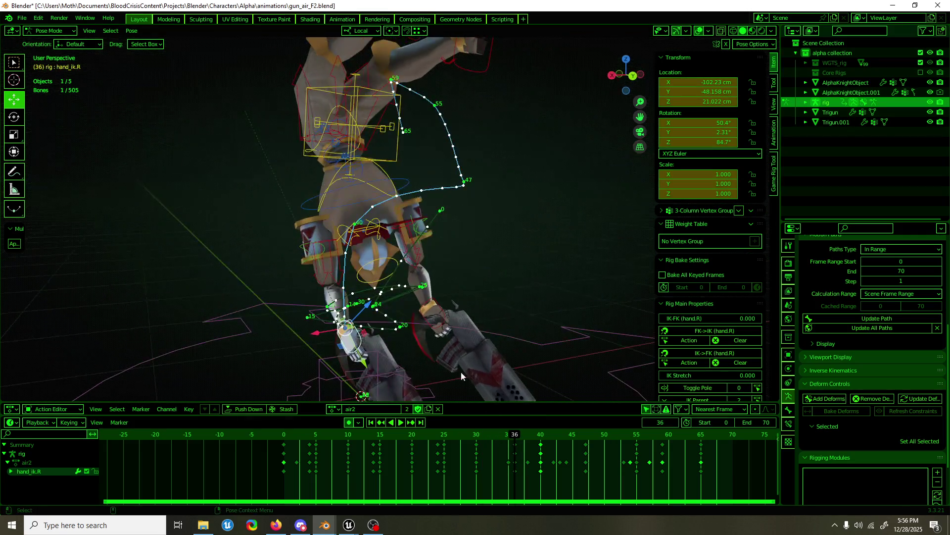
key(space)
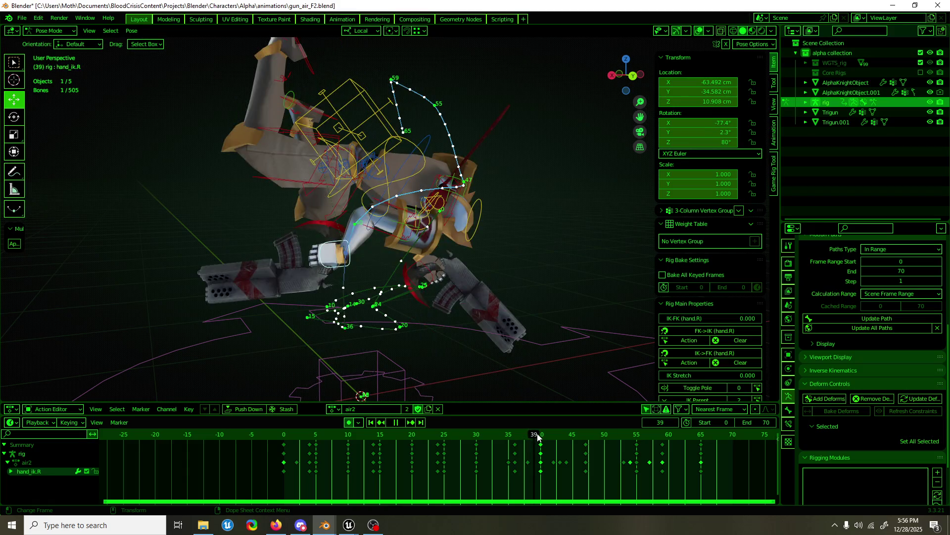
drag(532, 437, 530, 436)
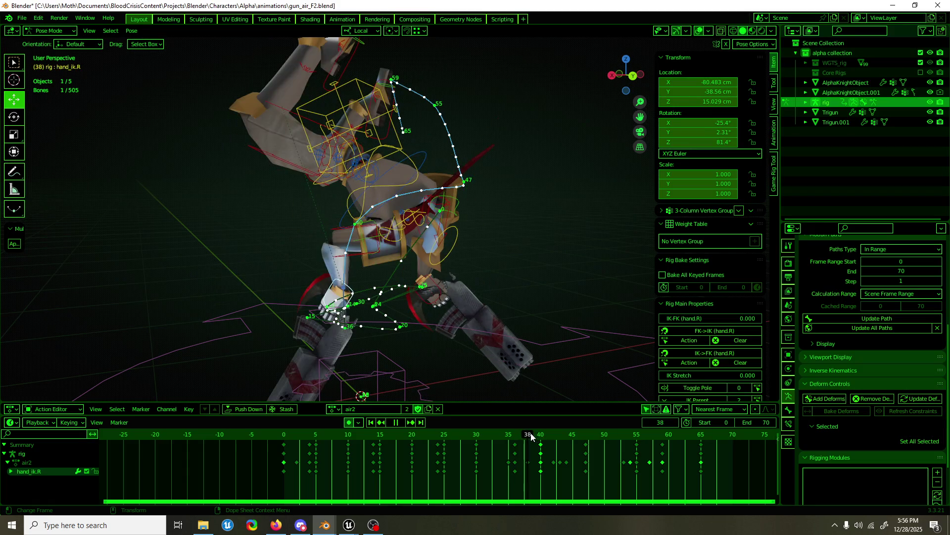
middle_drag(323, 333, 354, 329)
- Rotate the right hand on local X at frame 38 and shift the hand and gun to the left
key(g)
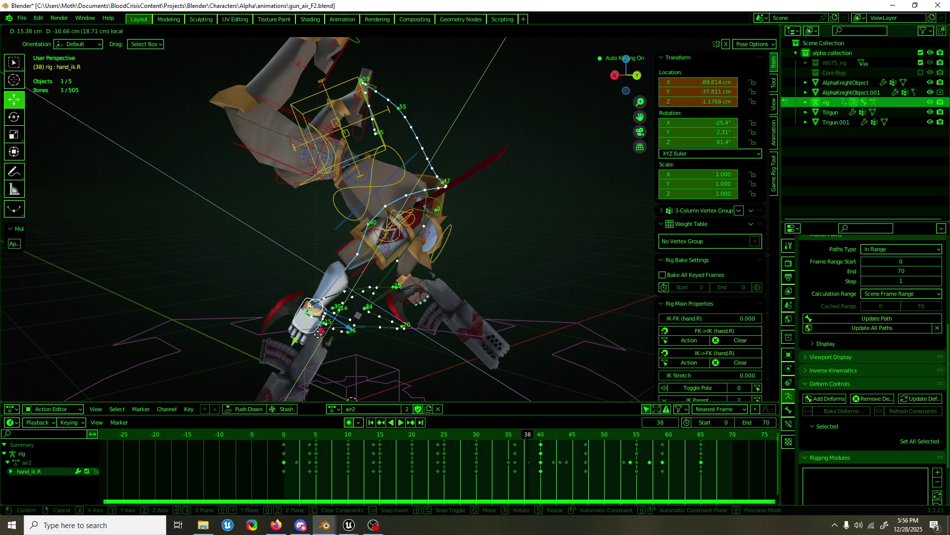
key(r)
key(x)
key(x)
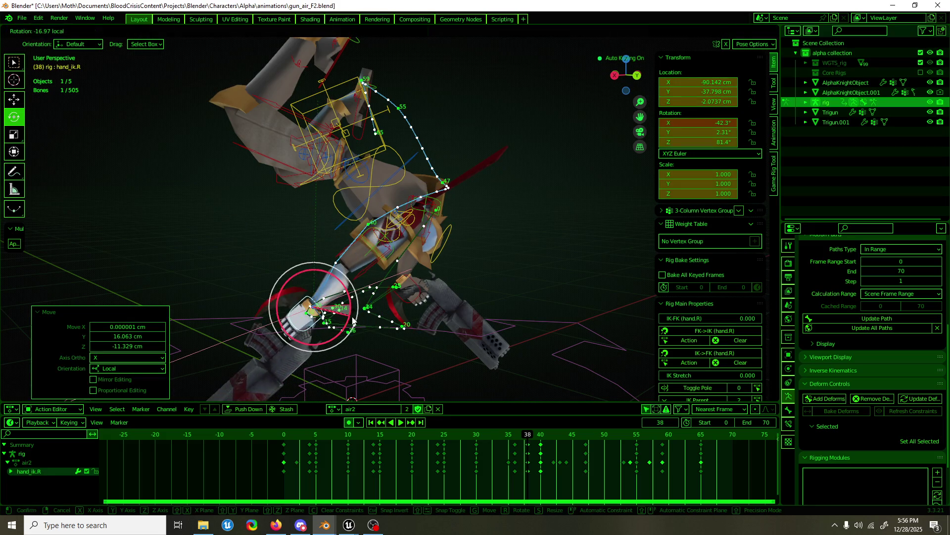
click(355, 321)
mouse_move(537, 436)
mouse_down()
mouse_move(531, 430)
mouse_move(560, 432)
mouse_up()
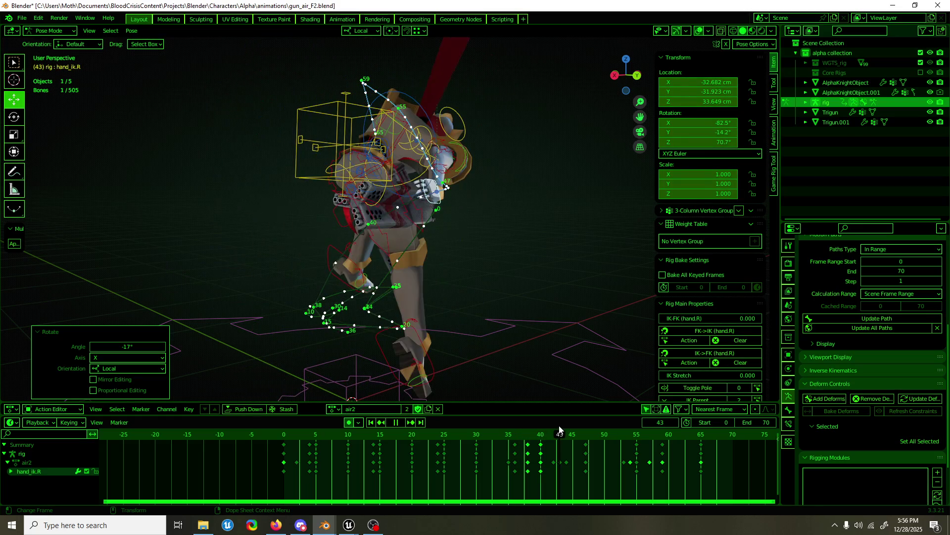
mouse_move(535, 371)
middle_down()
mouse_move(491, 334)
mouse_move(448, 321)
middle_up()
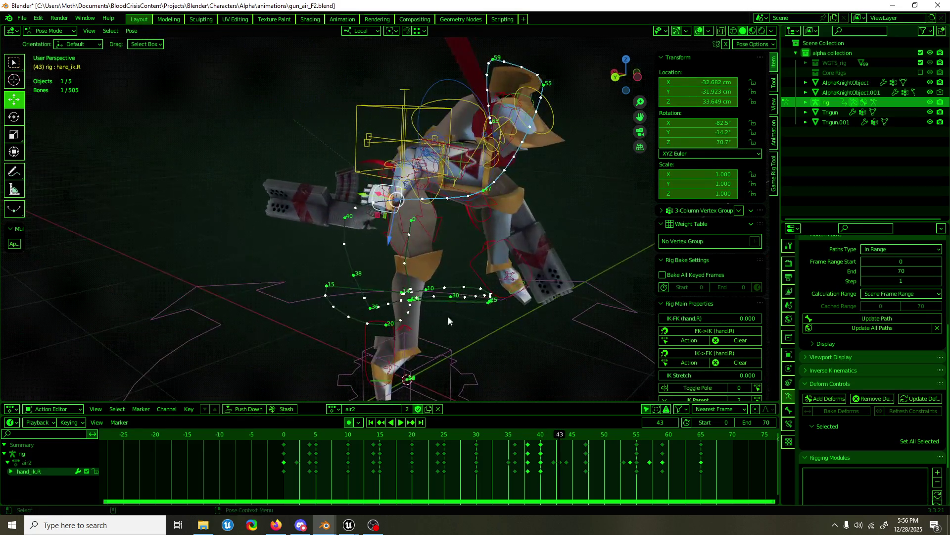
drag(382, 202, 342, 188)
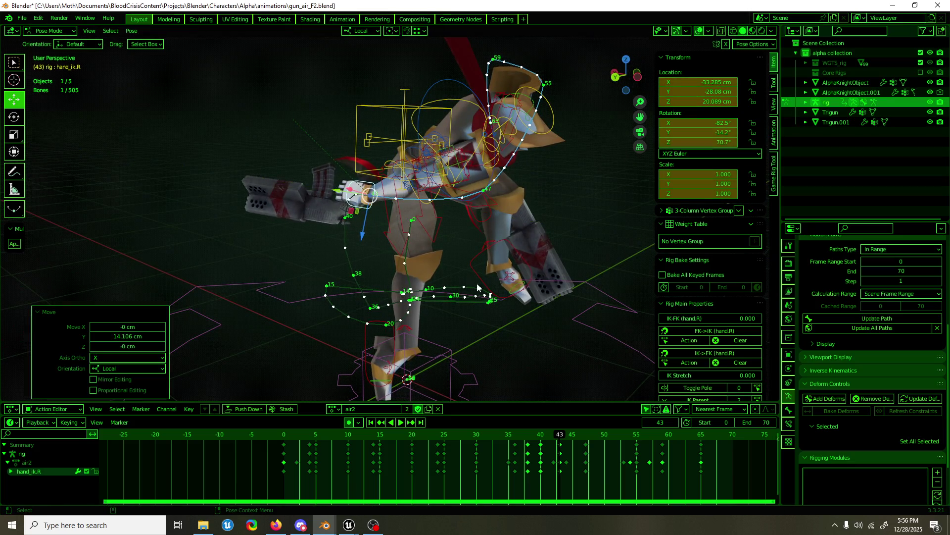
- Review frames 41–48 with rig overlays hidden, then select hand_ik.L at frame 42
key(space)
click(536, 434)
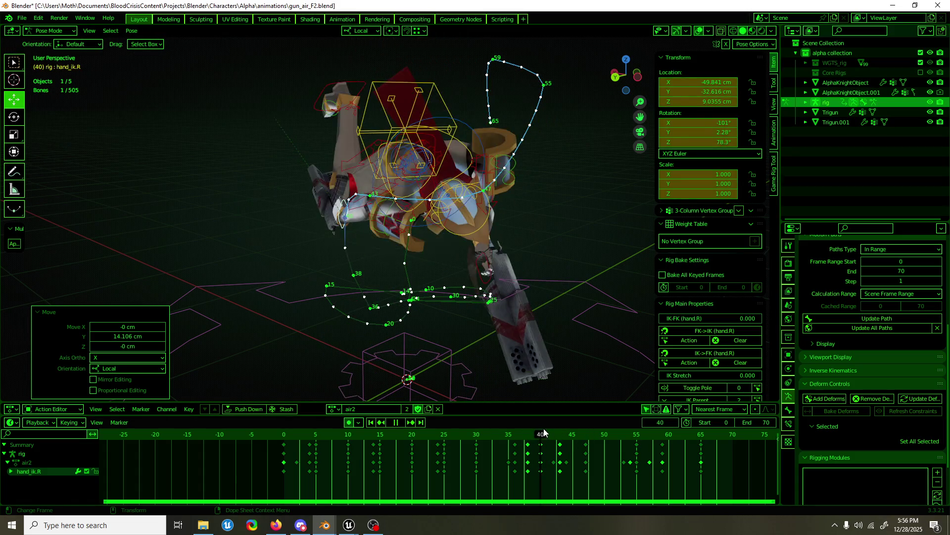
drag(548, 431, 650, 420)
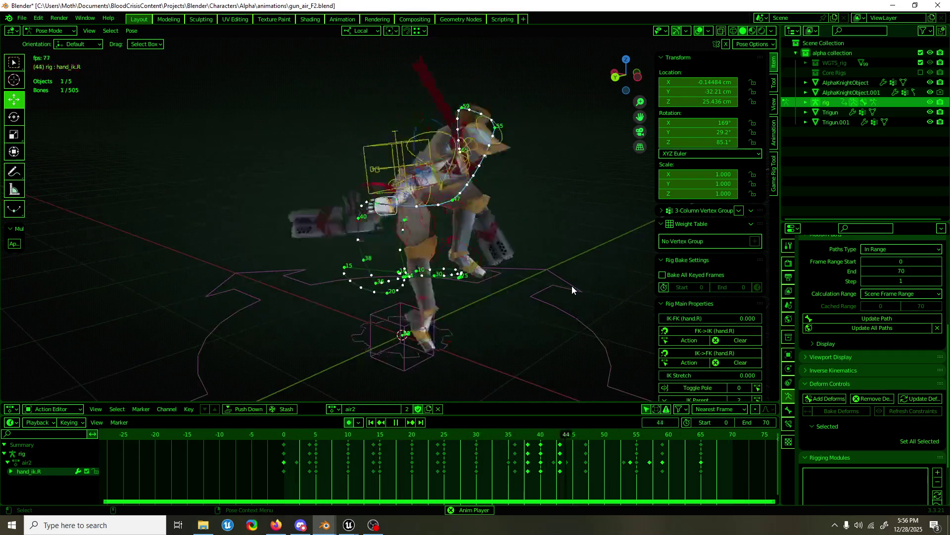
mouse_move(569, 285)
middle_down()
mouse_move(377, 292)
mouse_move(602, 82)
middle_up()
key(shift+alt+z)
key(space)
mouse_move(539, 403)
middle_down()
mouse_move(416, 258)
mouse_move(611, 257)
mouse_move(471, 255)
mouse_move(490, 245)
middle_up()
scroll(431, 276, up, 3)
mouse_move(422, 270)
middle_down()
mouse_move(472, 232)
mouse_move(443, 258)
middle_up()
click(454, 257)
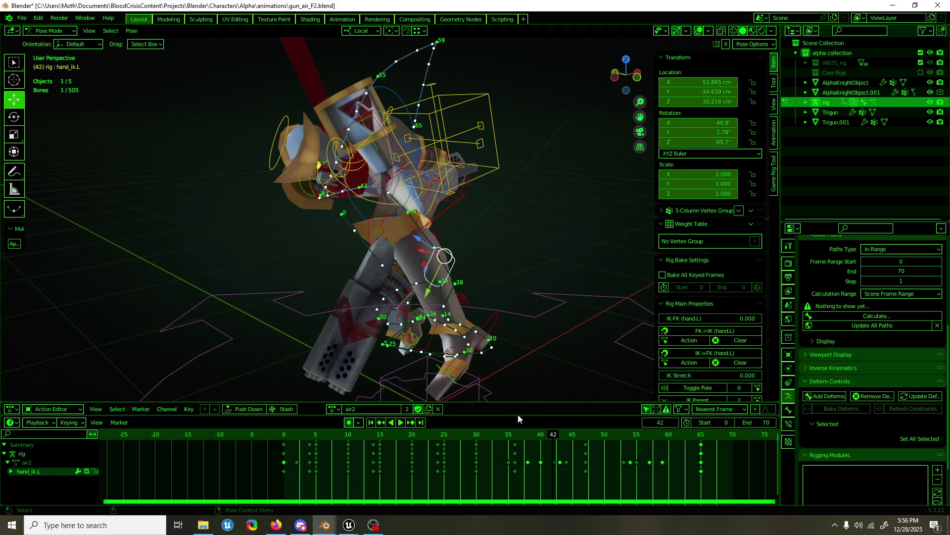
- At frame 42, shift hand_ik.L along X and rotate it about 70 degrees so the left gun points right
middle_drag(464, 238, 375, 255)
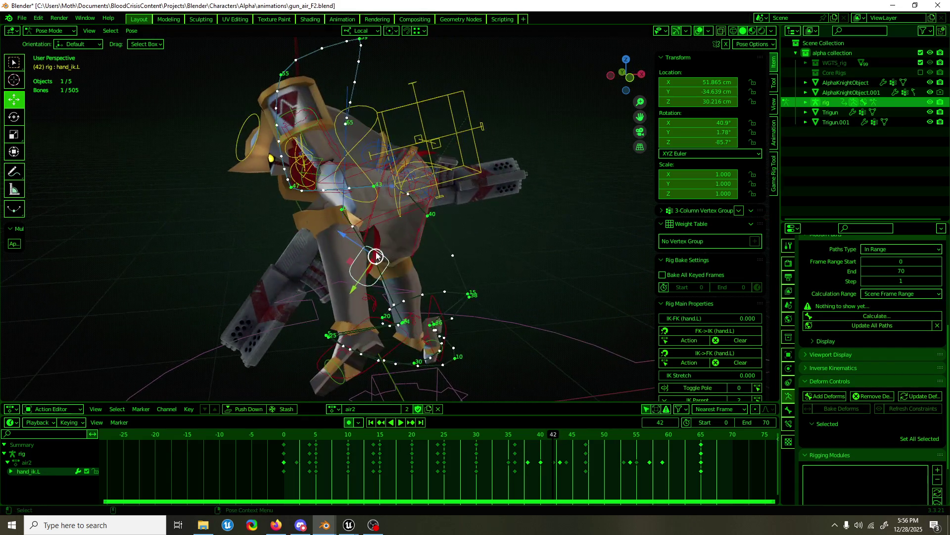
drag(350, 263, 327, 223)
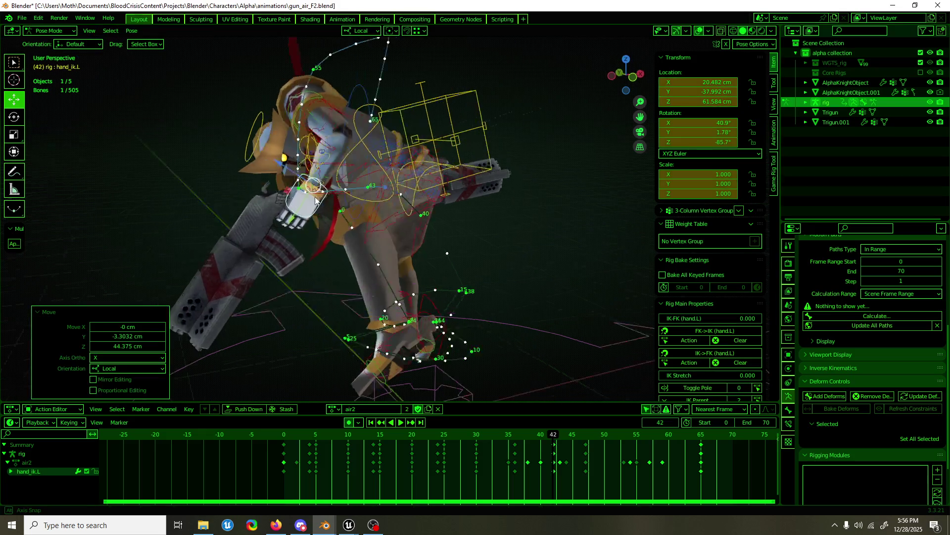
middle_drag(327, 223, 393, 192)
mouse_move(479, 170)
mouse_down()
mouse_move(512, 167)
mouse_move(536, 213)
mouse_up()
key(shift+space)
key(r)
key(shift+space)
key(g)
middle_drag(535, 212, 493, 218)
- After reviewing from frame 37, re-pose hand_ik.L at frame 47 with a local Z move and a 21-degree X rotation
mouse_move(580, 449)
mouse_down()
mouse_move(501, 437)
mouse_move(565, 431)
mouse_up()
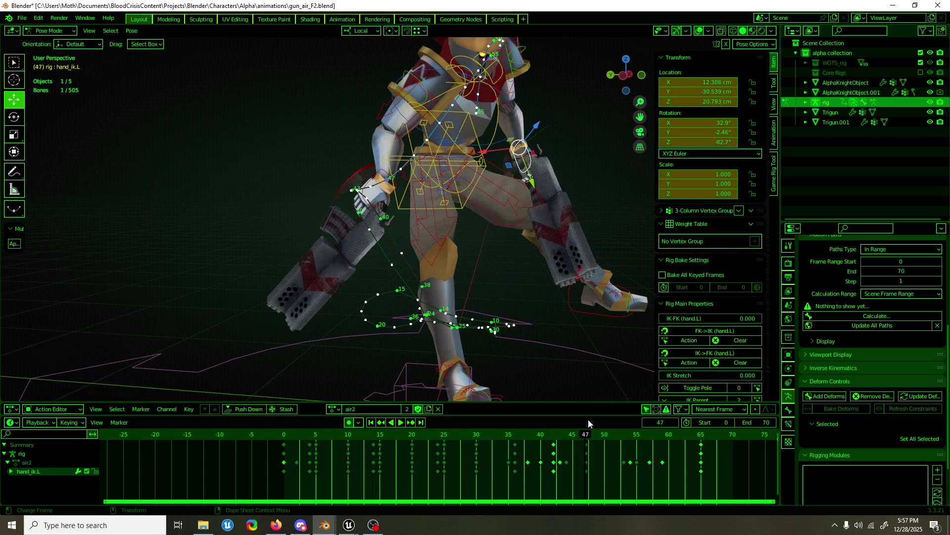
key(space)
mouse_move(467, 310)
middle_down()
mouse_move(488, 306)
mouse_move(525, 385)
middle_up()
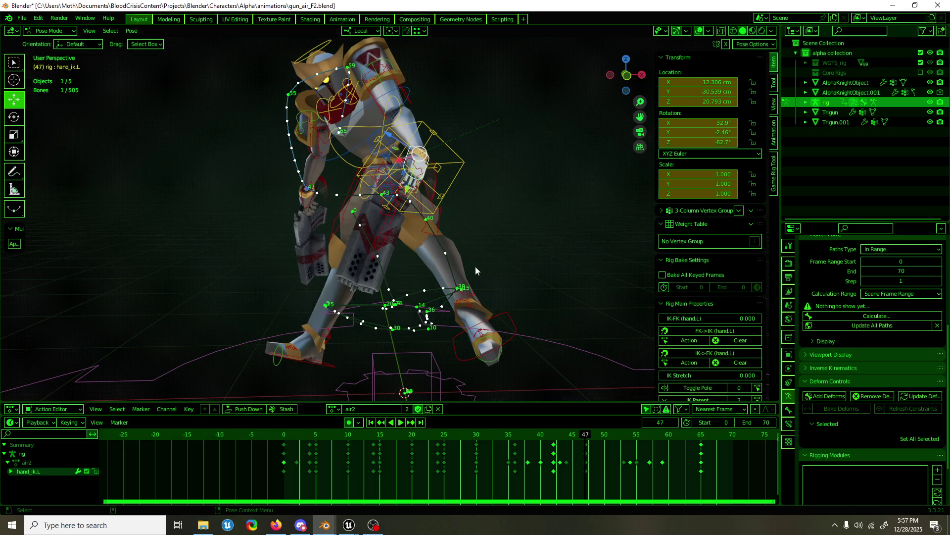
mouse_move(394, 140)
mouse_down()
mouse_move(395, 156)
mouse_move(381, 110)
mouse_move(371, 115)
mouse_up()
middle_drag(371, 115, 468, 157)
key(shift+space)
key(g)
mouse_move(469, 156)
mouse_down()
mouse_move(478, 139)
mouse_move(520, 171)
mouse_move(485, 202)
mouse_up()
key(shift+space)
key(r)
middle_drag(485, 202, 508, 283)
key(shift+space)
key(g)
- At frame 55, rotate hand_ik.L down on X, move it along local X and trackball-rotate it outward
drag(560, 435, 618, 434)
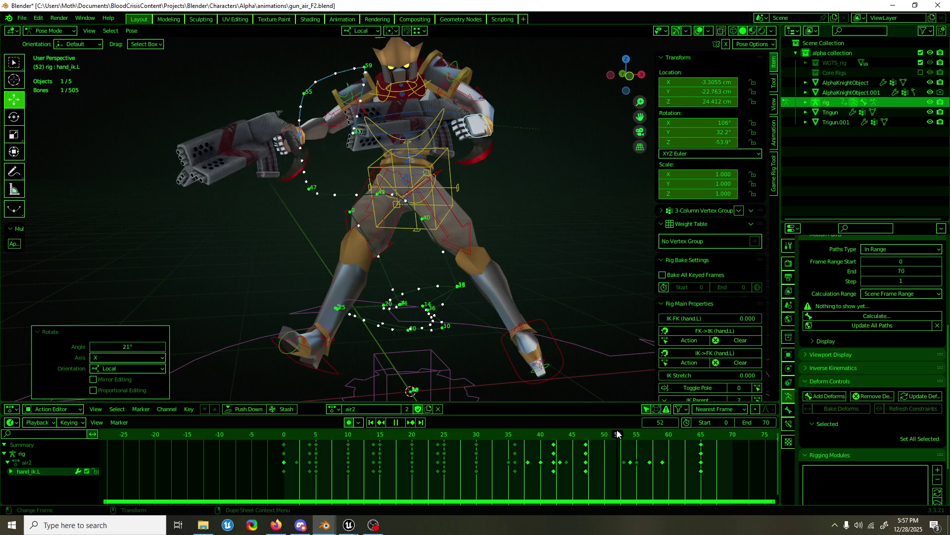
drag(618, 434, 636, 434)
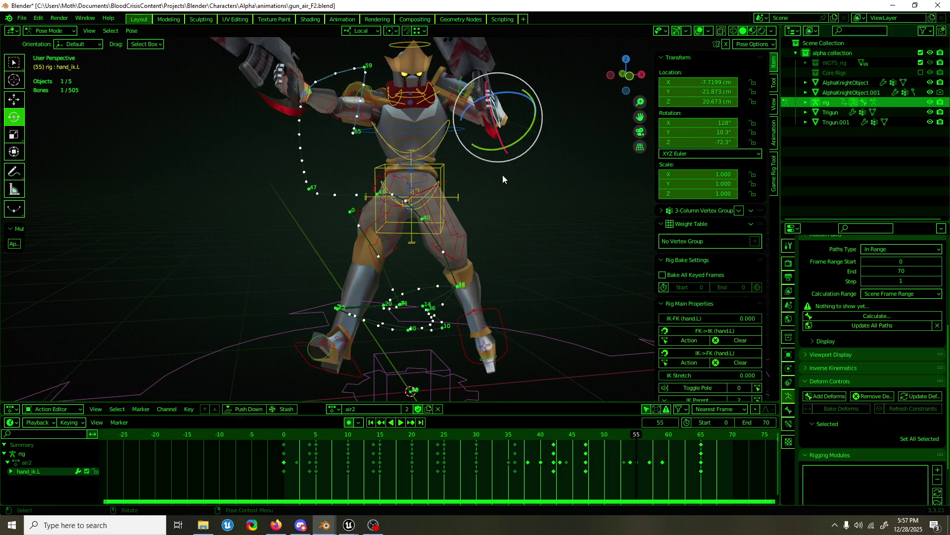
middle_drag(502, 174, 467, 173)
drag(448, 156, 475, 167)
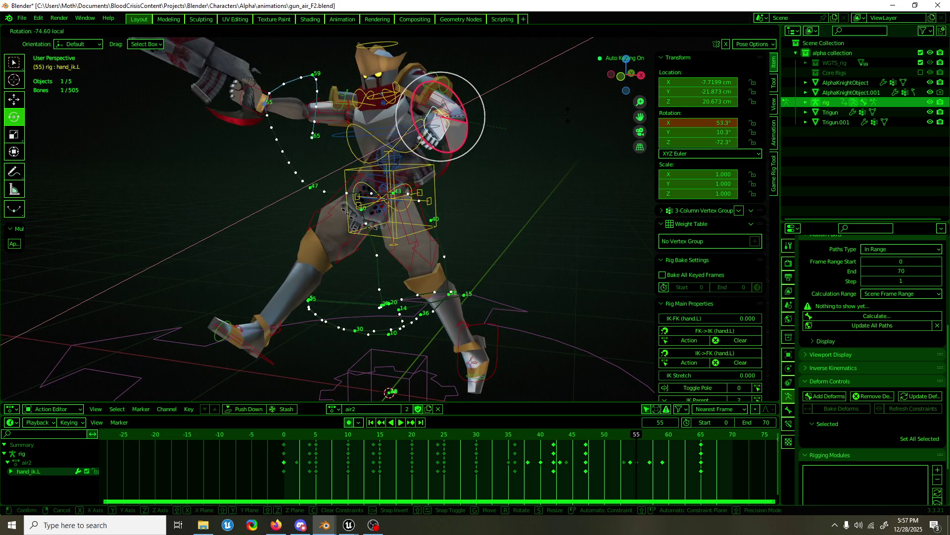
middle_drag(476, 167, 523, 174)
drag(484, 175, 532, 198)
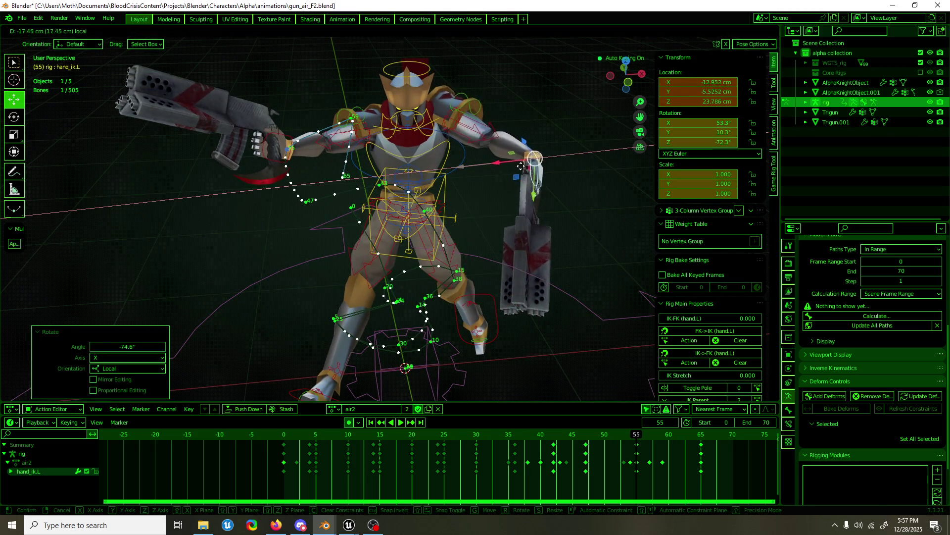
key(e)
mouse_move(557, 157)
mouse_down()
mouse_move(525, 146)
mouse_move(553, 182)
mouse_move(596, 164)
mouse_move(556, 160)
mouse_up()
middle_drag(556, 159, 519, 257)
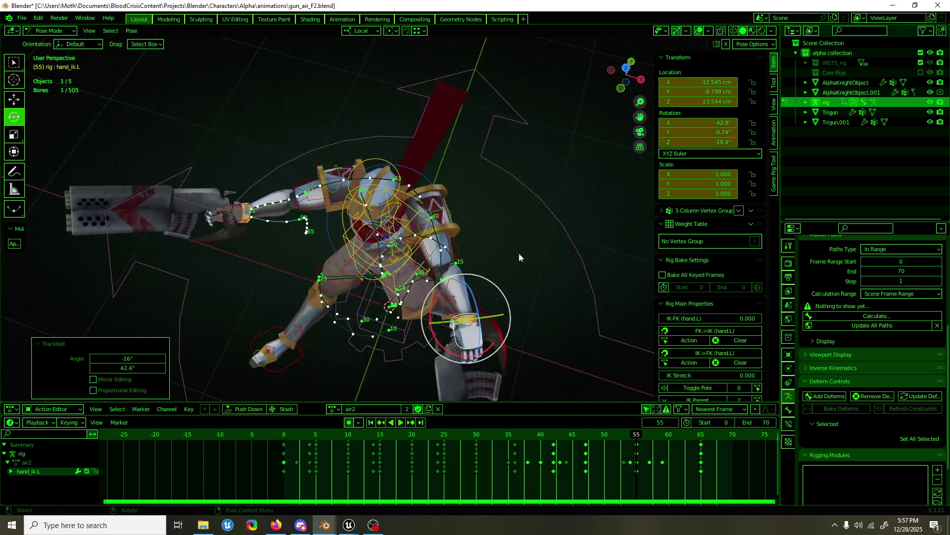
mouse_move(490, 351)
mouse_down()
mouse_move(479, 359)
mouse_move(470, 343)
mouse_up()
key(shift+space)
key(g)
- Refine the frame-55 pose: nudge hand_ik.L, review frames 45–54, then free-rotate and move it
middle_drag(470, 345, 467, 263)
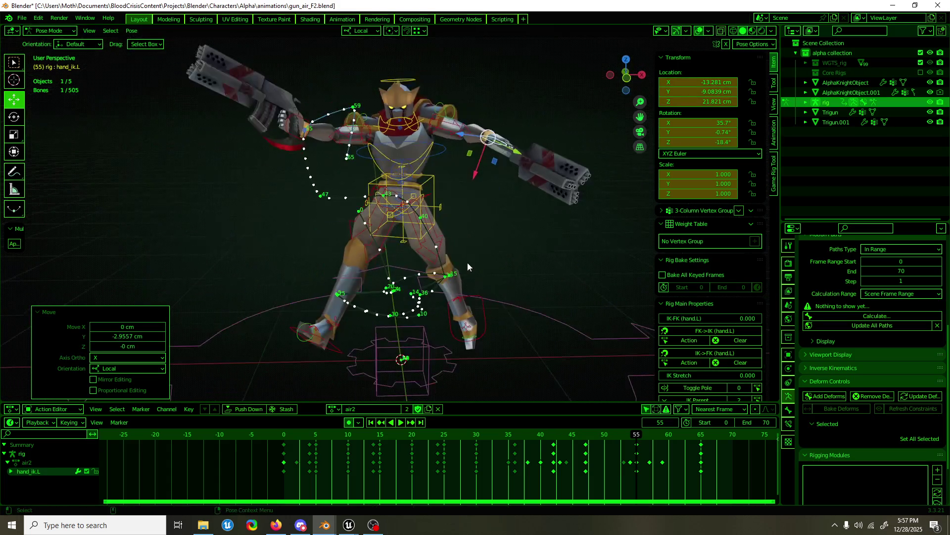
mouse_move(630, 438)
mouse_down()
mouse_move(573, 436)
mouse_move(656, 440)
mouse_move(692, 424)
mouse_up()
drag(489, 130, 530, 156)
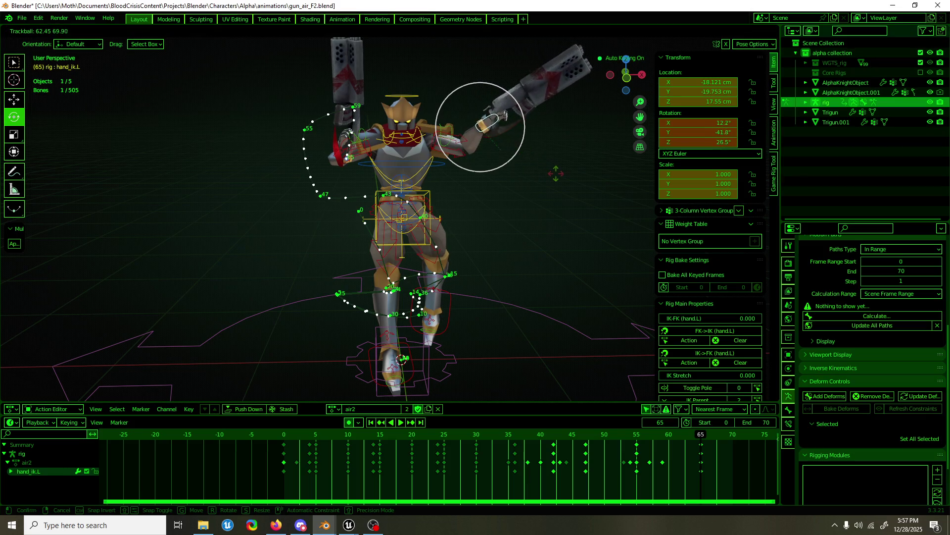
click(543, 180)
middle_drag(542, 180, 411, 191)
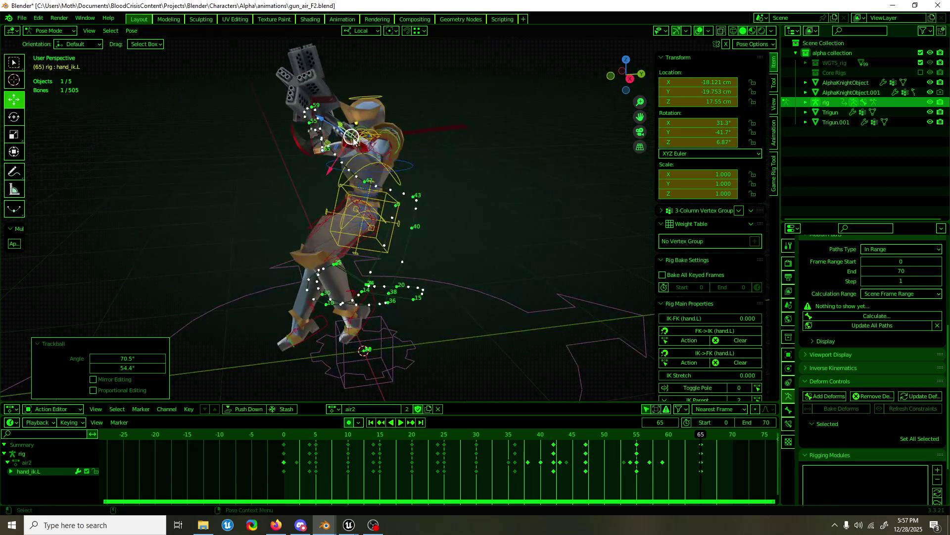
key(g)
click(330, 148)
middle_drag(331, 149, 450, 155)
- Raise hand_ik.L along local Z and rotate it 26 degrees on X plus a trackball tweak to lift the gun
key(shift+space)
key(g)
mouse_move(488, 167)
mouse_down()
mouse_move(491, 178)
mouse_move(488, 129)
mouse_up()
key(shift+space)
key(r)
drag(503, 170, 504, 159)
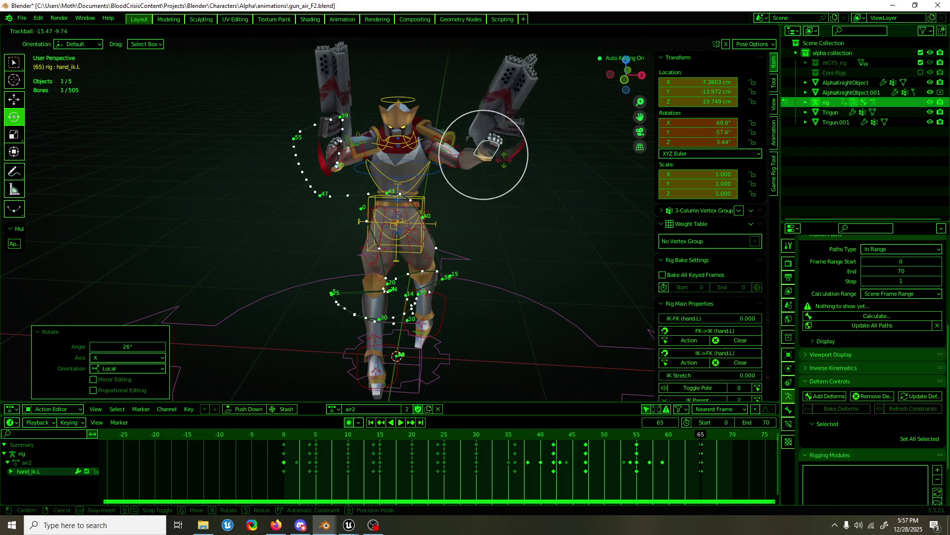
click(475, 148)
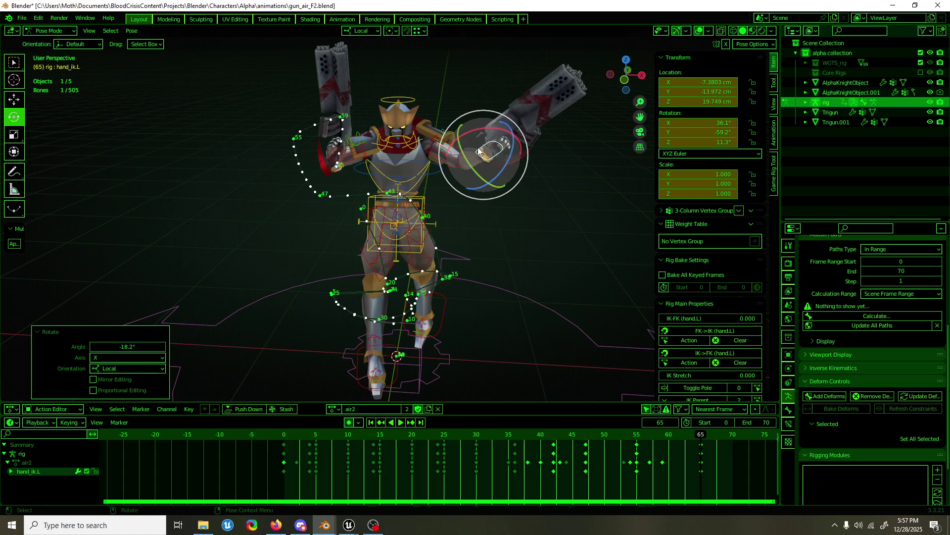
key(r)
key(r)
click(462, 182)
key(shift+space)
key(g)
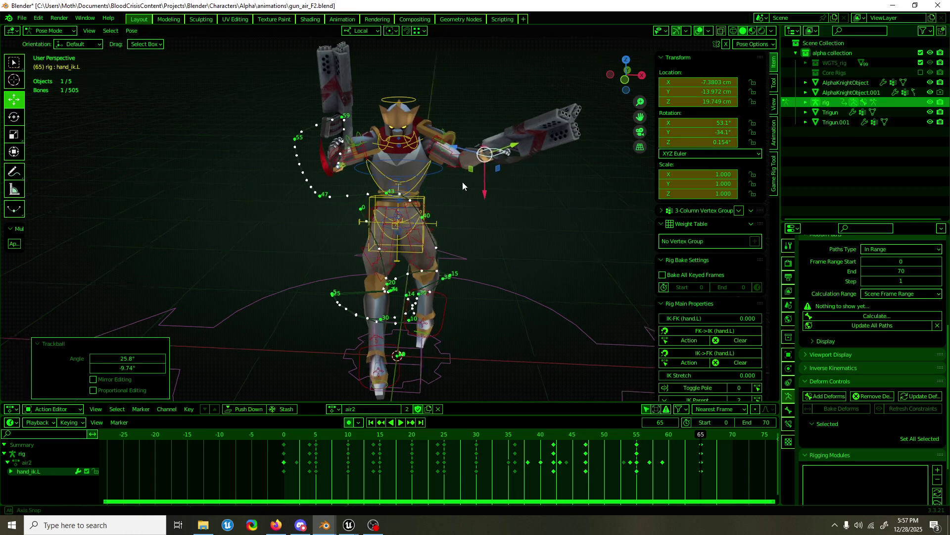
middle_drag(463, 182, 444, 170)
middle_drag(449, 317, 520, 356)
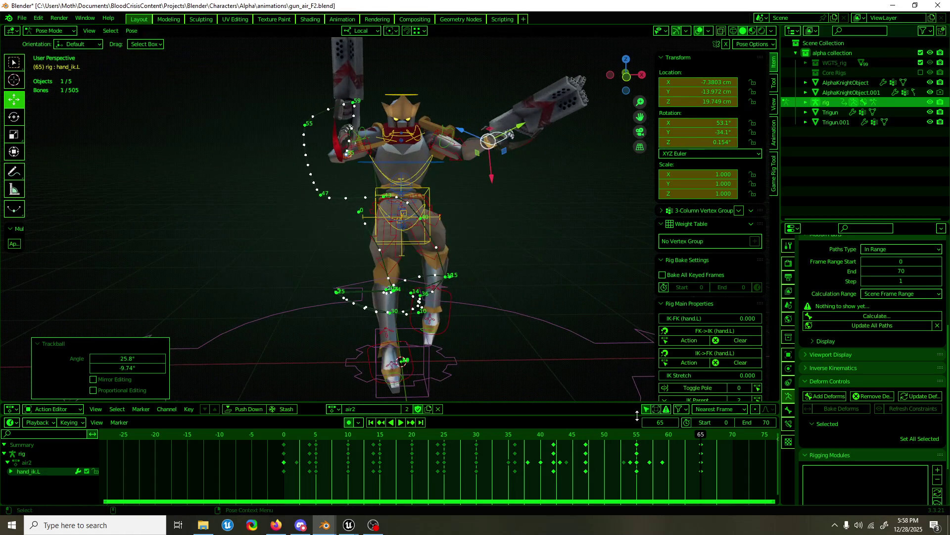
- Play back the animation to review it and save gun_air_F2.blend
key(space)
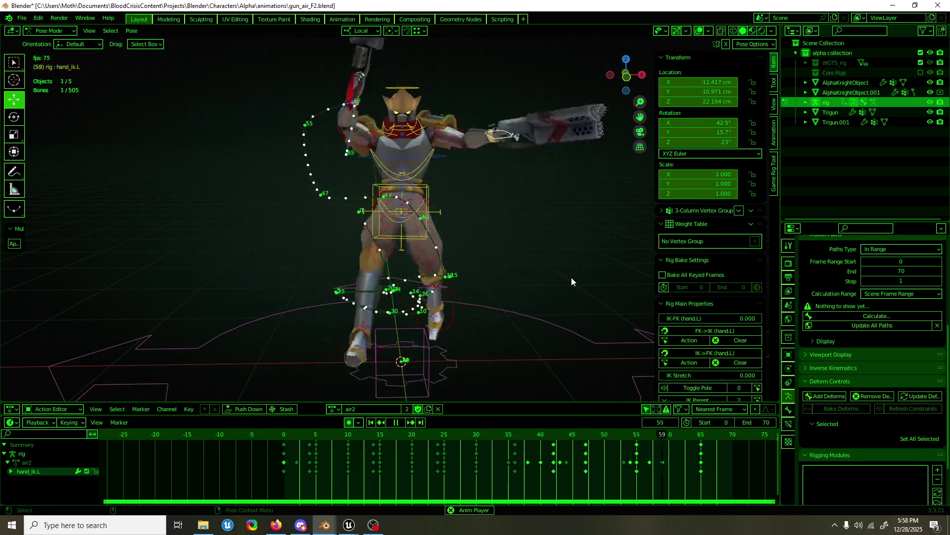
scroll(547, 268, down, 2)
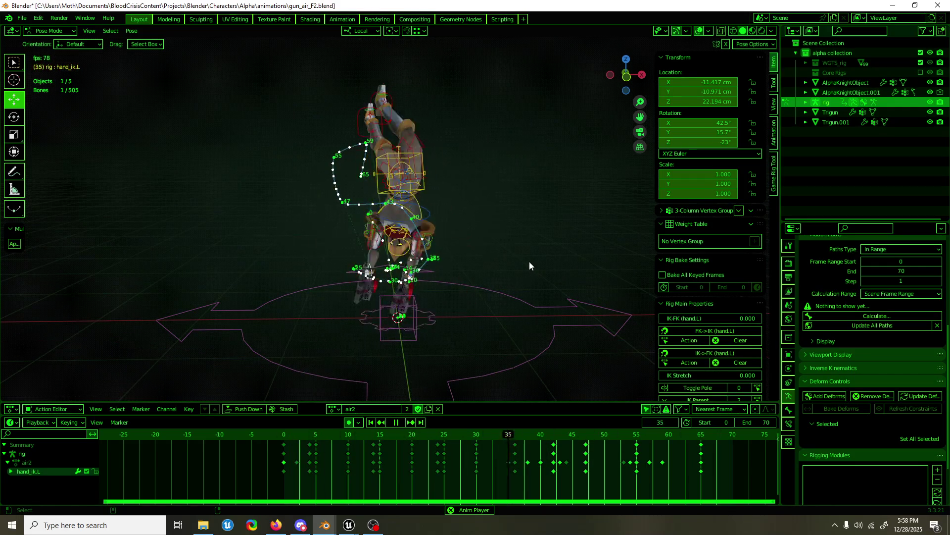
key(ctrl+s)
key(space)
- Scrub and play through frames 36–45 of the air2 action, settling on frame 43
mouse_move(536, 437)
mouse_down()
mouse_move(571, 438)
mouse_move(510, 439)
mouse_move(527, 437)
mouse_up()
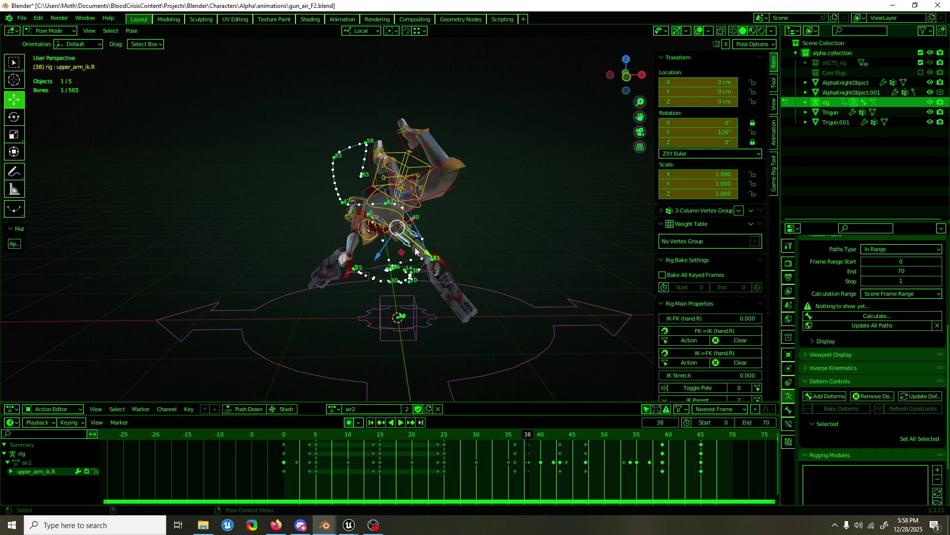
middle_drag(417, 251, 406, 276)
click(513, 435)
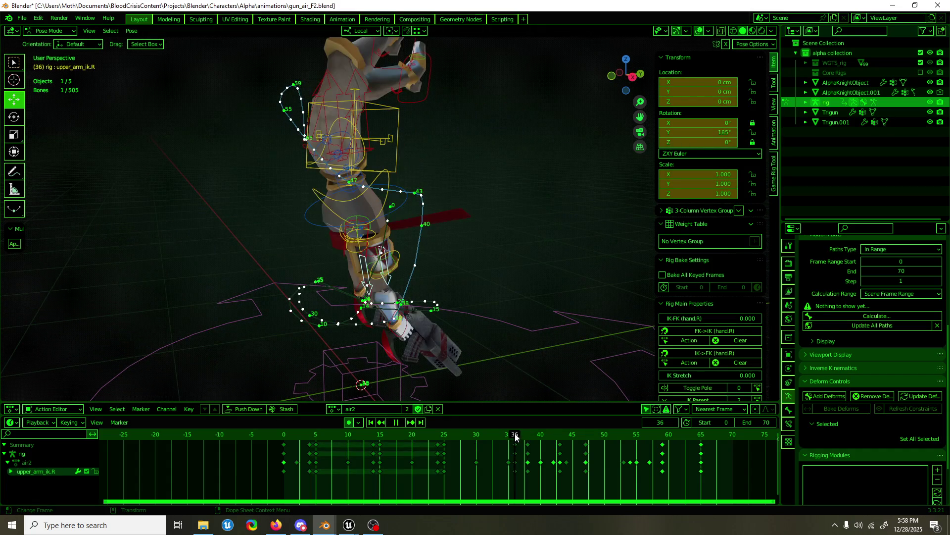
drag(515, 436, 546, 438)
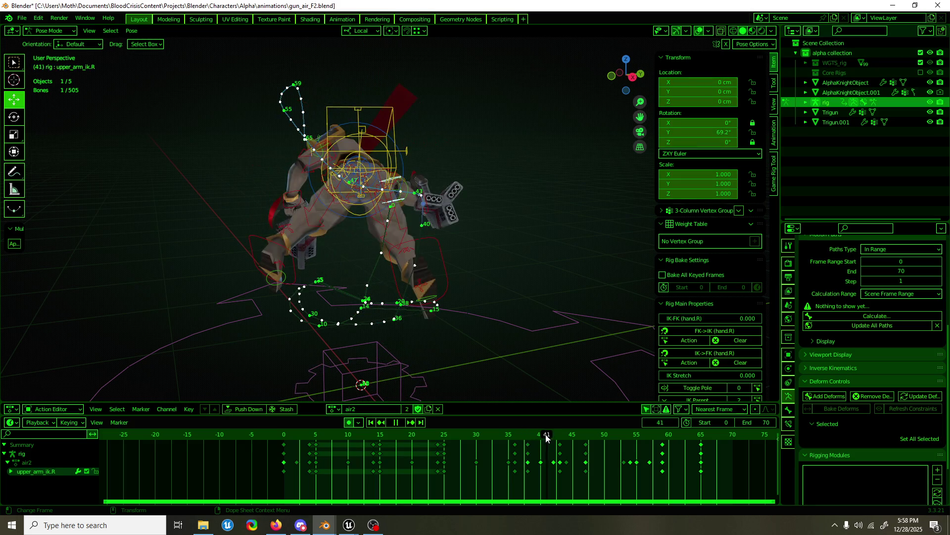
middle_drag(476, 312, 366, 310)
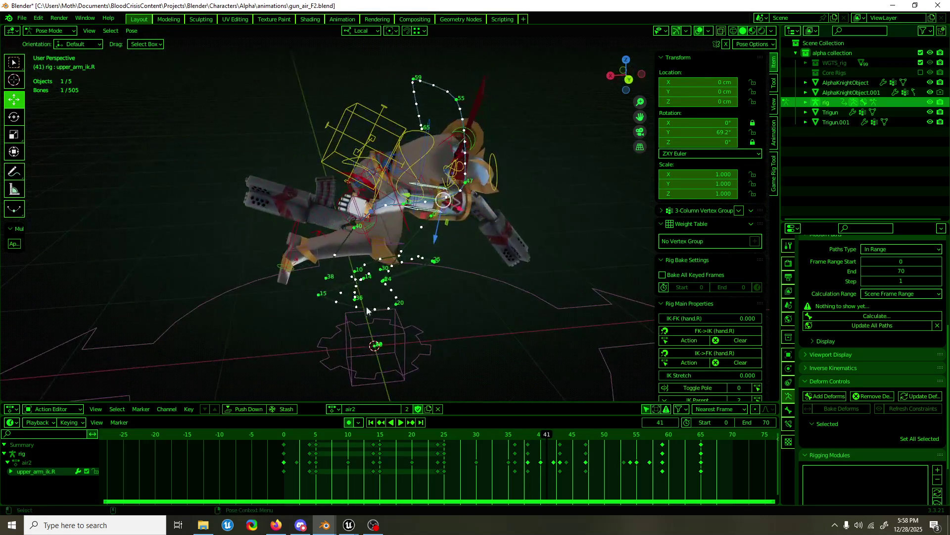
key(space)
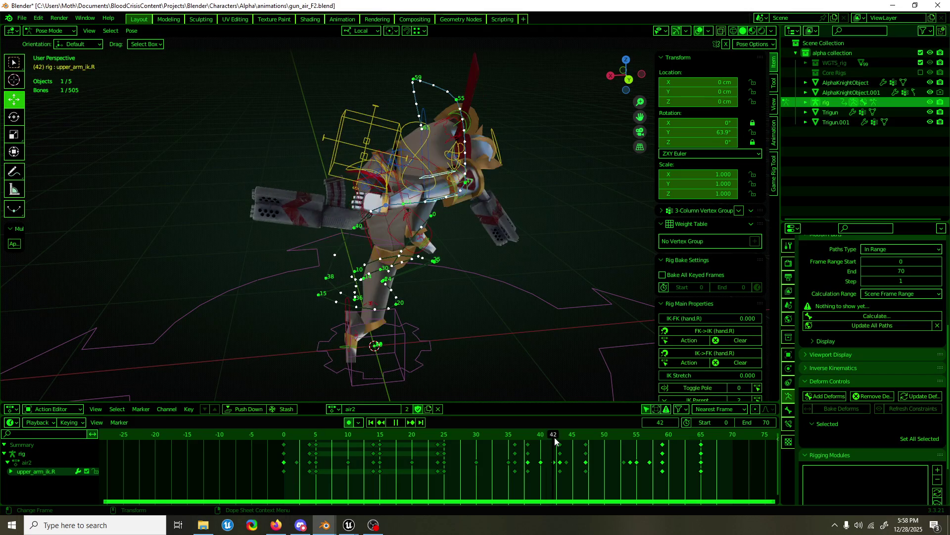
drag(555, 441, 558, 441)
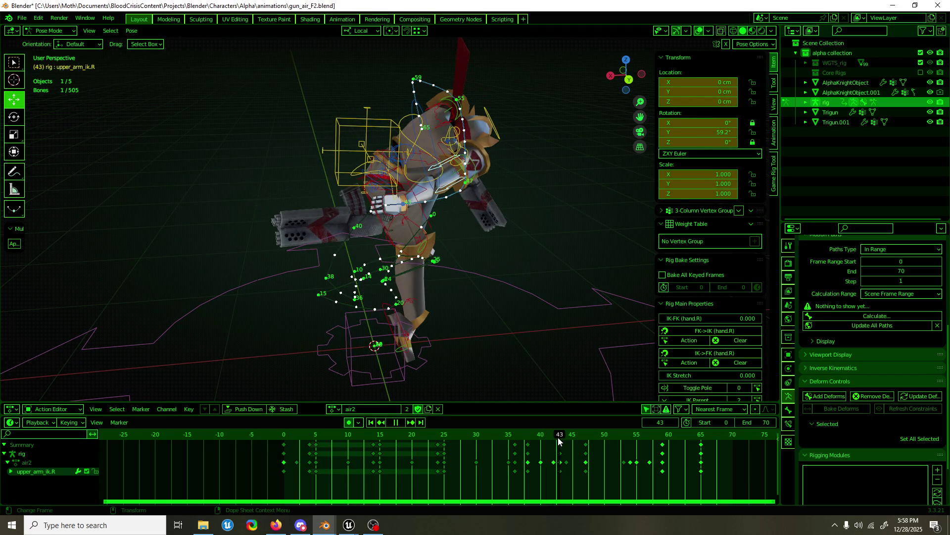
- Move hand_ik.R about -1.5 cm along Y at frame 43, play to check, then return to Object Mode
click(399, 214)
key(g)
key(y)
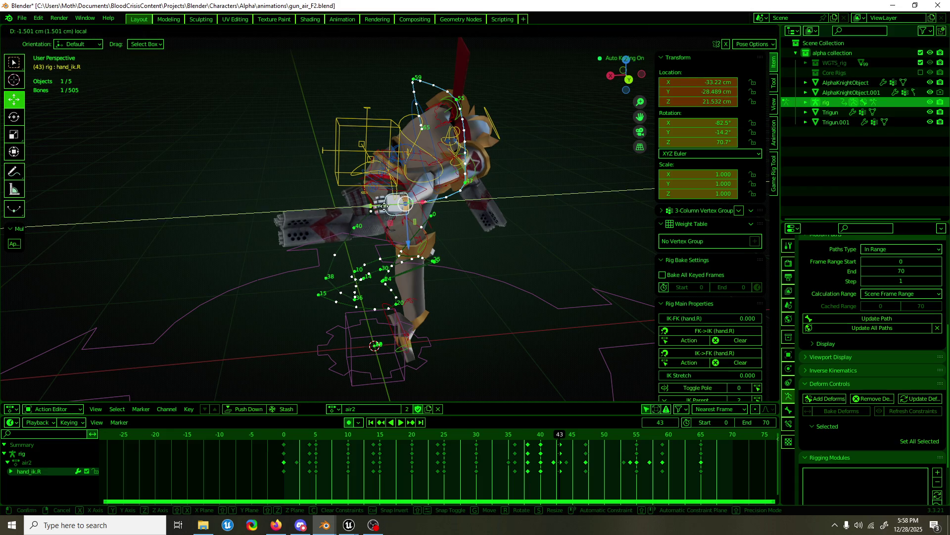
key(Return)
key(space)
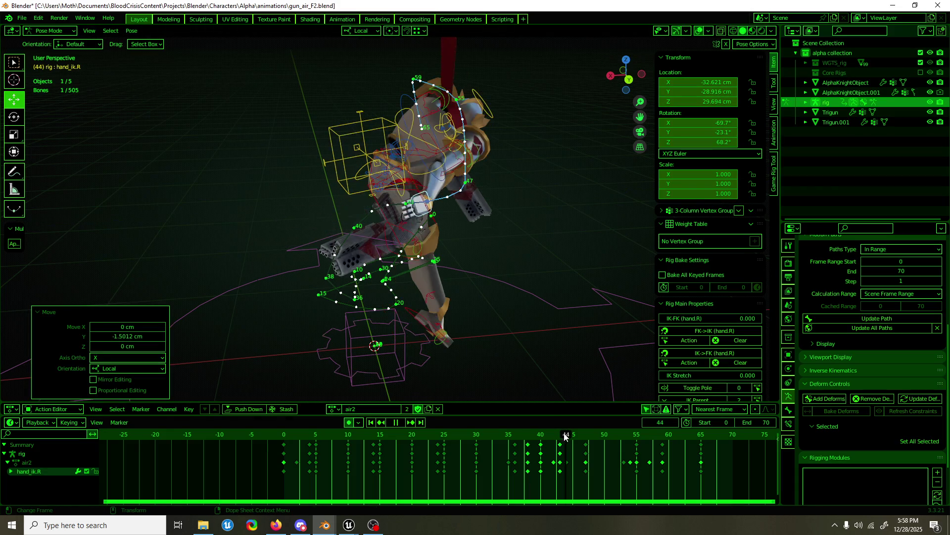
key(space)
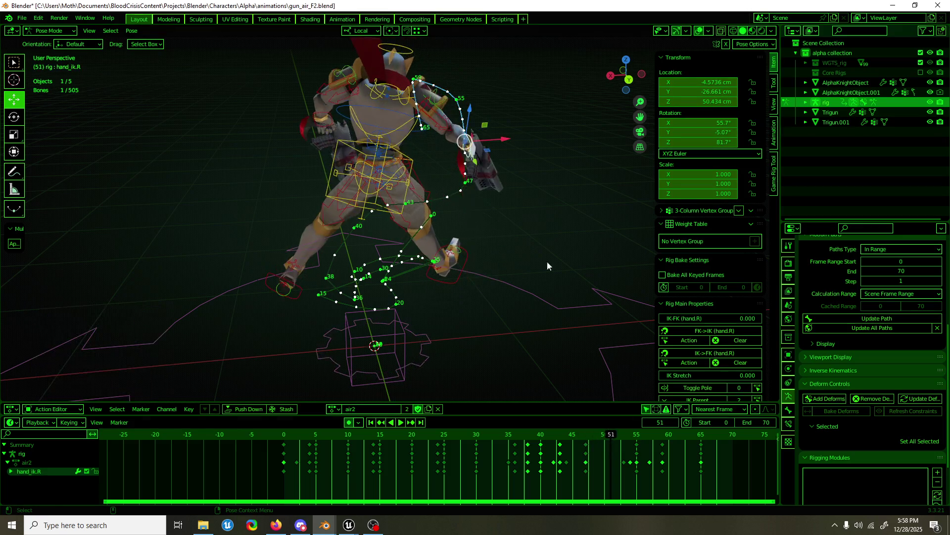
key(ctrl+Tab)
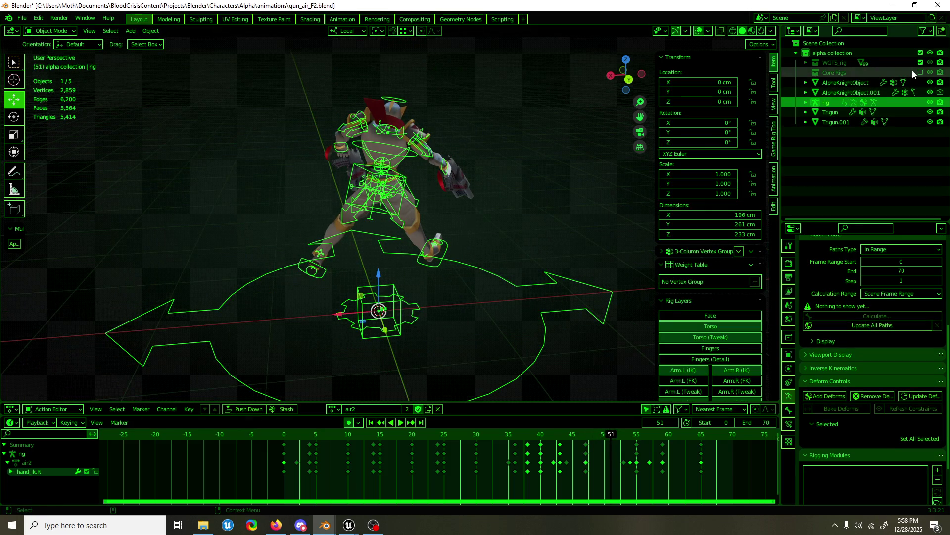
- Show the Core Rigs collection, select the Armature and return the timeline to frame 0
click(921, 73)
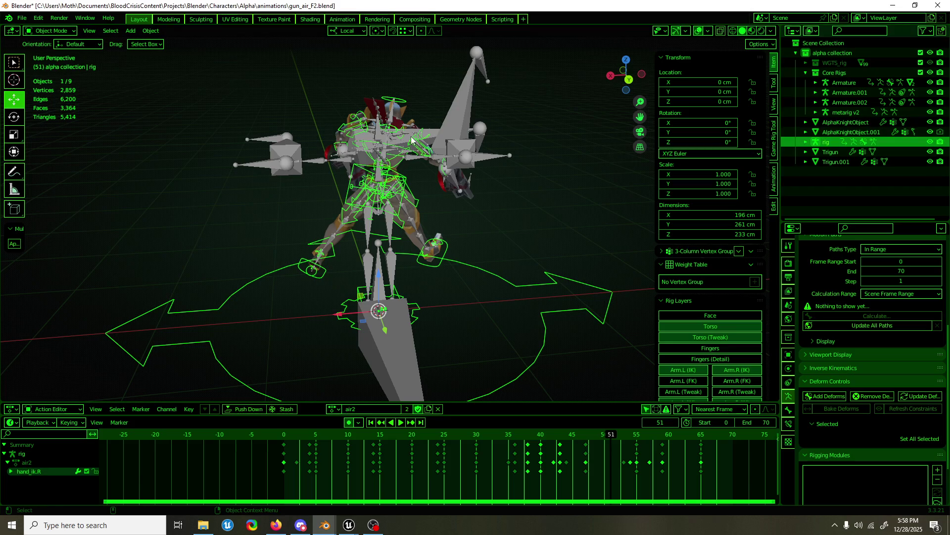
middle_drag(412, 140, 283, 178)
mouse_move(541, 136)
middle_down()
mouse_move(553, 141)
mouse_move(441, 141)
middle_up()
click(553, 142)
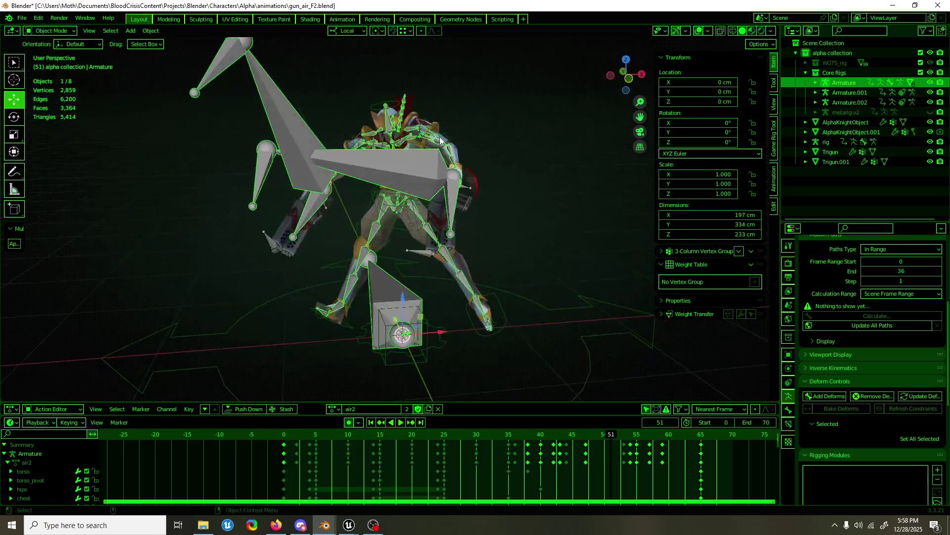
click(284, 444)
- Export FBX as gun_air_Finisher.fbx with Bake Animation expanded and Simplify set to 0
key(F3)
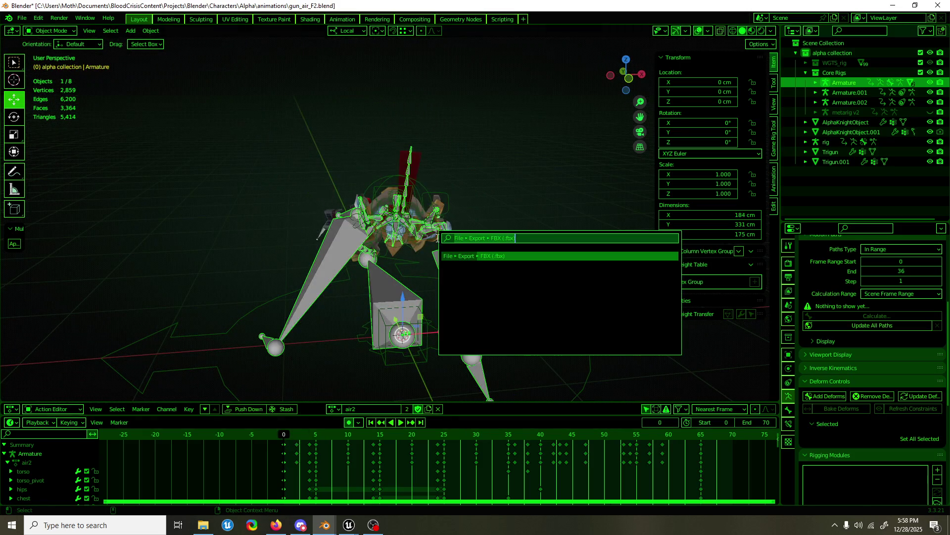
key(Return)
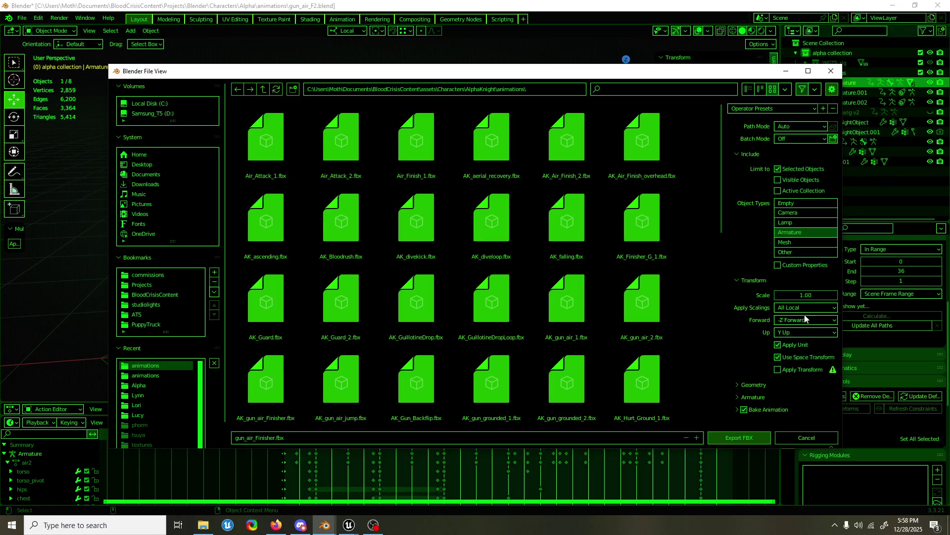
click(737, 409)
scroll(754, 378, down, 2)
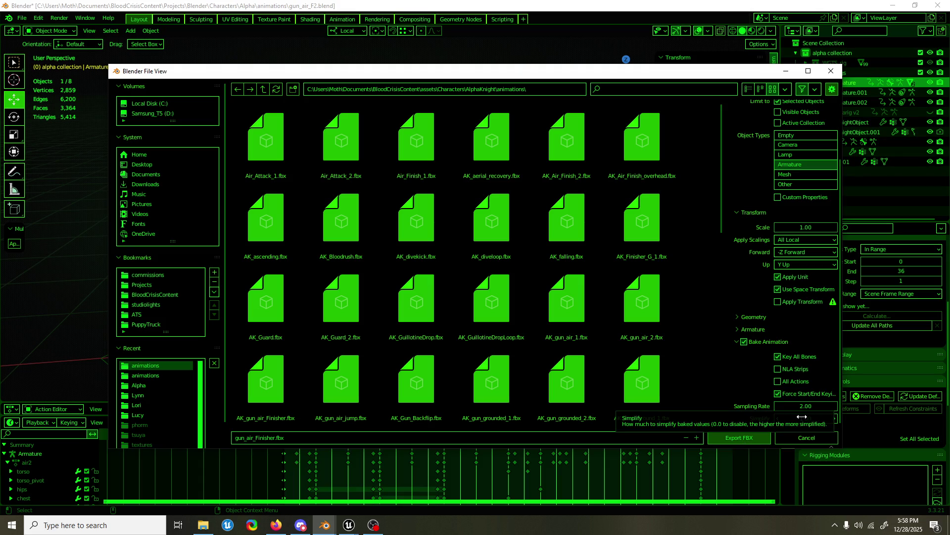
drag(802, 416, 802, 417)
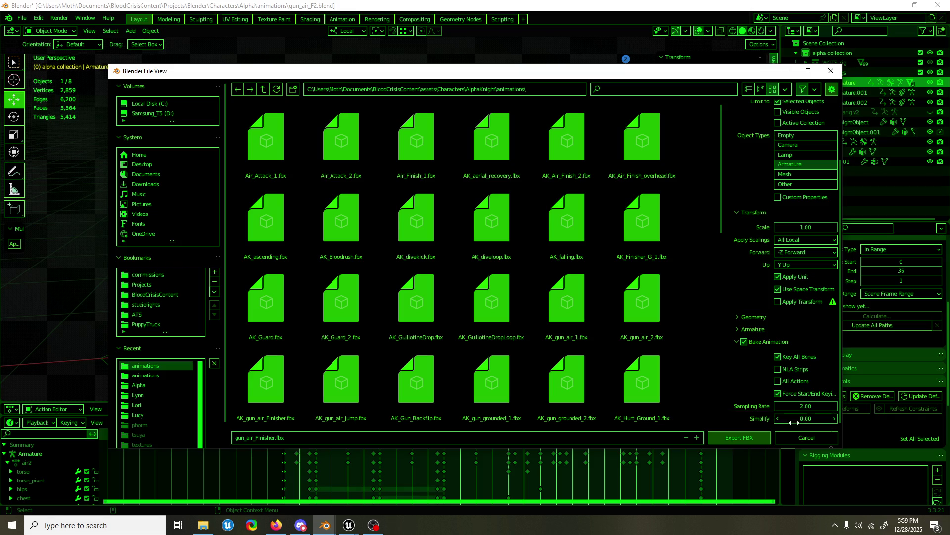
click(765, 438)
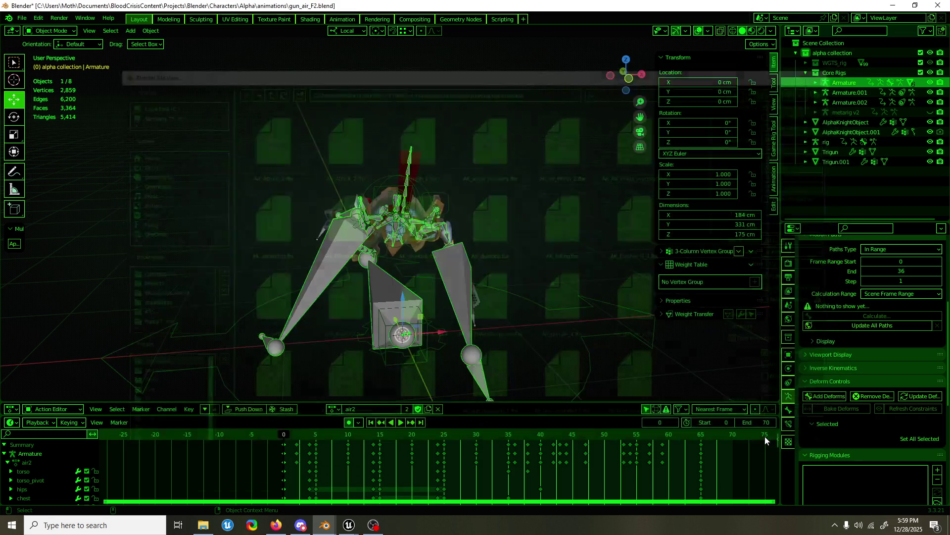
scroll(434, 182, down, 2)
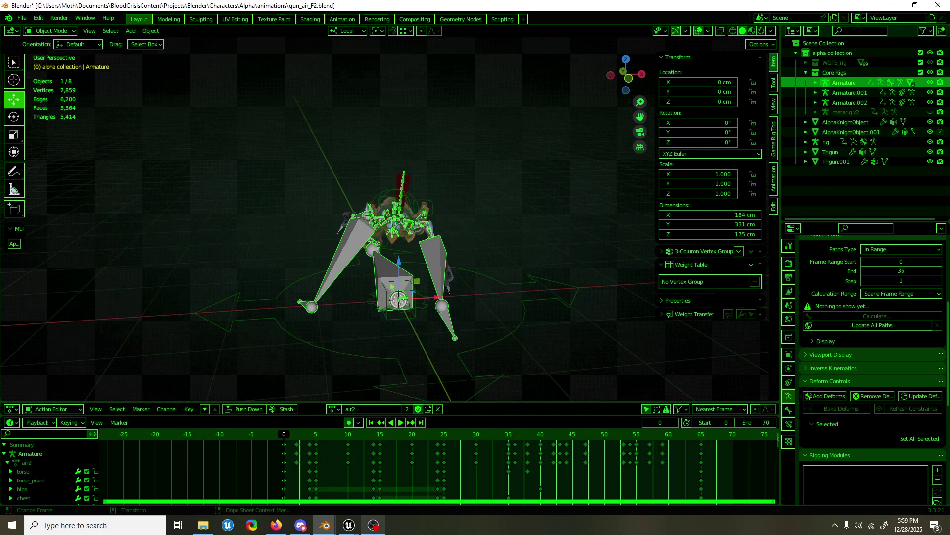
- Briefly reopen and close the FBX export dialog, then switch over to the Unreal Editor
click(350, 525)
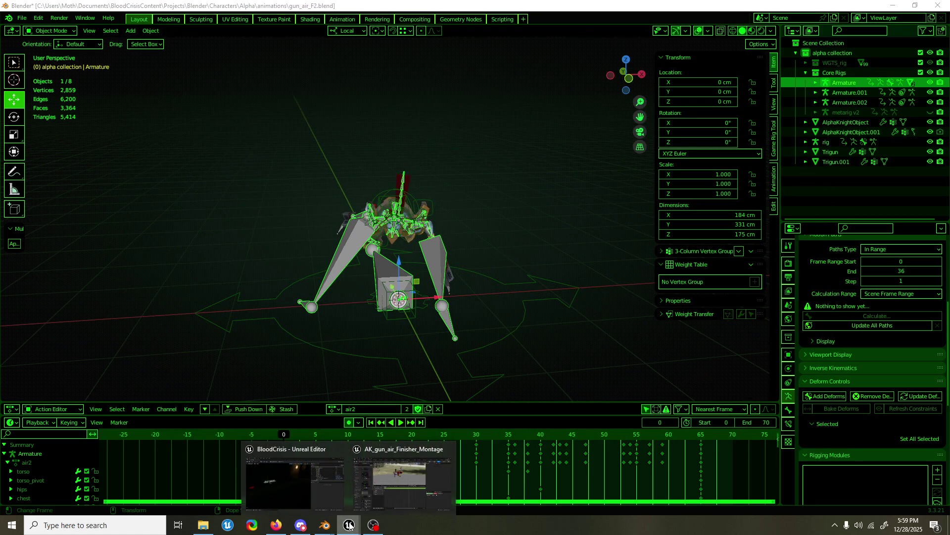
key(F3)
key(Return)
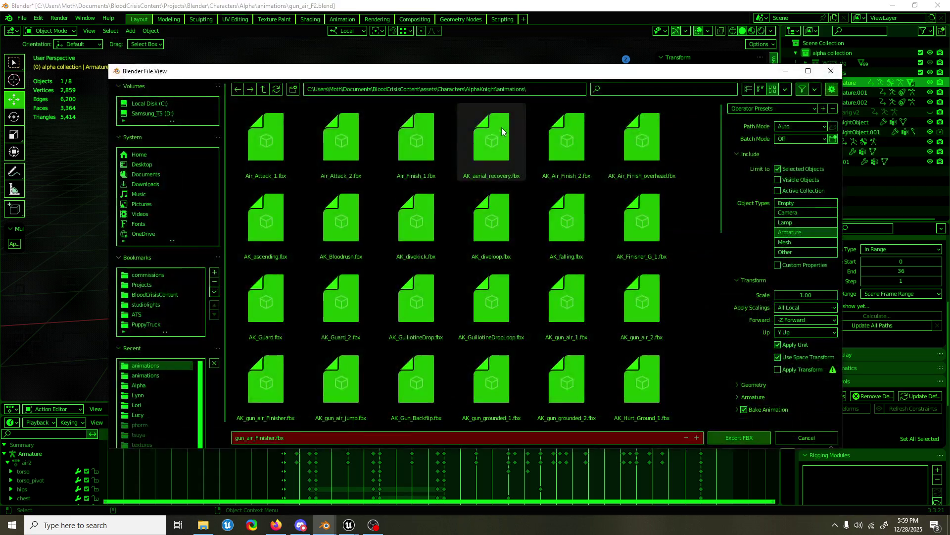
key(Escape)
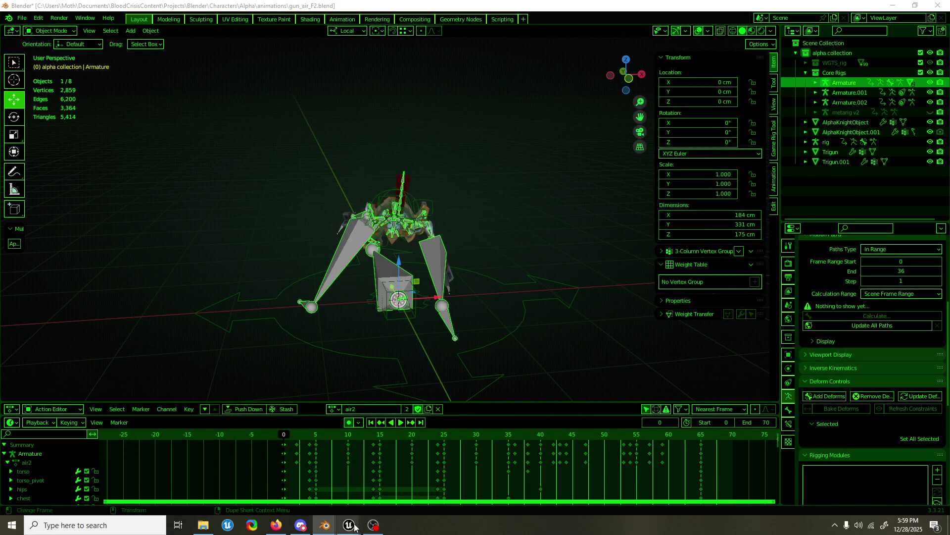
mouse_move(348, 525)
click(378, 473)
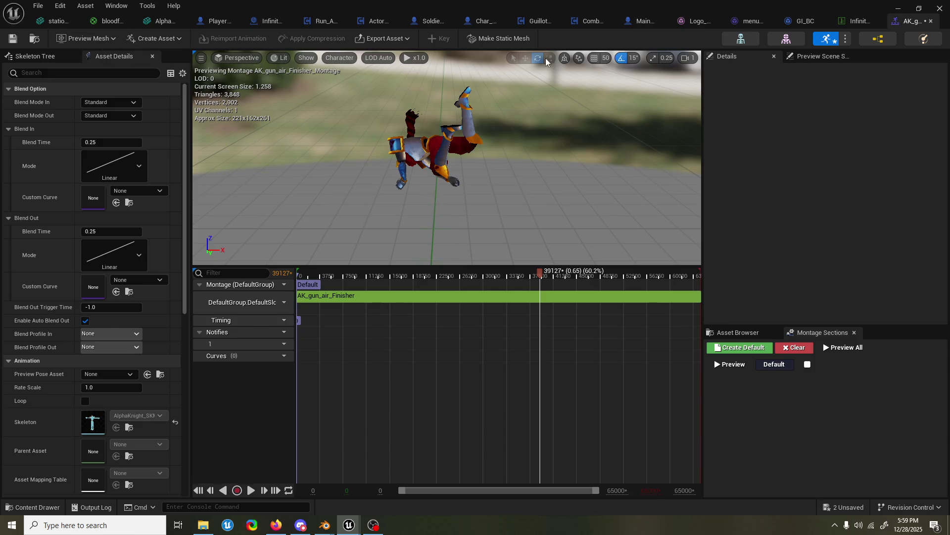
- Reimport AK_gun_air_Finisher from its FBX, scrub the preview to frames 40–43, then return to Blender
click(738, 332)
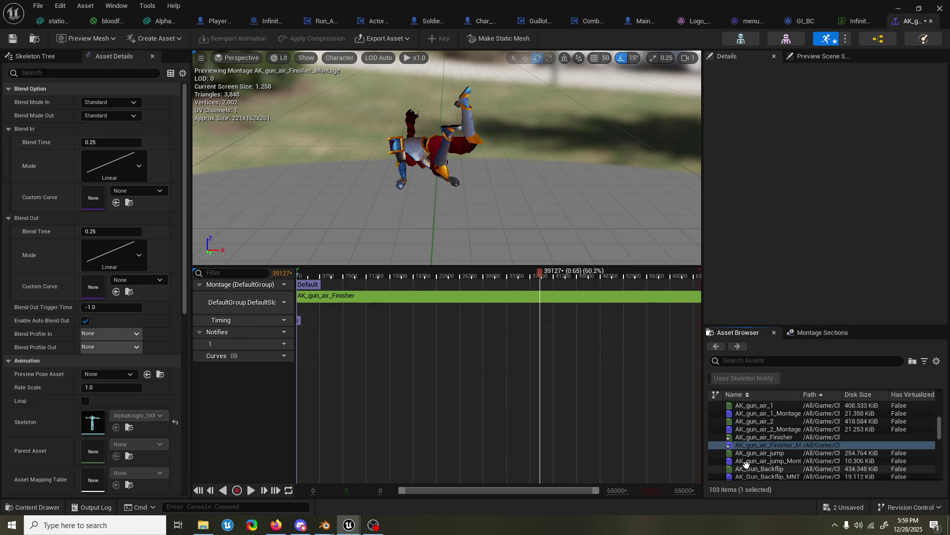
double_click(750, 438)
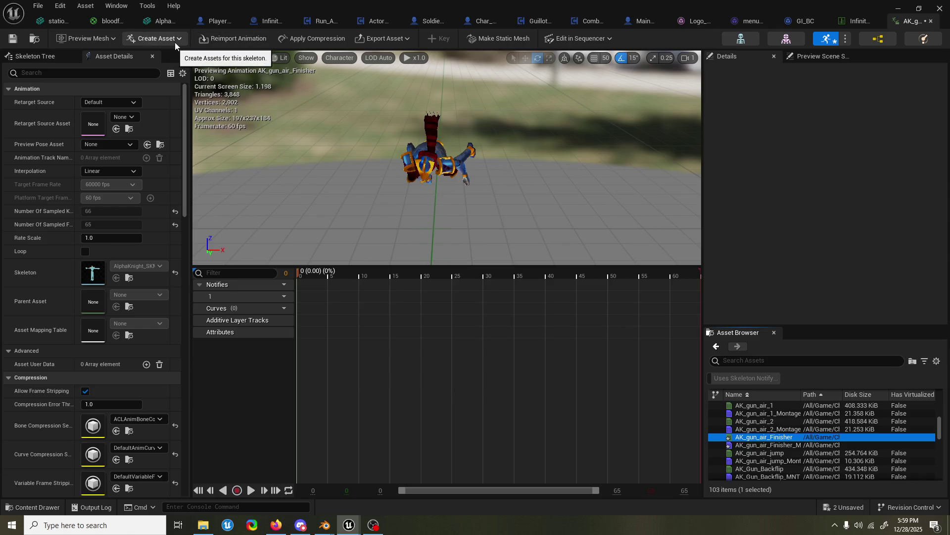
click(220, 40)
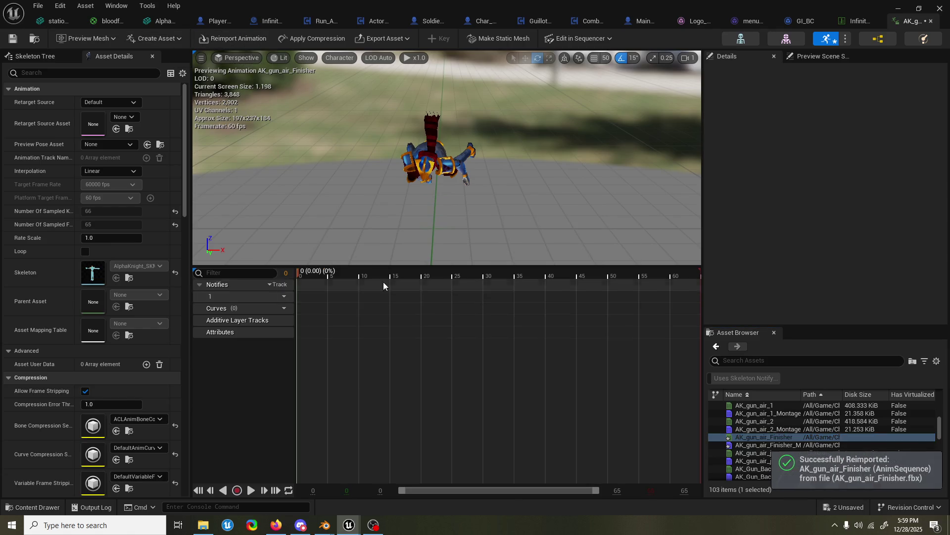
drag(303, 273, 550, 266)
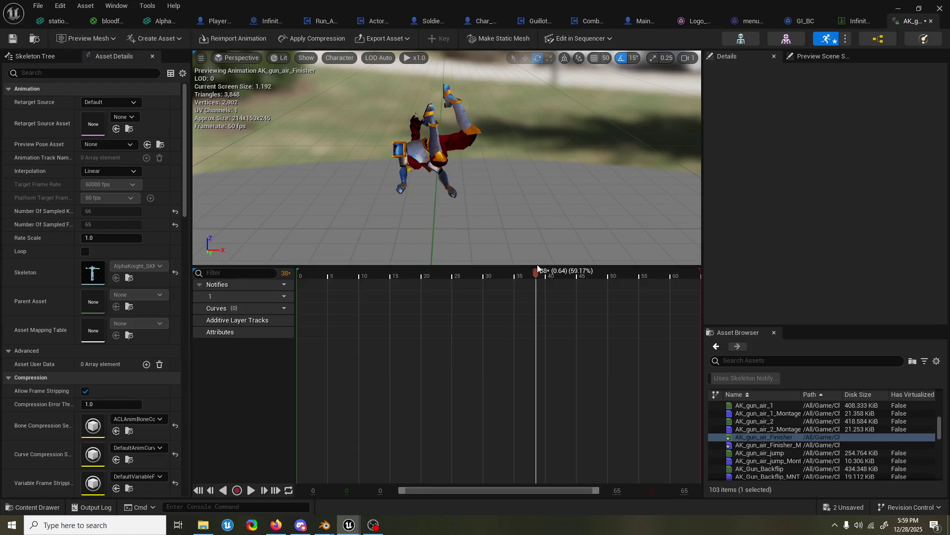
drag(550, 263, 567, 259)
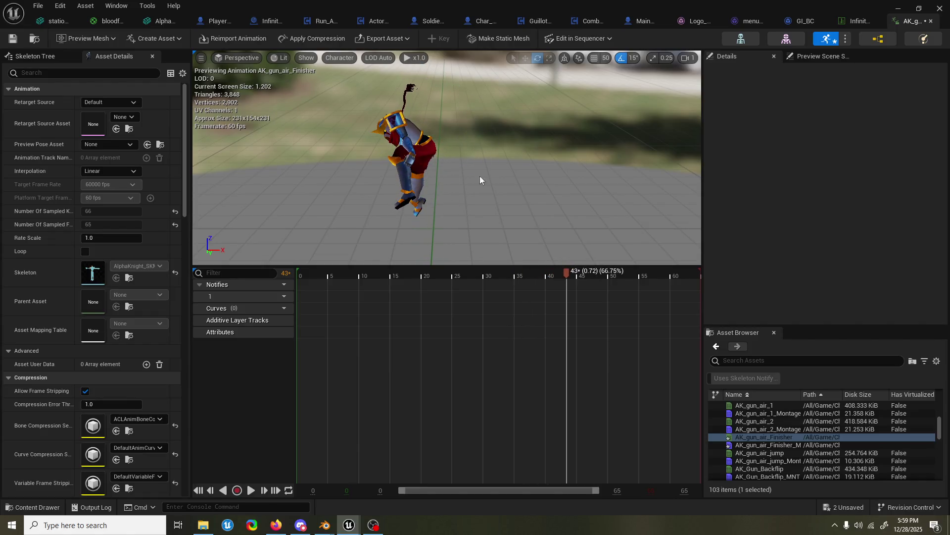
click(369, 477)
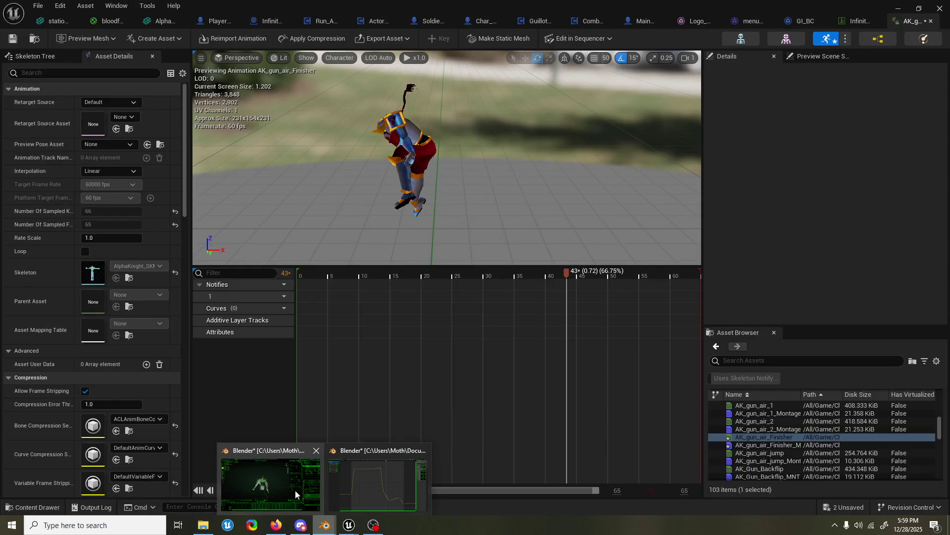
click(302, 483)
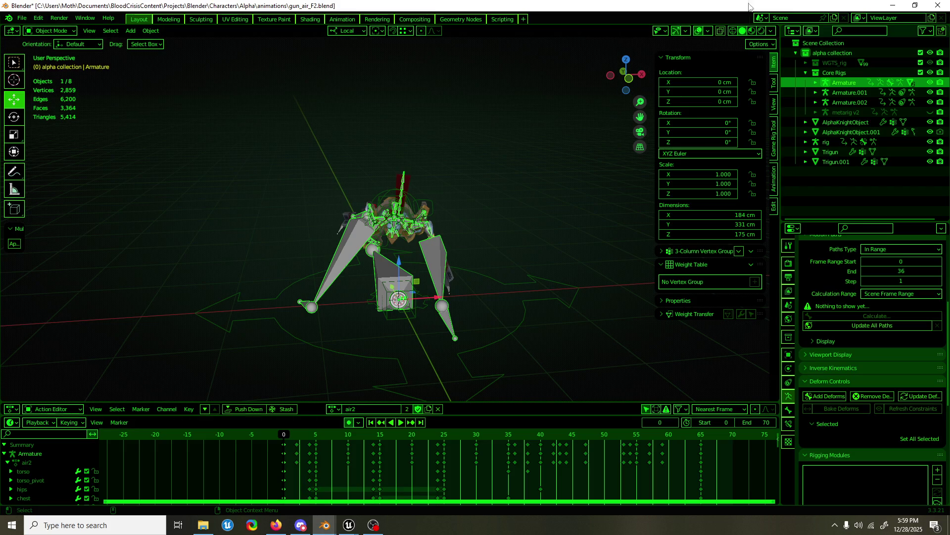
click(700, 31)
key(space)
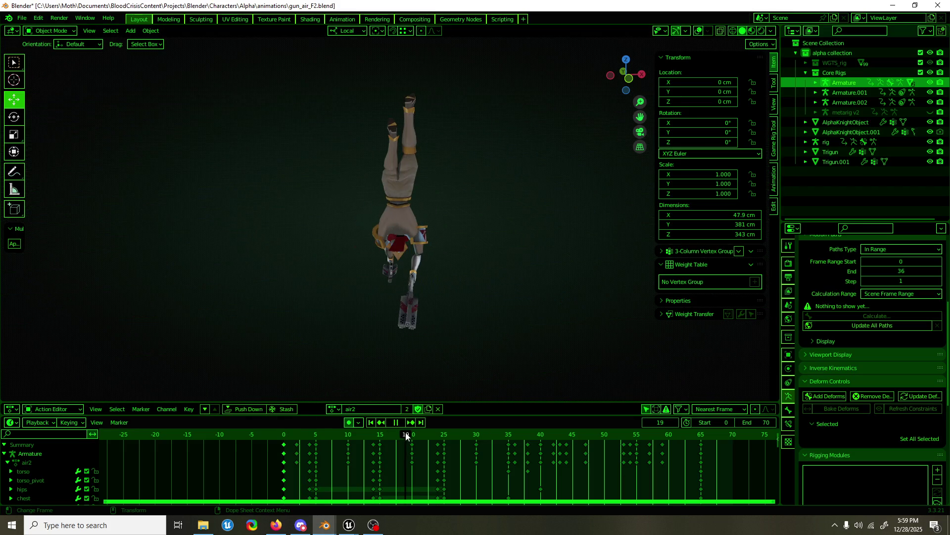
mouse_move(523, 436)
mouse_down()
mouse_move(559, 436)
mouse_move(551, 424)
mouse_move(428, 417)
mouse_move(546, 408)
mouse_move(507, 407)
mouse_move(522, 403)
mouse_up()
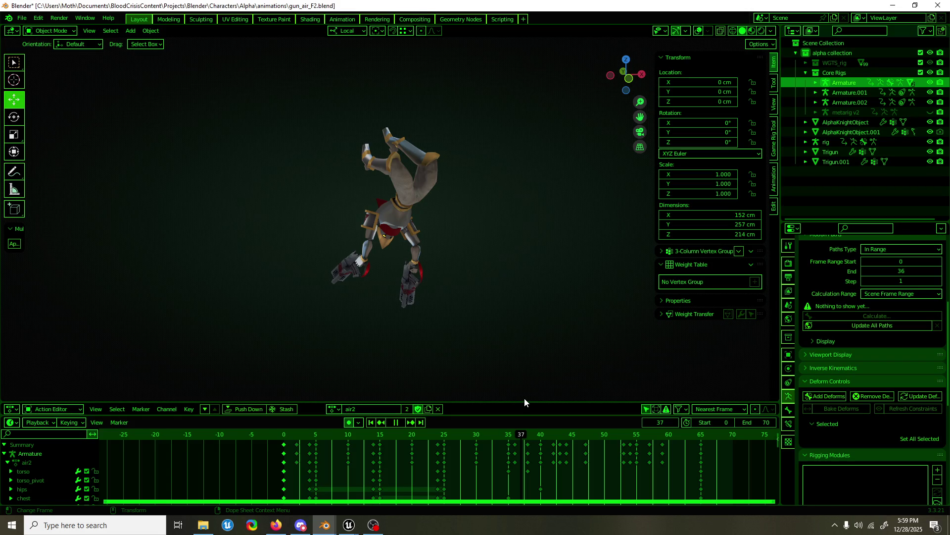
drag(525, 401, 546, 398)
key(Escape)
middle_drag(520, 386, 314, 365)
drag(513, 434, 528, 430)
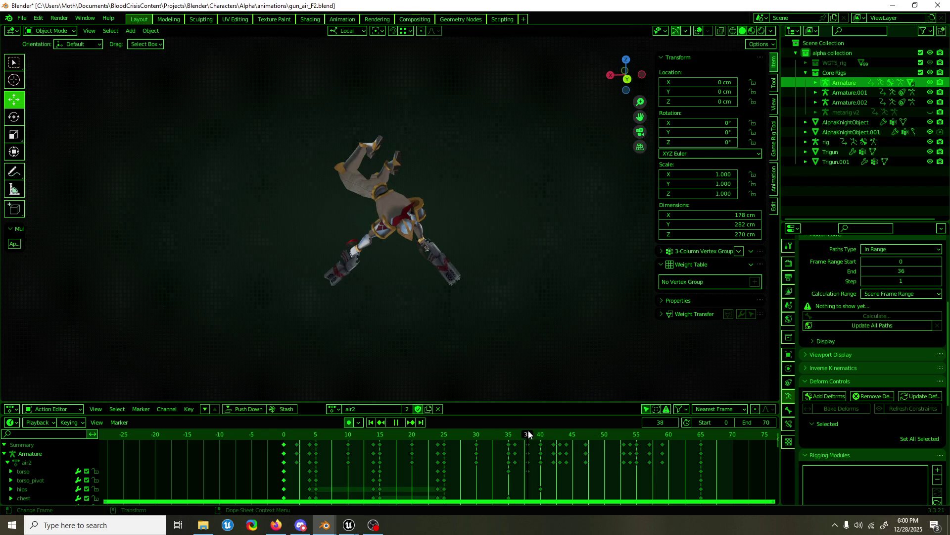
click(698, 30)
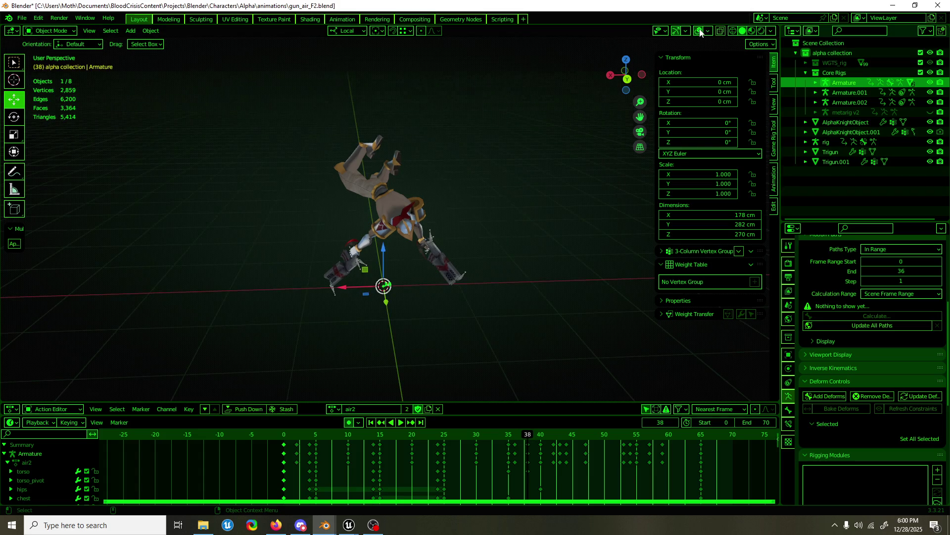
- Hide the Armature object, select hand_ik.R and enter Pose Mode ready to rotate it
middle_drag(446, 327, 359, 262)
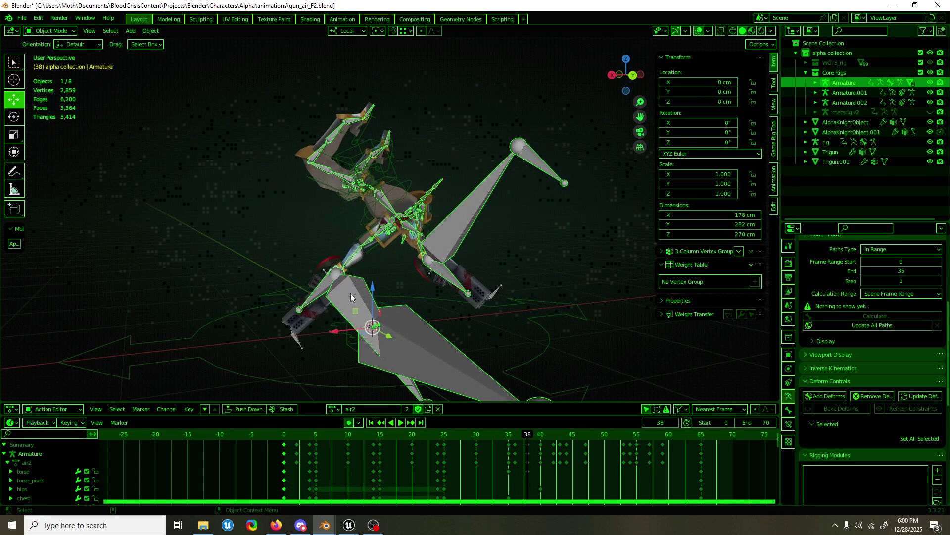
key(h)
click(351, 271)
key(ctrl+Tab)
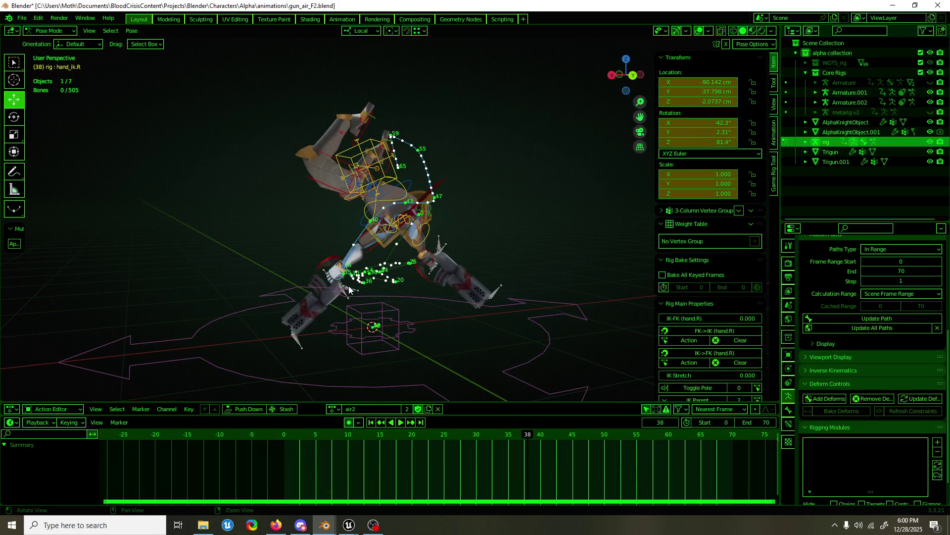
middle_drag(345, 291, 340, 289)
key(r)
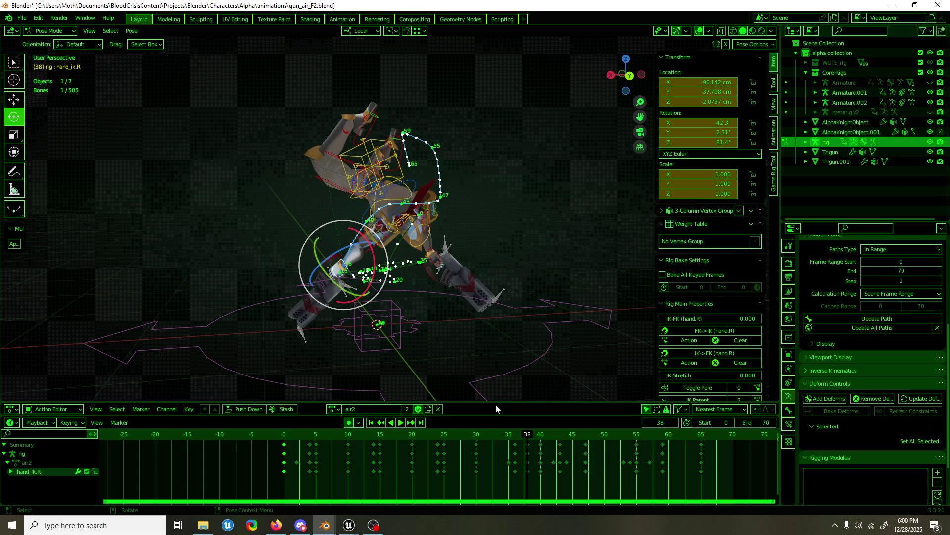
- Rotate hand_ik.R about its X axis near frame 38 to refine the airborne gun pose
drag(523, 441, 528, 438)
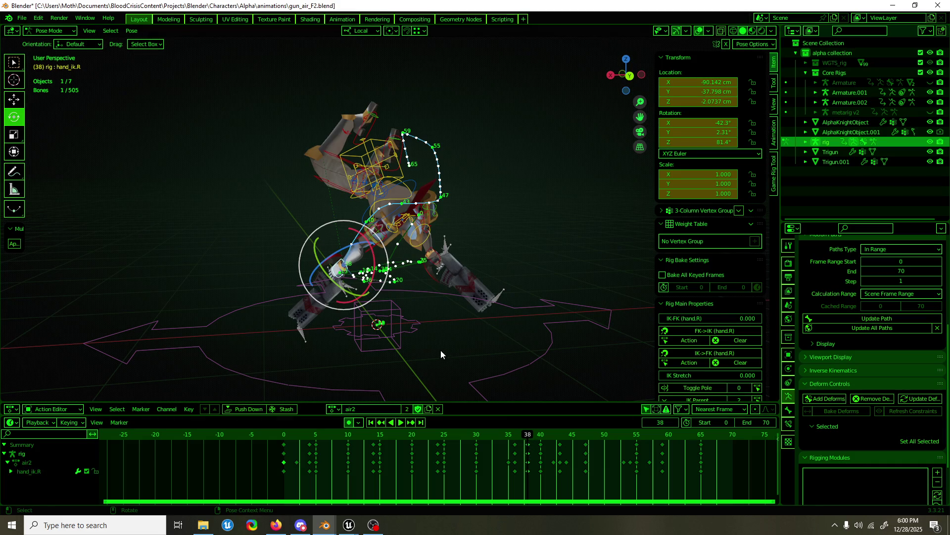
mouse_move(380, 278)
mouse_down()
mouse_move(345, 280)
mouse_move(405, 276)
mouse_move(426, 286)
mouse_move(425, 260)
mouse_up()
key(w)
key(e)
key(w)
- Play back and step to frame 39 to inspect the change, then hide the rig overlays
key(space)
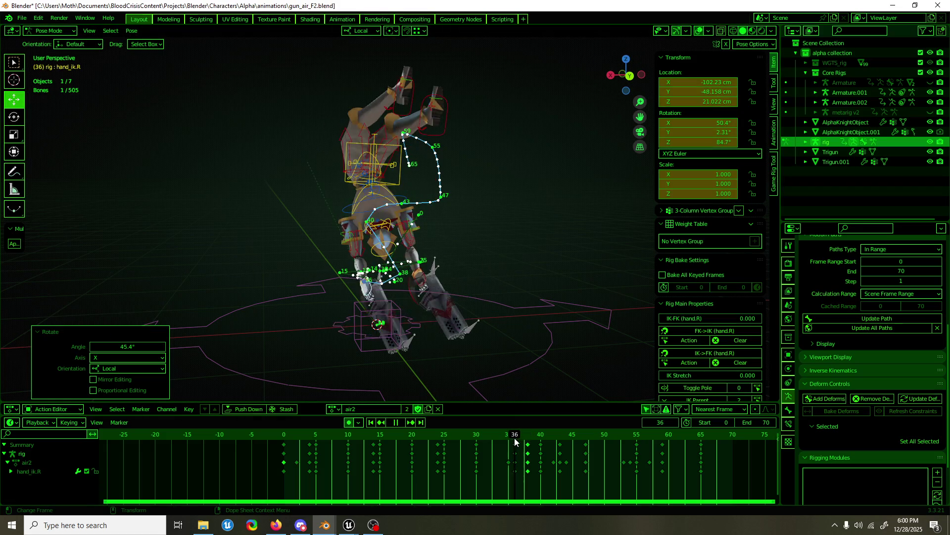
mouse_move(529, 435)
mouse_down()
mouse_move(541, 438)
mouse_move(516, 435)
mouse_move(558, 433)
mouse_up()
key(space)
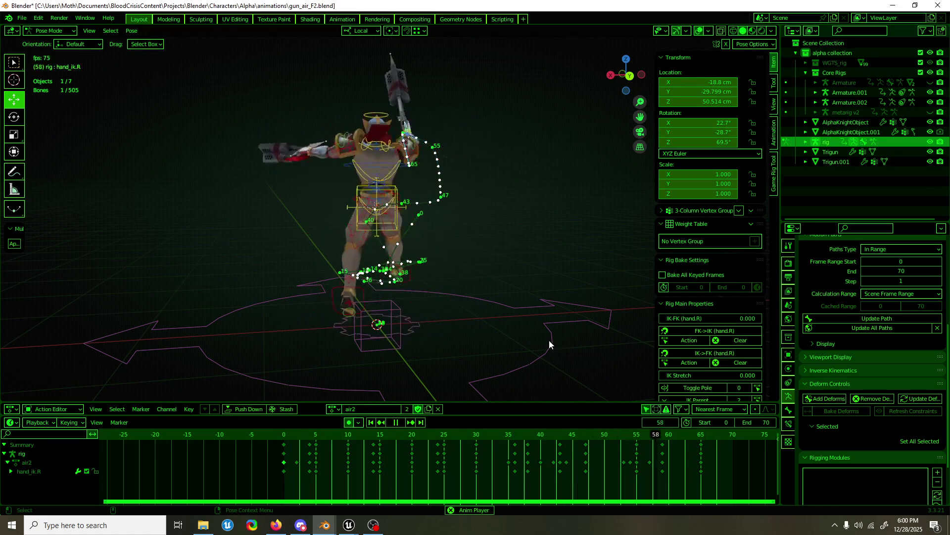
click(699, 30)
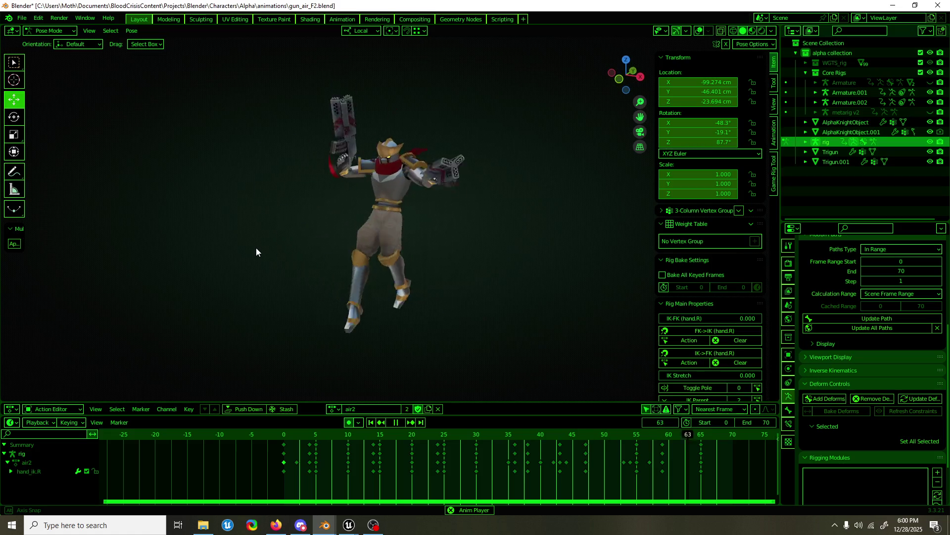
- Review playback without overlays, scrubbing frames 27–49, then re-enable the overlays
middle_drag(283, 234, 544, 269)
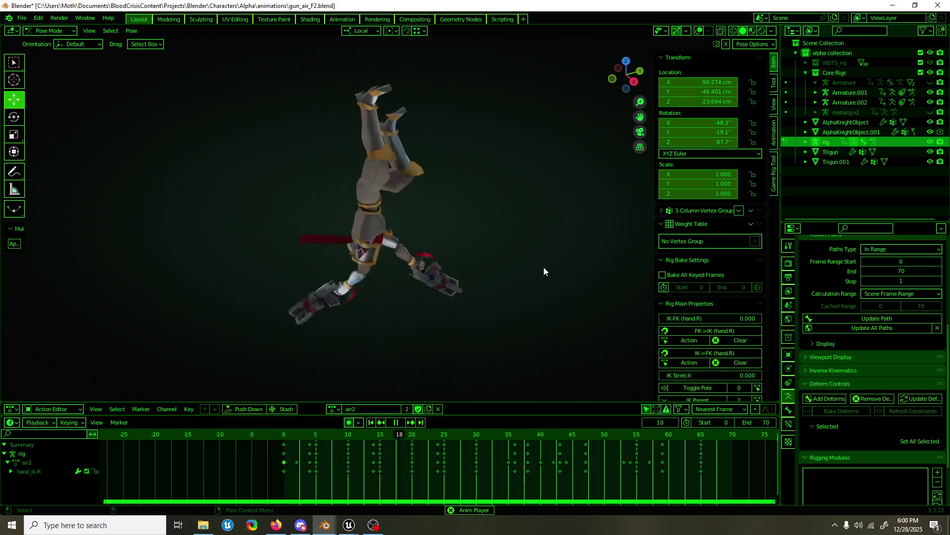
click(524, 435)
drag(524, 430, 602, 421)
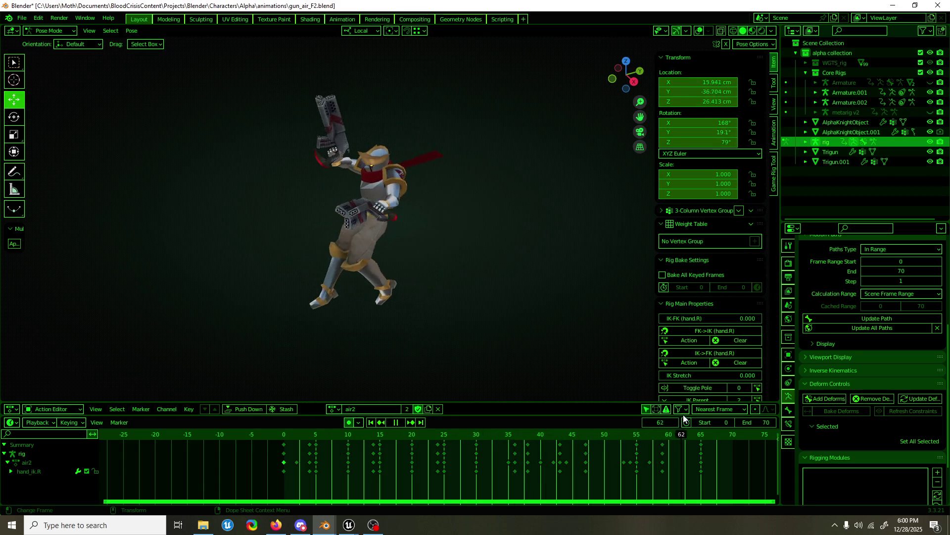
click(446, 432)
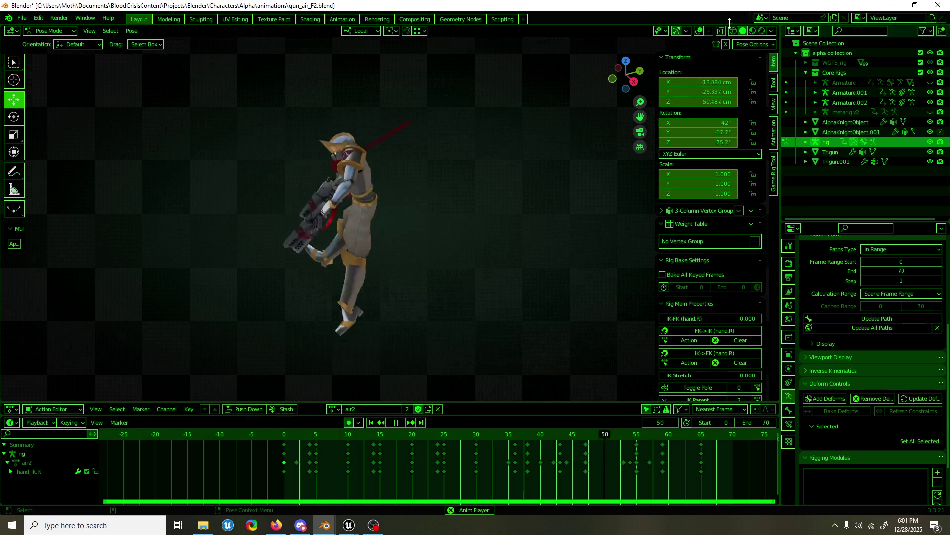
click(699, 30)
mouse_move(459, 146)
middle_down()
mouse_move(422, 128)
mouse_move(301, 116)
mouse_move(357, 149)
mouse_move(426, 263)
mouse_move(356, 267)
mouse_move(455, 290)
middle_up()
- Stop playback, save gun_air_F2.blend and scrub the Unreal AK_gun_air_Finisher preview to frames 43–45
key(space)
key(ctrl+s)
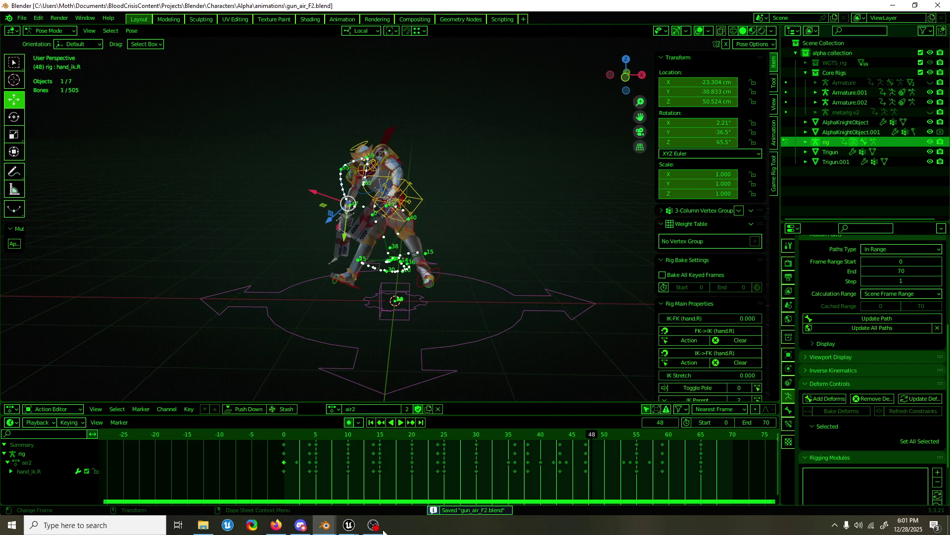
click(384, 482)
drag(566, 272, 602, 278)
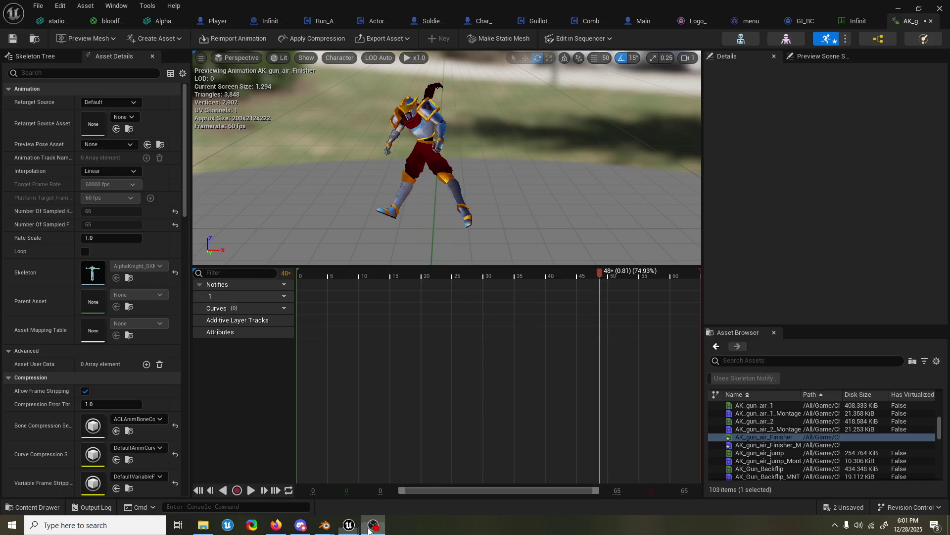
mouse_move(325, 525)
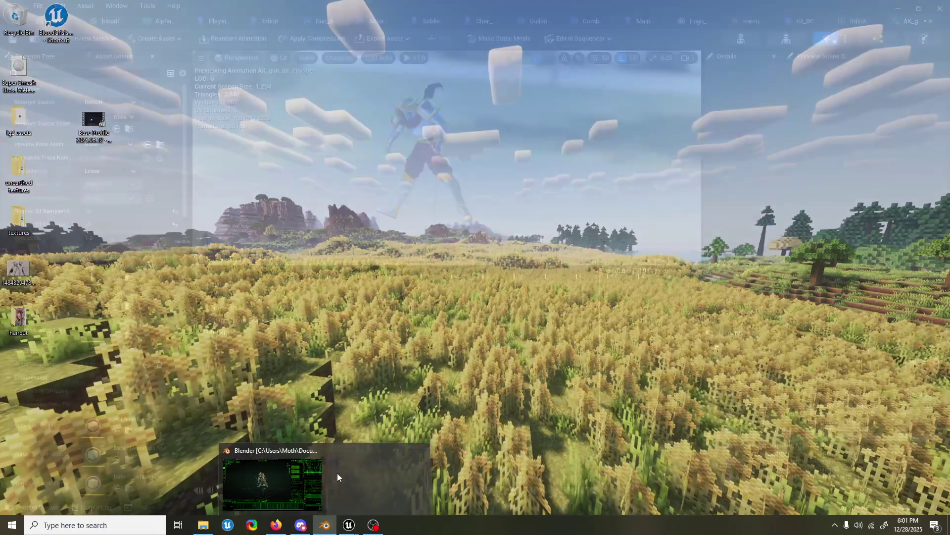
- Play the Blender animation to frame 42 and compare it with the Unreal preview at frame 43
click(317, 480)
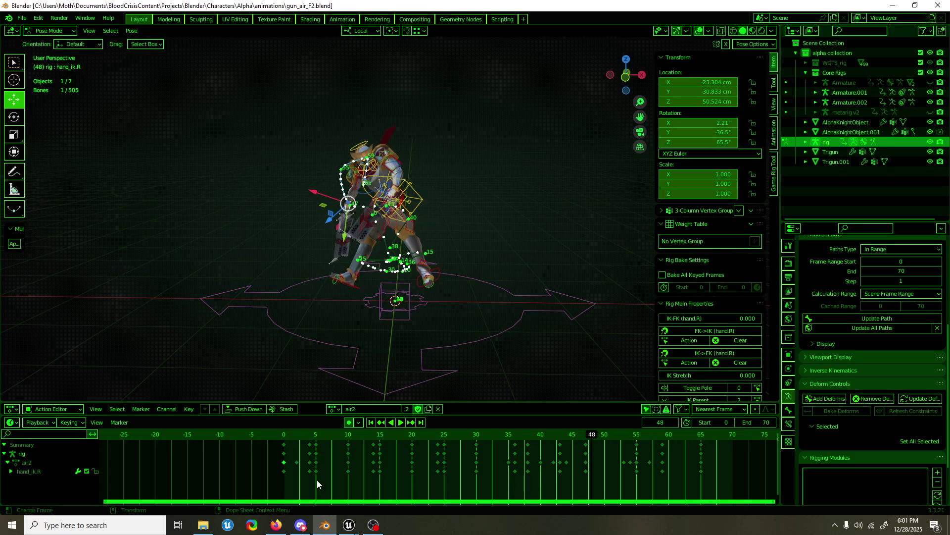
scroll(451, 243, up, 3)
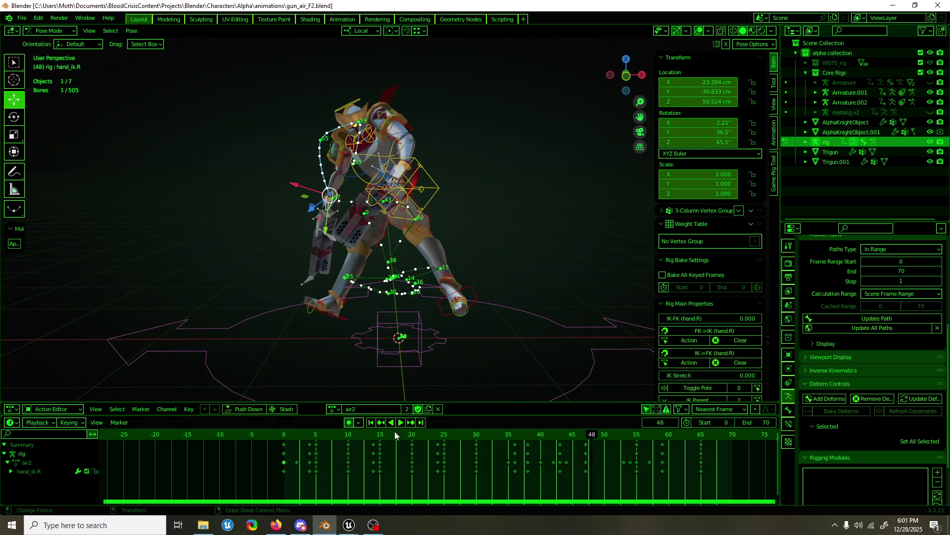
key(space)
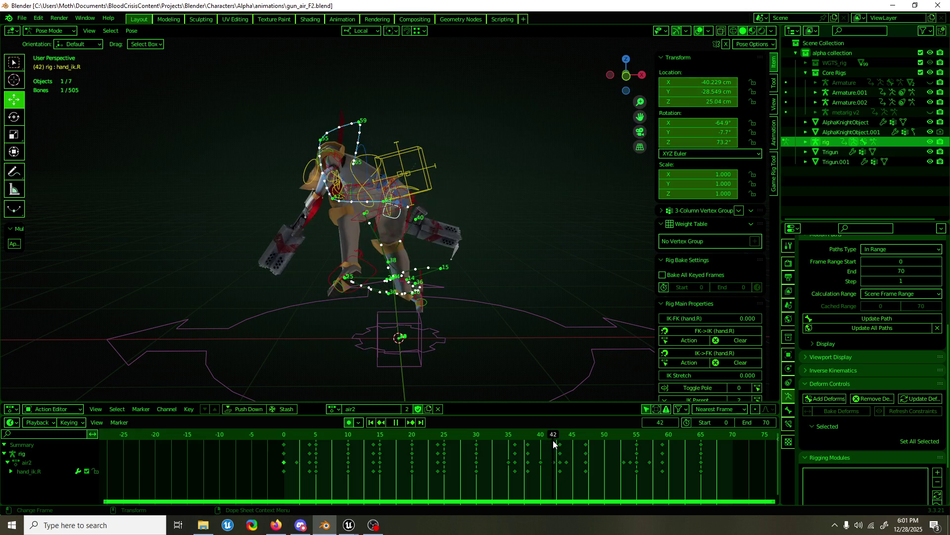
middle_drag(442, 363, 497, 363)
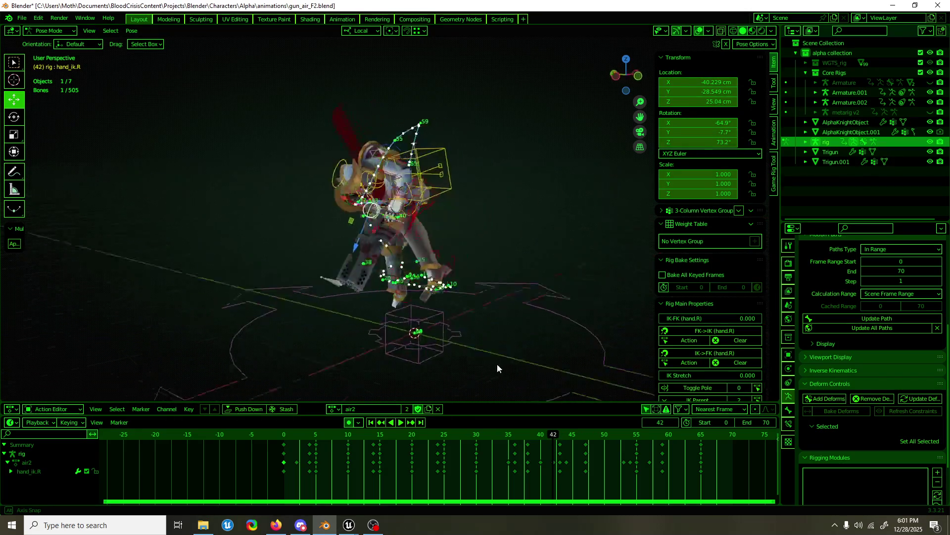
key(Escape)
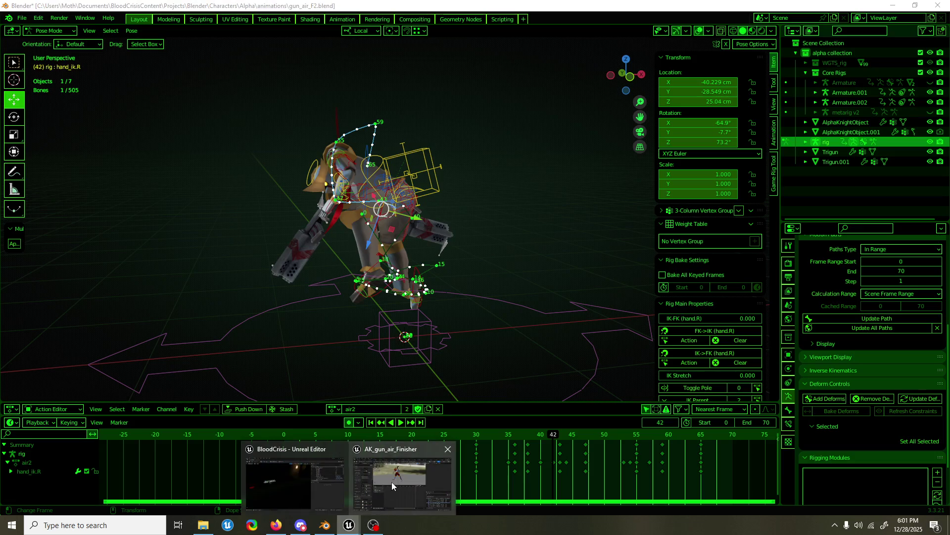
mouse_move(349, 525)
click(391, 482)
drag(593, 272, 565, 277)
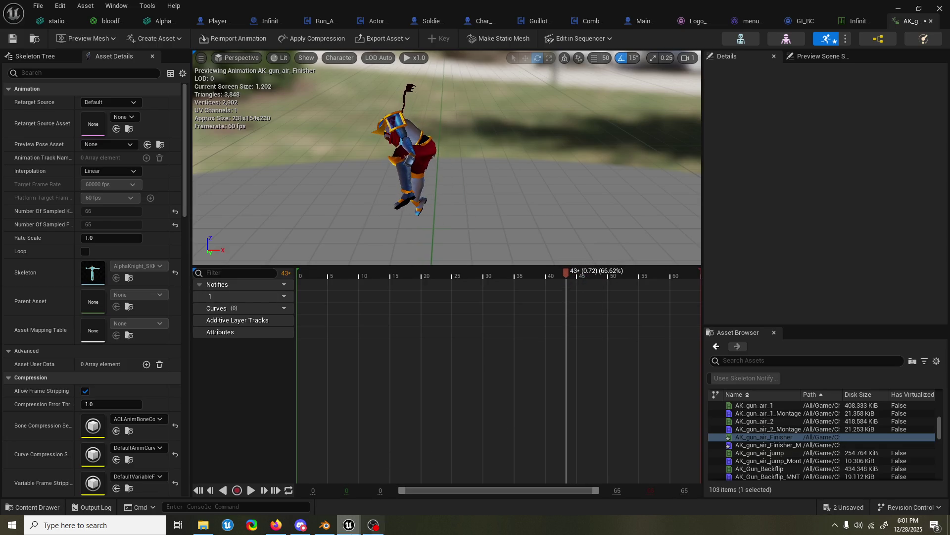
- Return to Blender, set frame 43 to match Unreal and switch the rig to Object Mode
click(326, 525)
drag(544, 436, 557, 442)
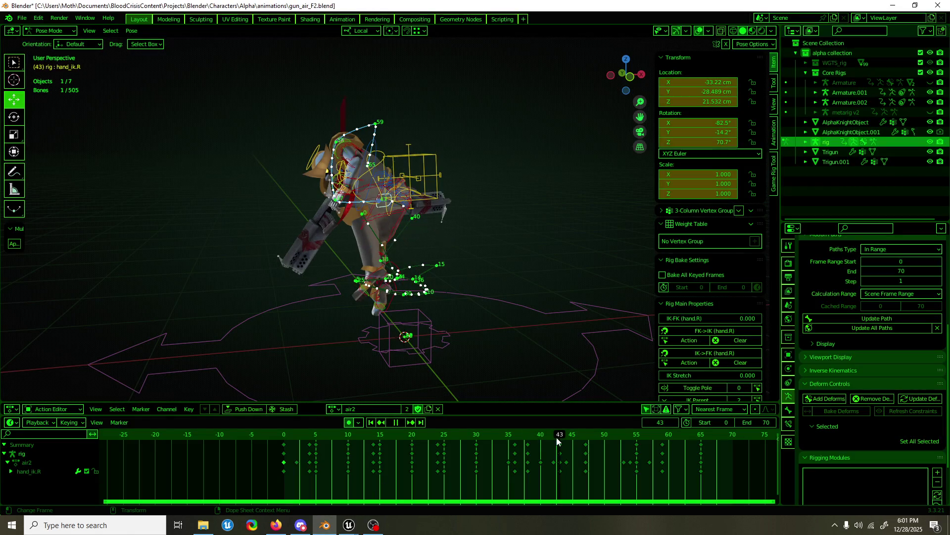
mouse_move(549, 360)
middle_down()
mouse_move(505, 341)
mouse_move(630, 333)
mouse_move(543, 316)
middle_up()
key(ctrl+Tab)
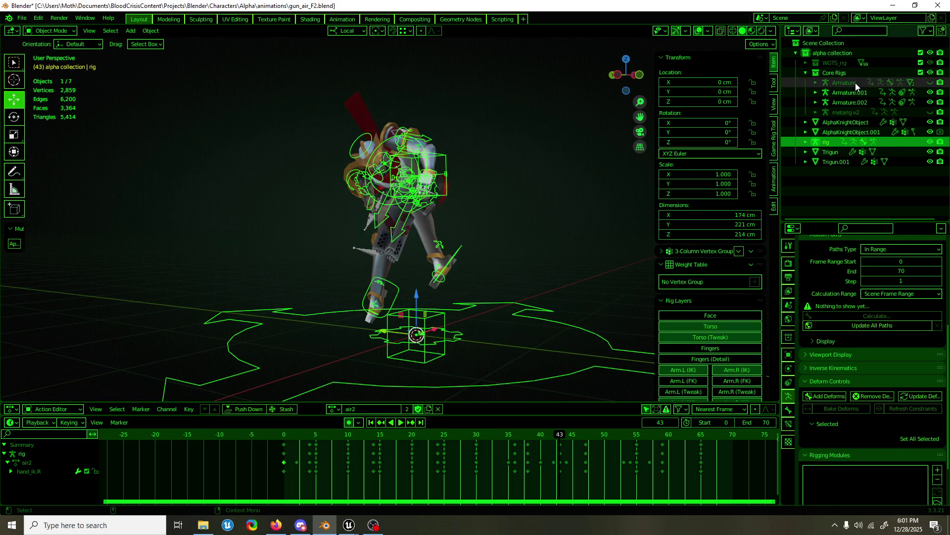
- Unhide and select the Armature, rewind to the start and set the end frame to 65
click(856, 84)
click(930, 83)
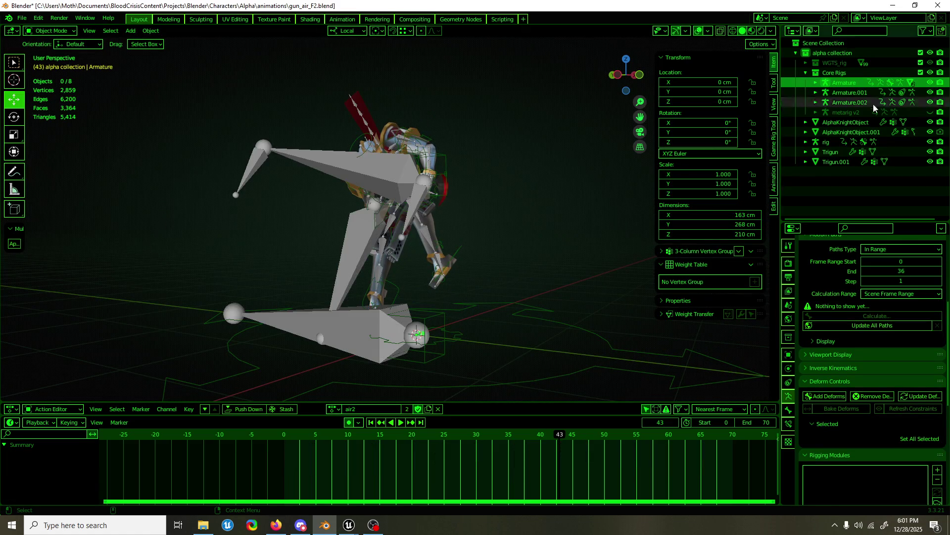
click(401, 239)
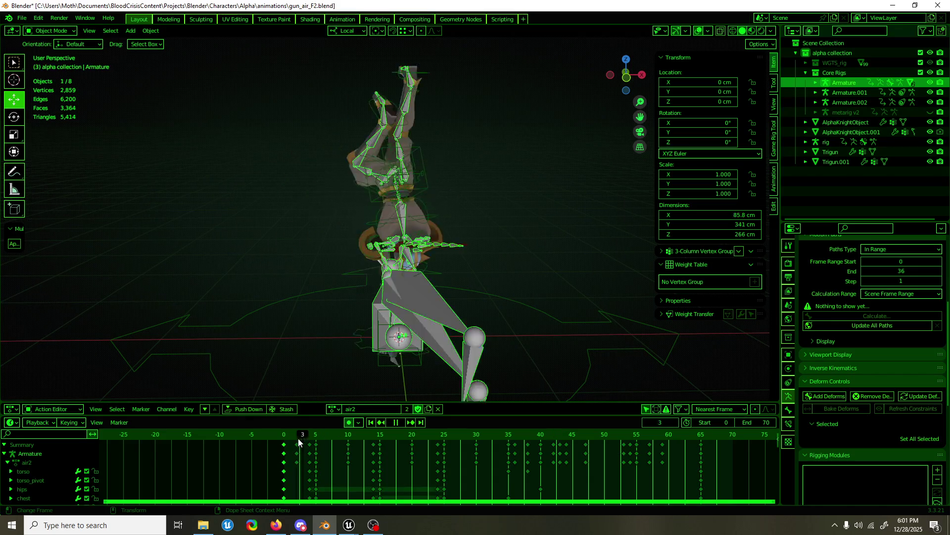
drag(297, 439, 284, 438)
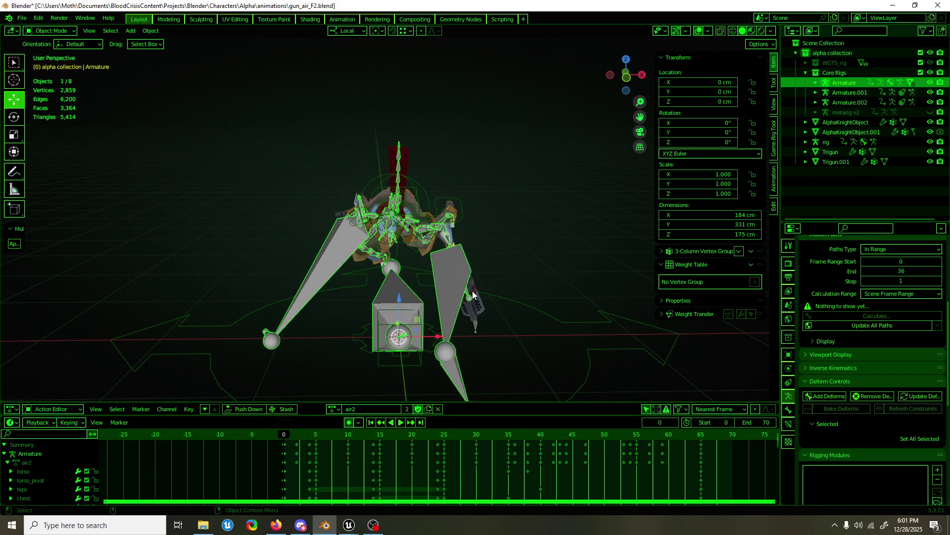
click(755, 423)
text(65)
key(Return)
- Save gun_air_F2.blend, play to check the range, then bring up the FBX export dialog
key(ctrl+s)
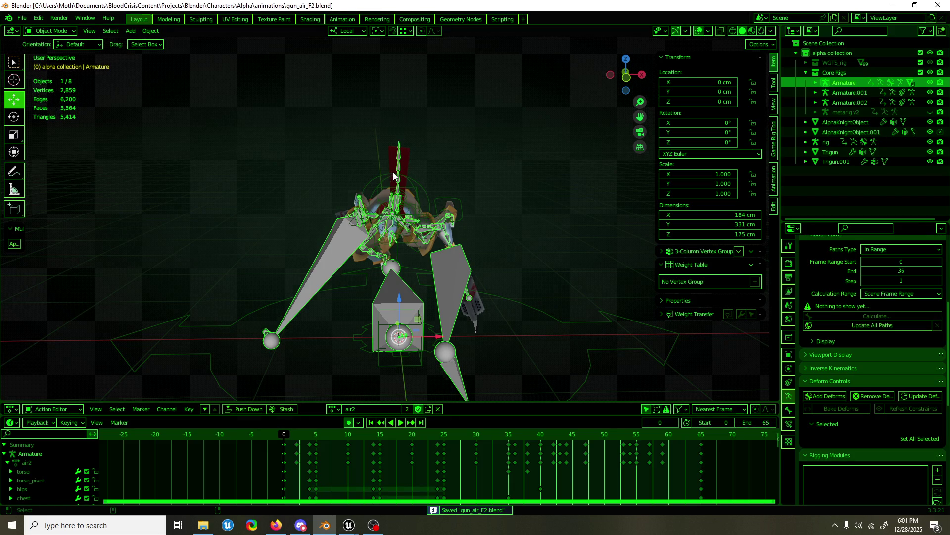
key(space)
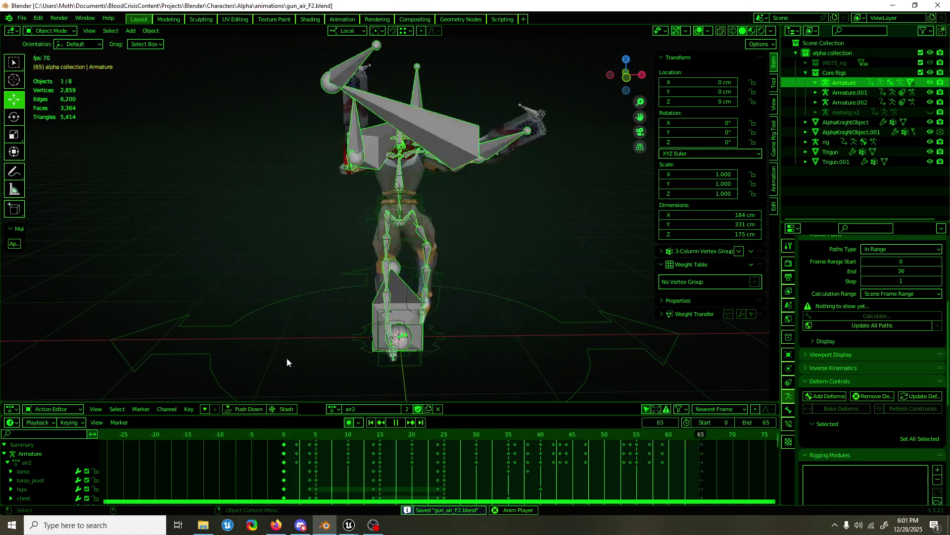
key(Escape)
key(F3)
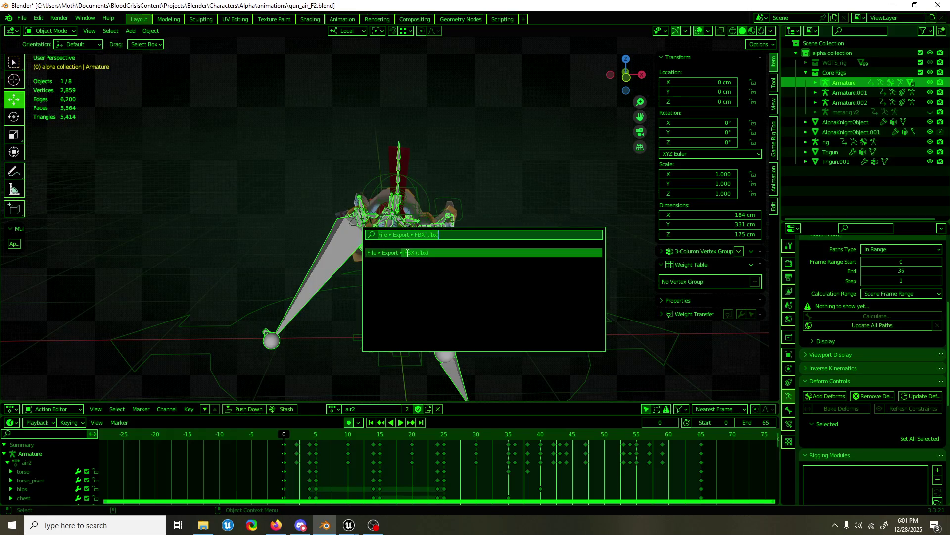
key(Return)
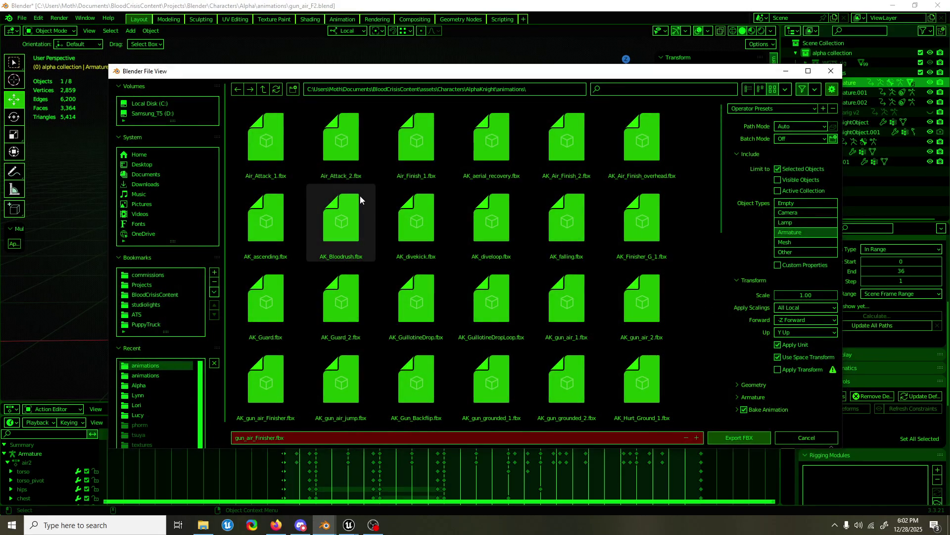
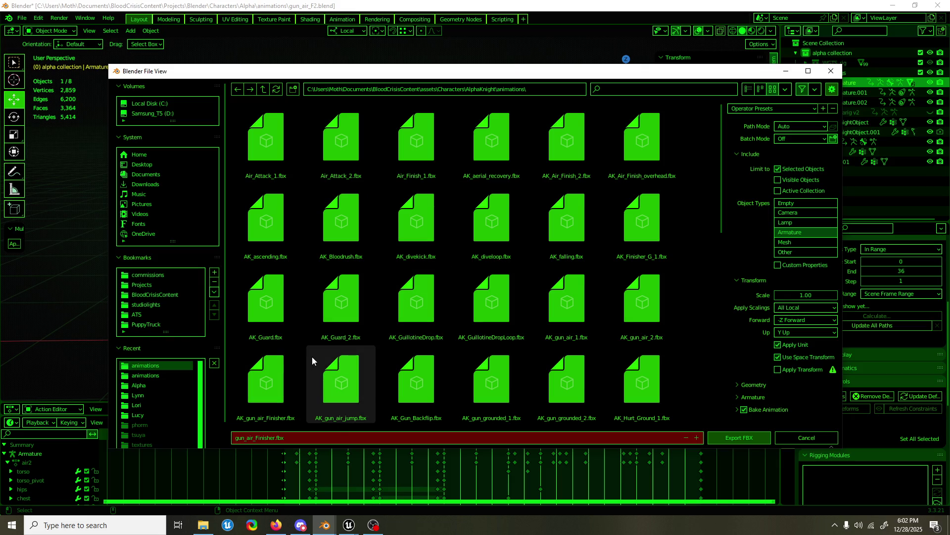
scroll(313, 357, down, 3)
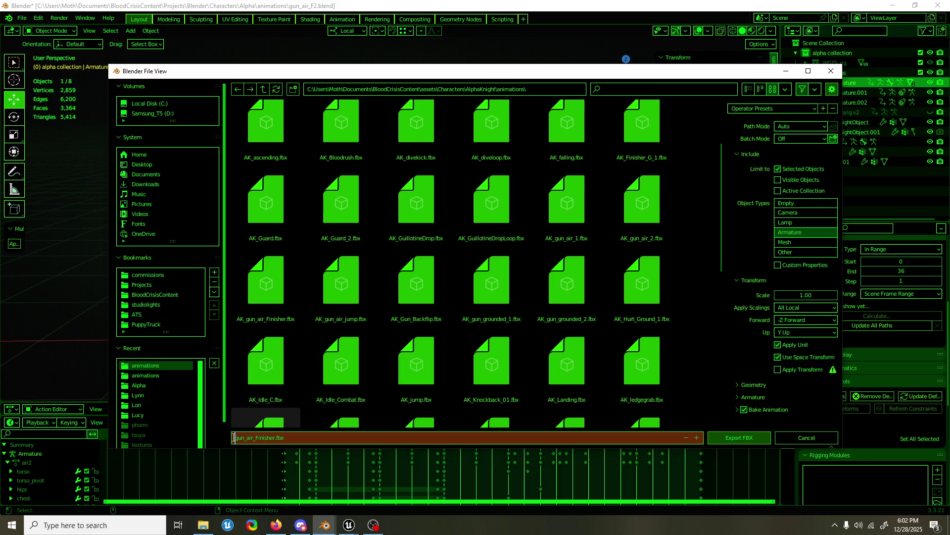
text(AK_)
- Export the armature animation as AK_gun_air_Finisher.fbx and bring Unreal Engine forward
key(Return)
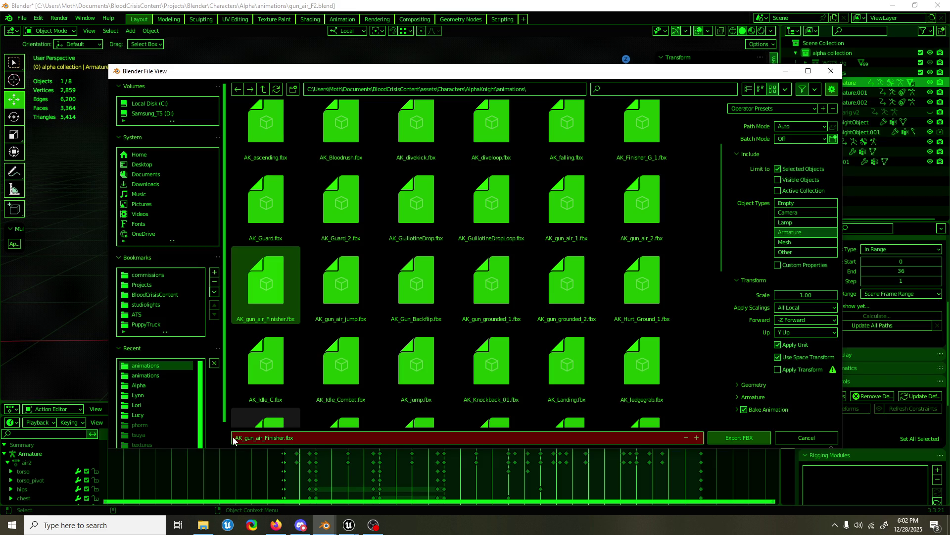
key(Return)
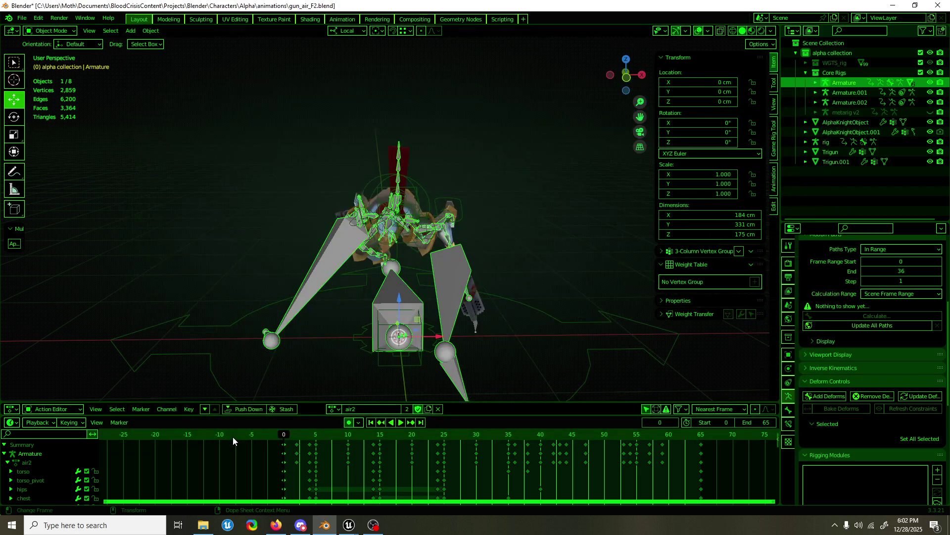
mouse_move(349, 526)
click(405, 482)
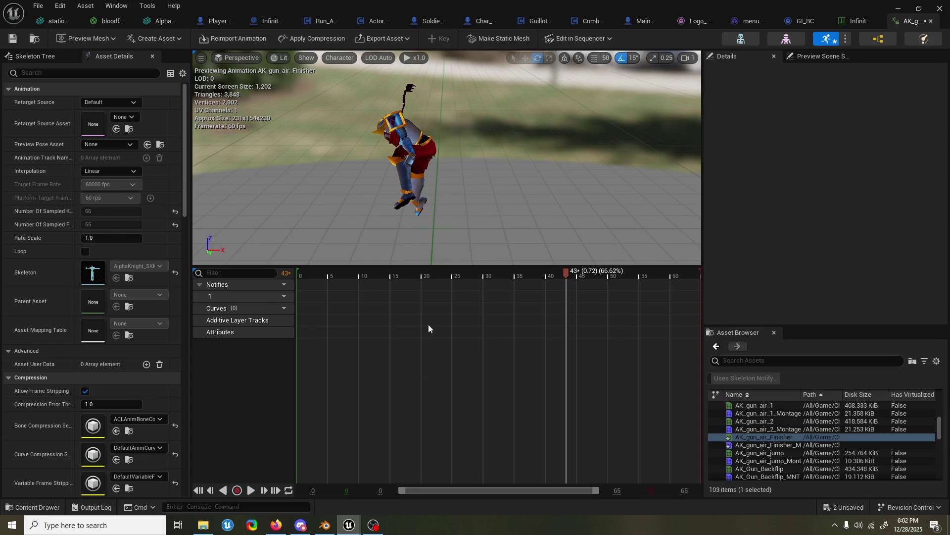
- Reimport AK_gun_air_Finisher from the updated FBX, scrub to check the pose, then return to Blender
click(251, 41)
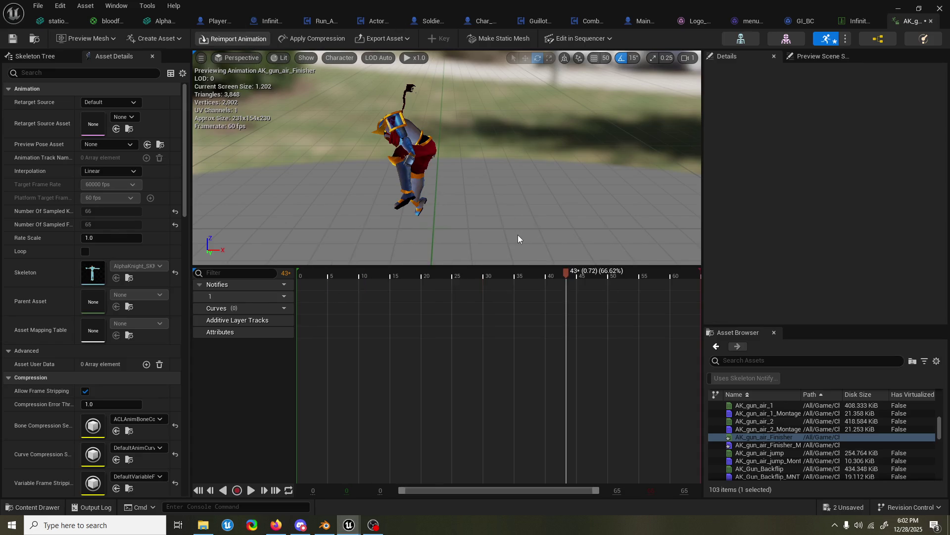
mouse_move(568, 275)
mouse_down()
mouse_move(319, 267)
mouse_move(421, 256)
mouse_up()
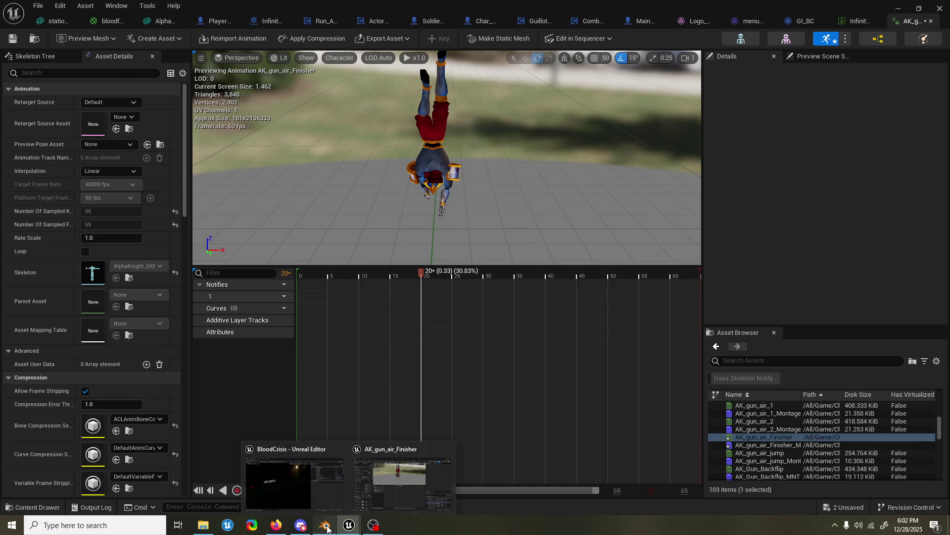
click(324, 525)
mouse_move(492, 263)
middle_down()
mouse_move(475, 260)
mouse_move(447, 280)
middle_up()
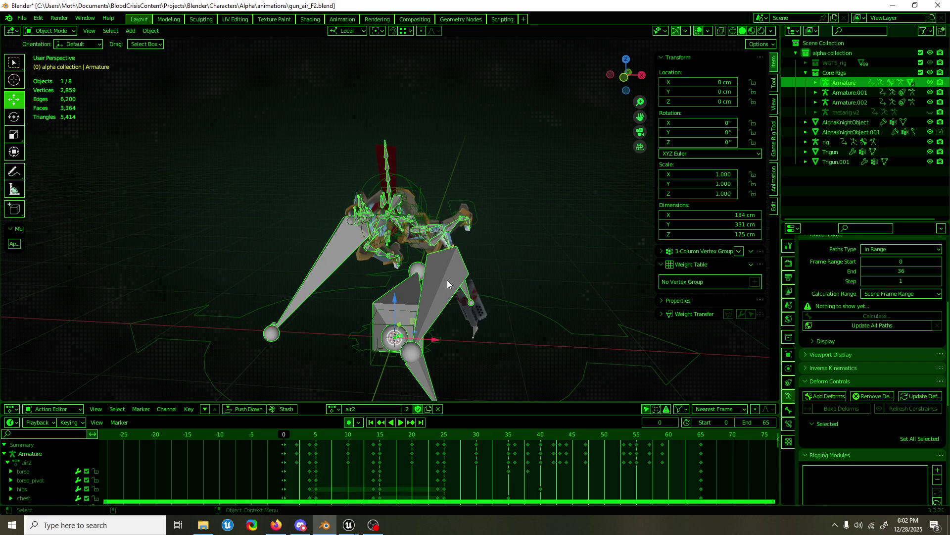
- Call up the FBX export settings via the F3 command search
key(F3)
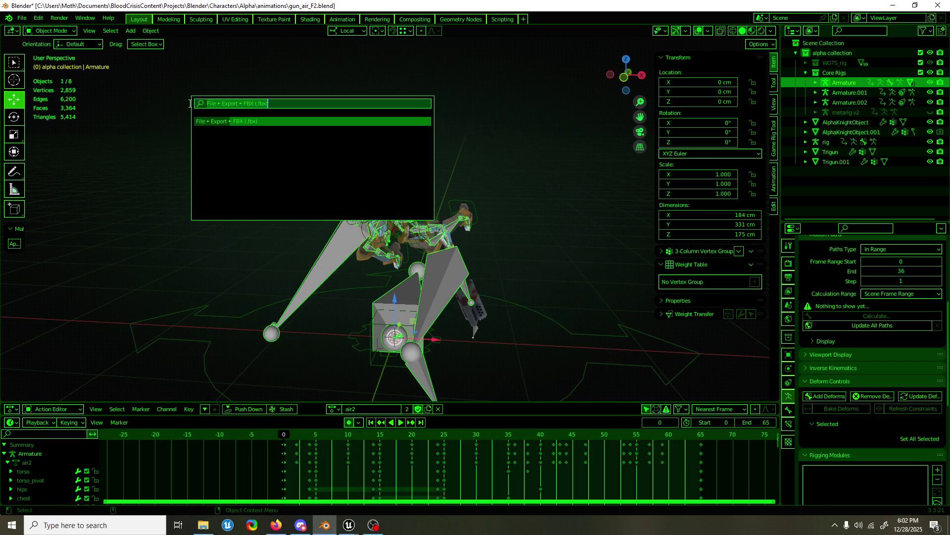
key(Escape)
click(16, 18)
mouse_move(44, 49)
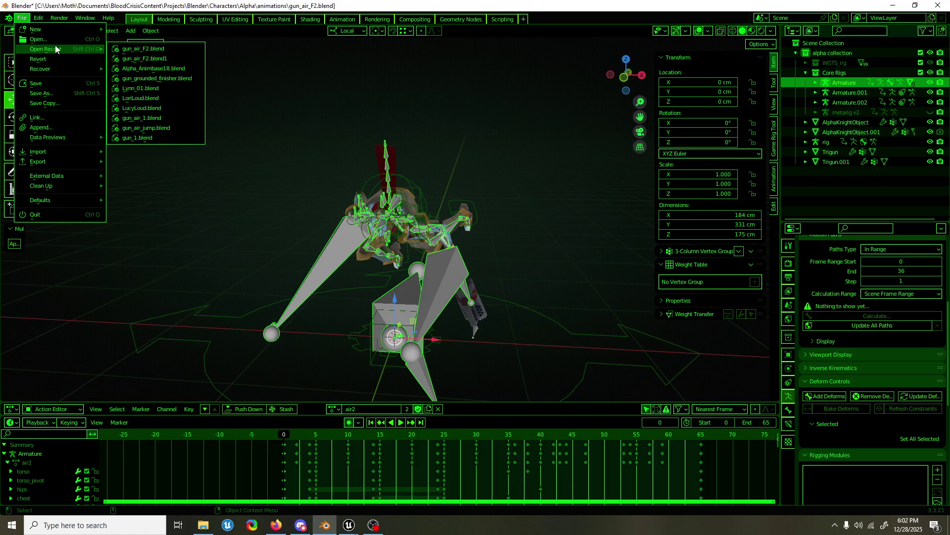
key(F3)
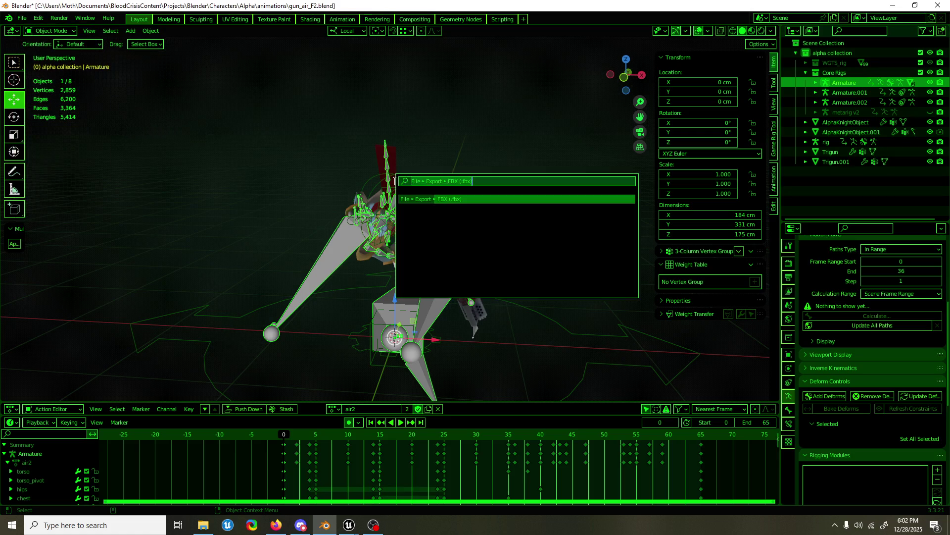
key(Return)
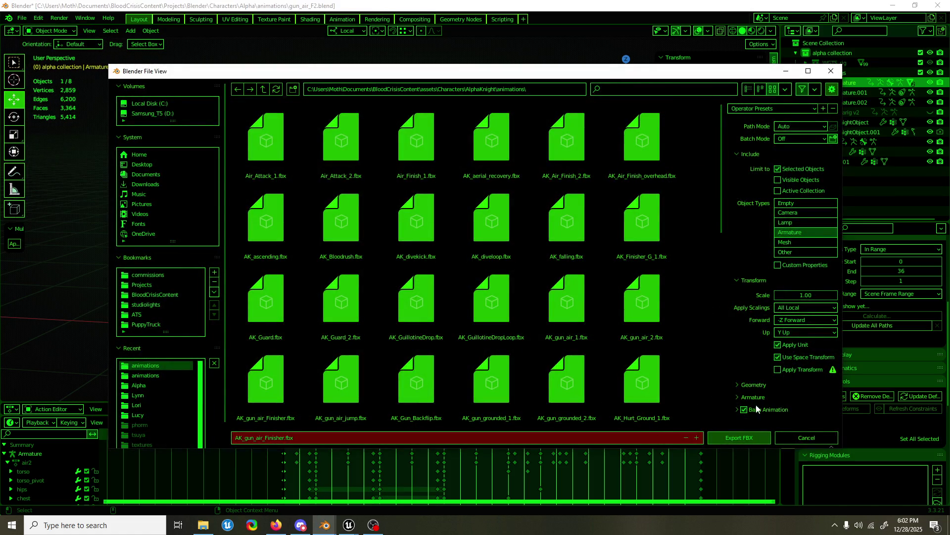
- Re-export AK_gun_air_Finisher.fbx with Bake Animation simplify 1.00, then switch to Unreal Engine
click(736, 409)
scroll(812, 406, down, 3)
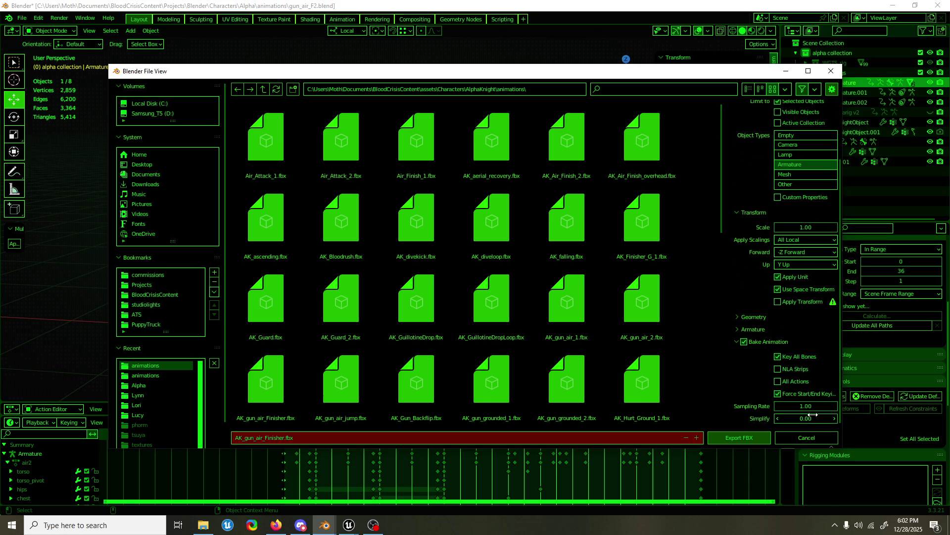
key(Return)
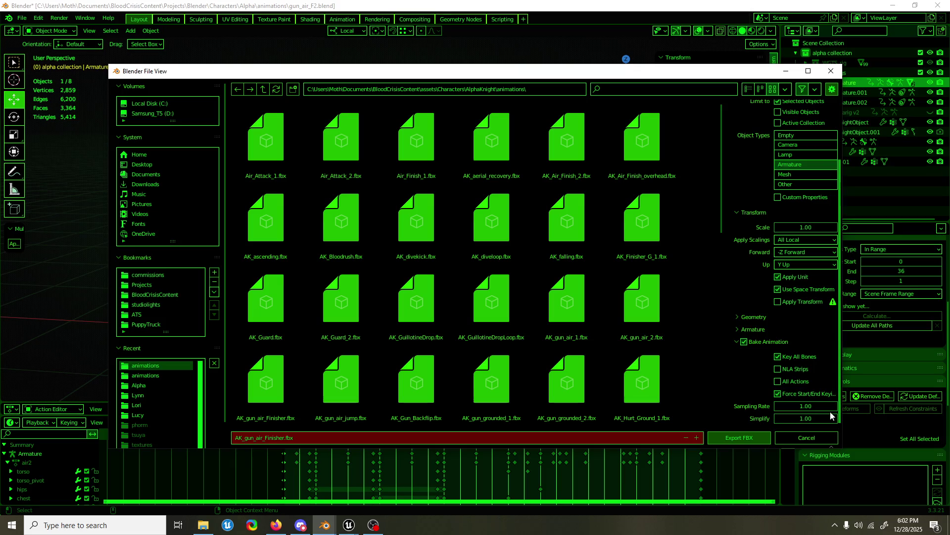
click(757, 440)
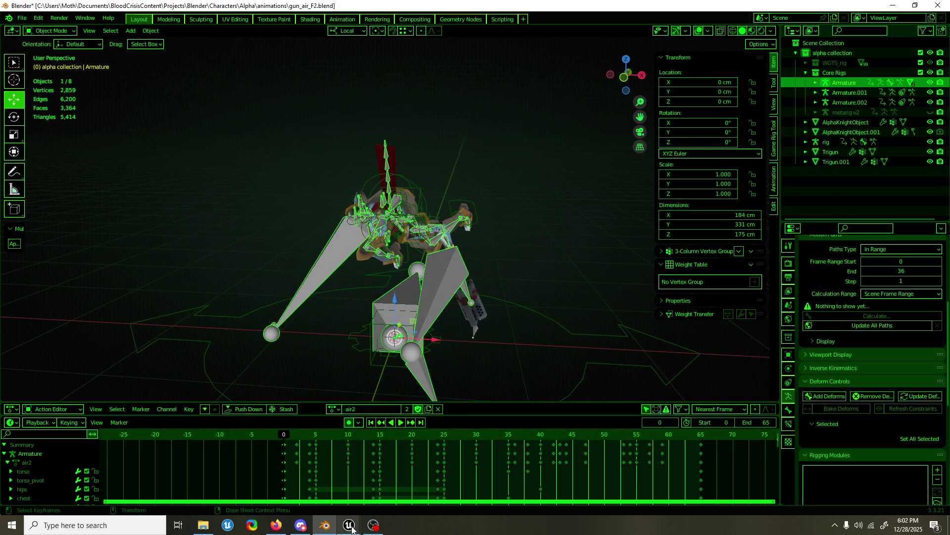
mouse_move(348, 526)
click(313, 480)
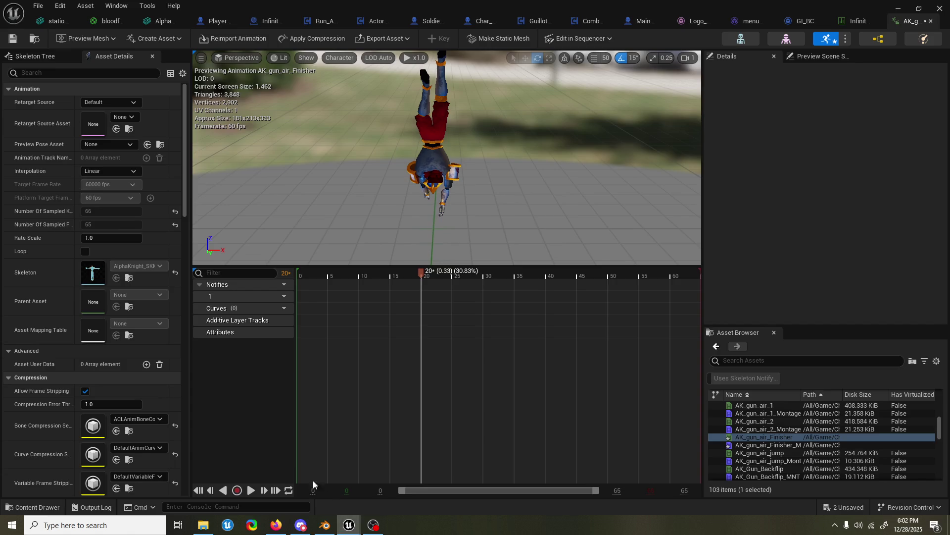
- Reimport AK_gun_air_Finisher from the new FBX, scrub and play it around frames 6–8, then return to Blender
click(223, 40)
drag(420, 275, 351, 274)
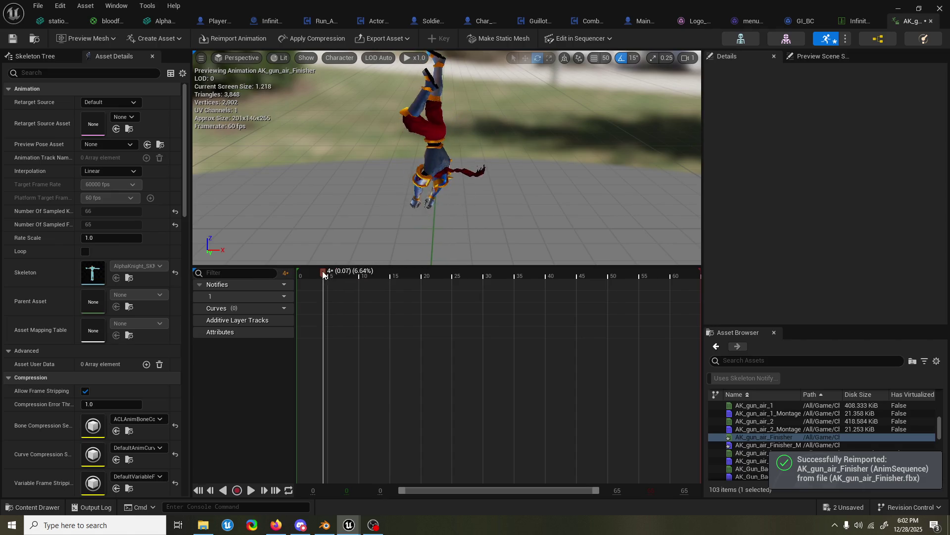
mouse_move(349, 274)
mouse_down()
mouse_move(314, 278)
mouse_move(381, 260)
mouse_move(564, 267)
mouse_move(668, 249)
mouse_up()
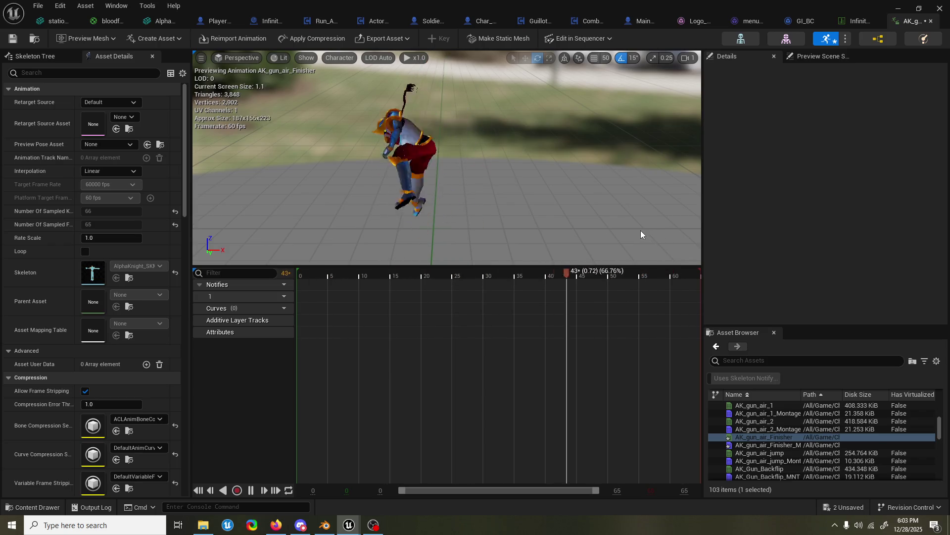
key(space)
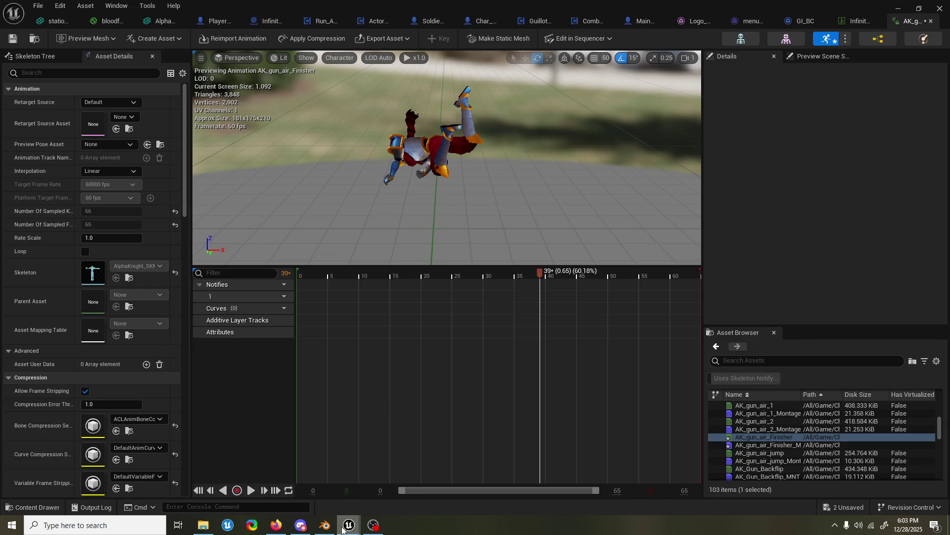
mouse_move(349, 524)
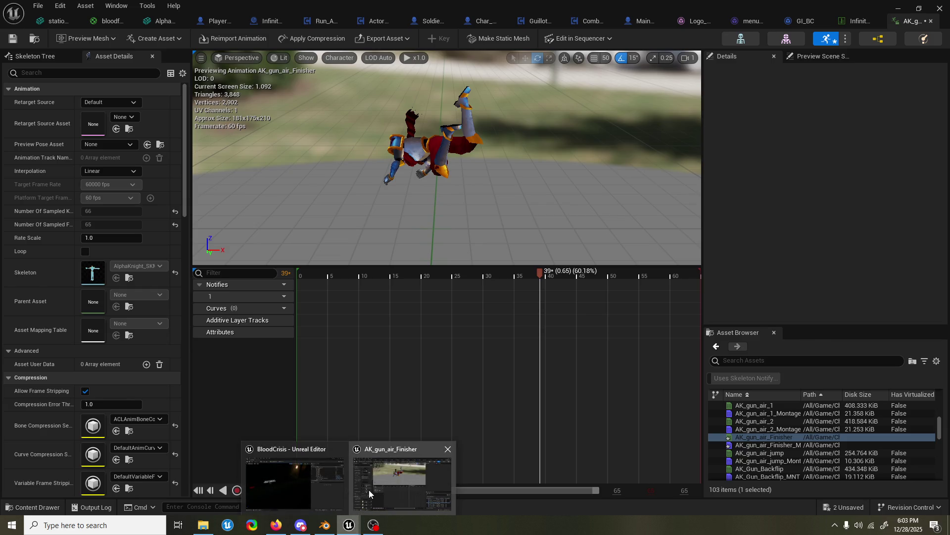
click(369, 490)
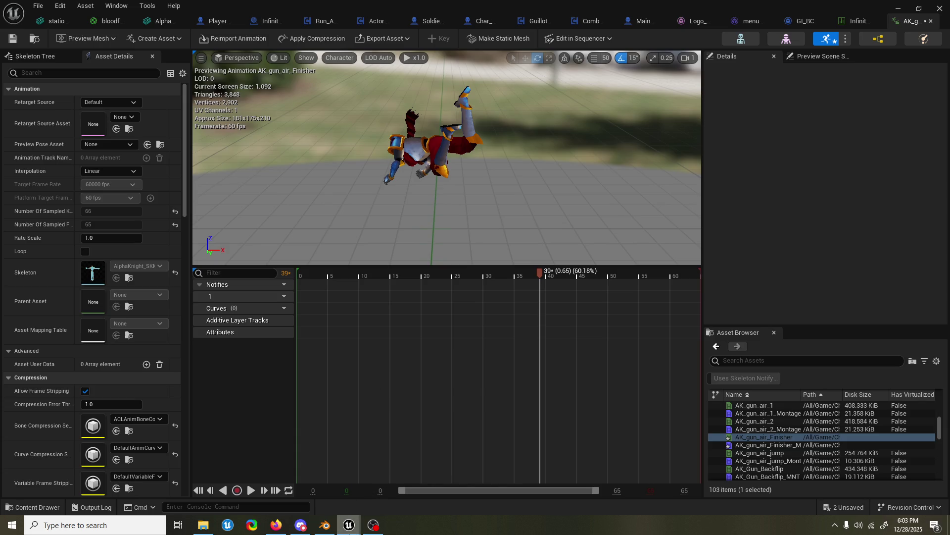
click(324, 525)
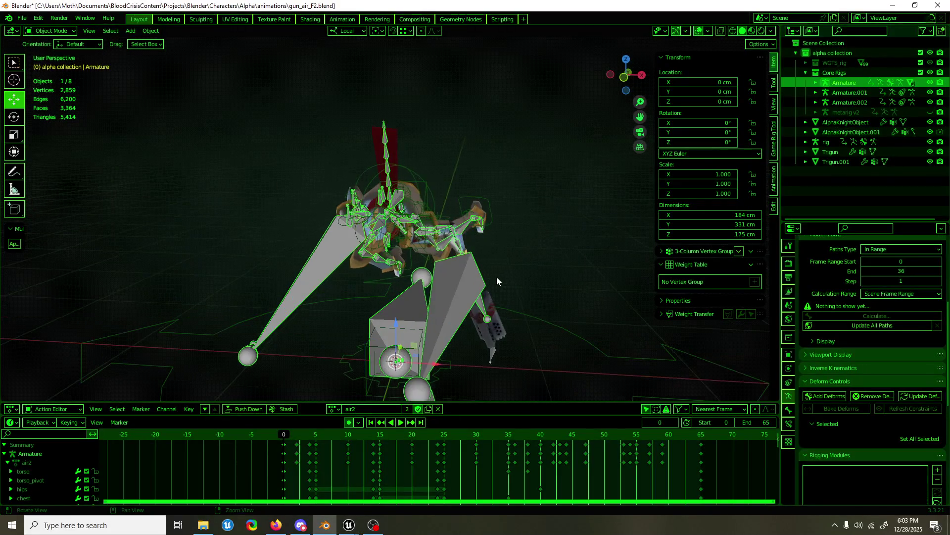
- Select the right hand and upper arm IK controls and play the air2 action from the start
middle_drag(497, 277, 515, 281)
click(436, 186)
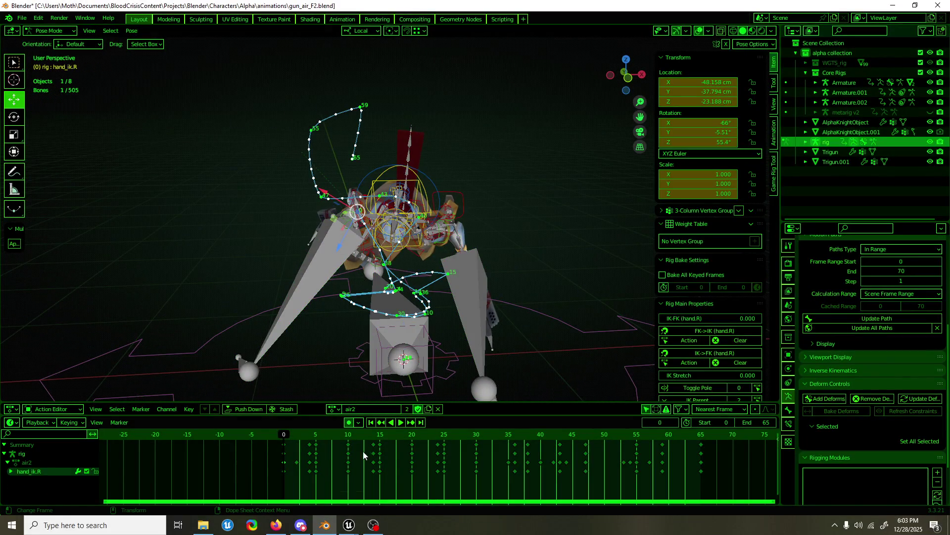
click(308, 438)
key(ctrl+z)
key(ctrl+z)
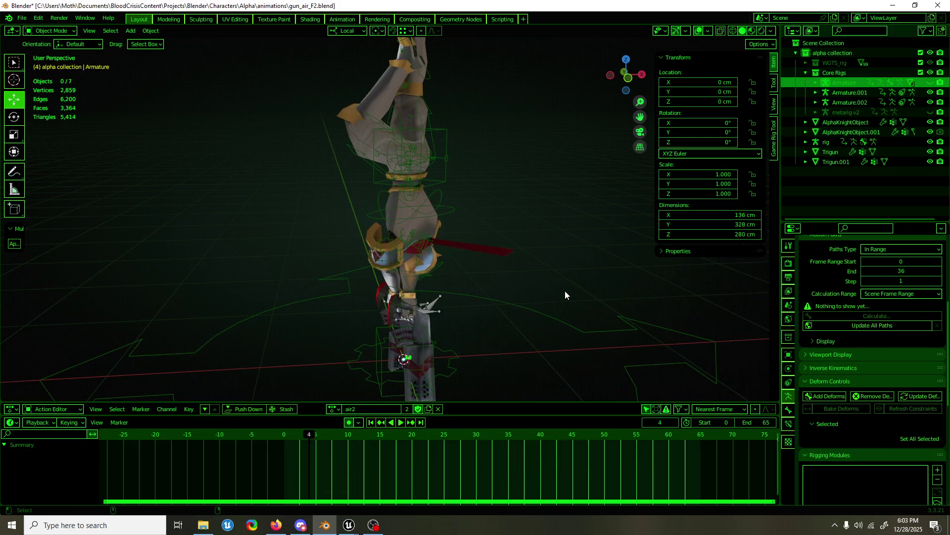
key(ctrl+shift+z)
key(ctrl+shift+z)
key(space)
key(space)
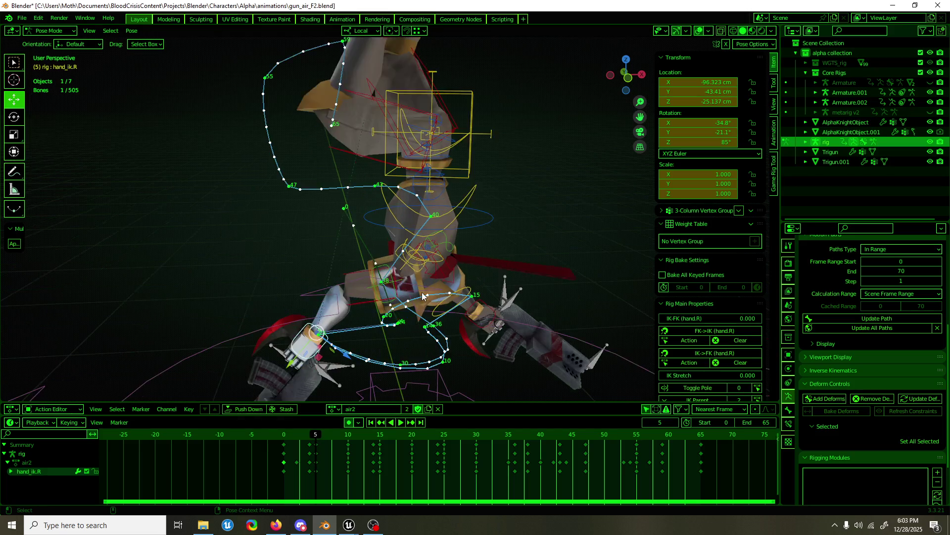
middle_drag(423, 291, 353, 271)
click(339, 285)
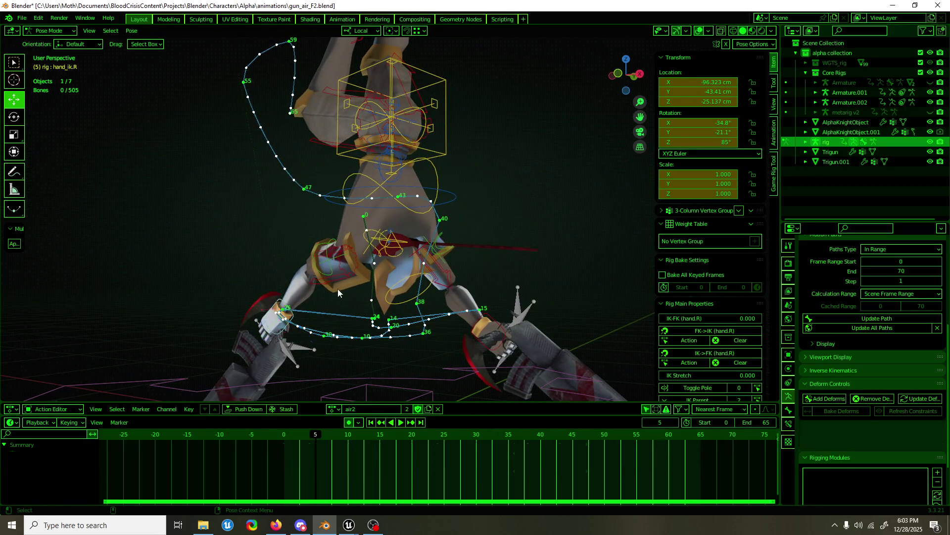
key(space)
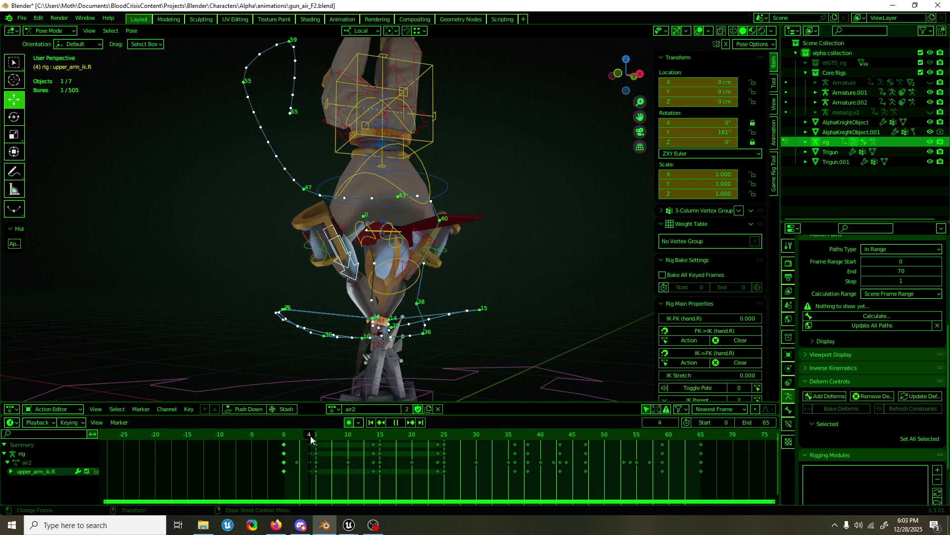
mouse_move(310, 437)
mouse_down()
mouse_move(270, 437)
mouse_move(471, 424)
mouse_move(544, 431)
mouse_up()
- Review around frame 37, leave Pose Mode, unhide and select the Armature object
mouse_move(564, 302)
middle_down()
mouse_move(473, 331)
mouse_move(339, 319)
mouse_move(371, 342)
middle_up()
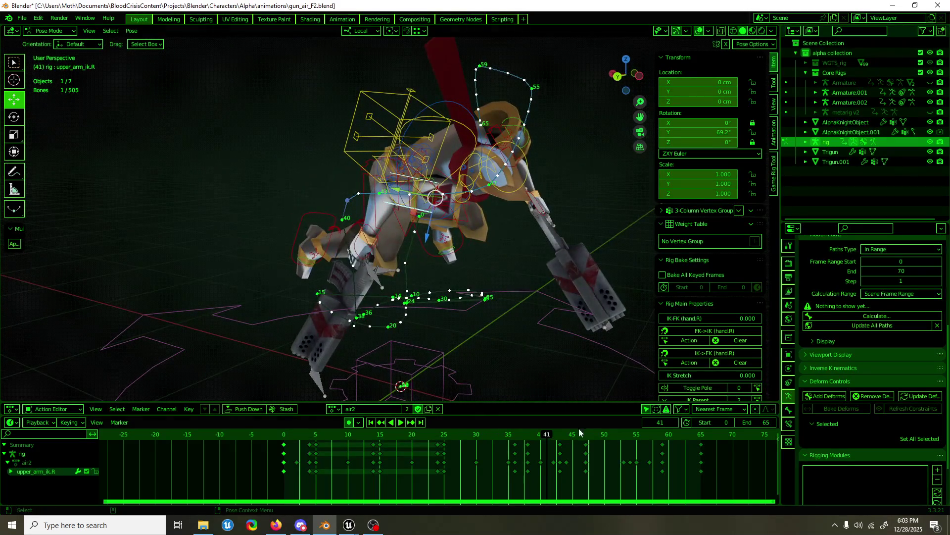
mouse_move(539, 438)
mouse_down()
mouse_move(521, 445)
mouse_move(593, 418)
mouse_move(695, 413)
mouse_up()
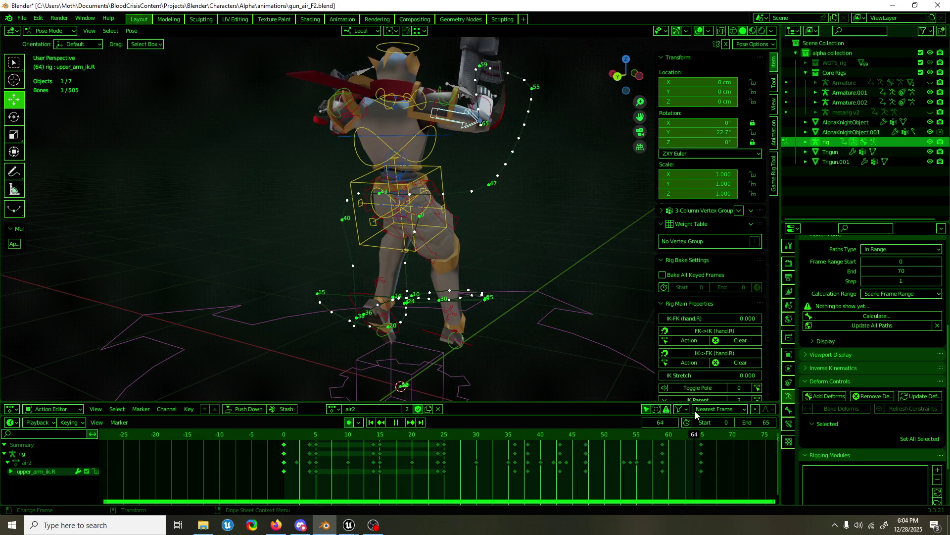
key(space)
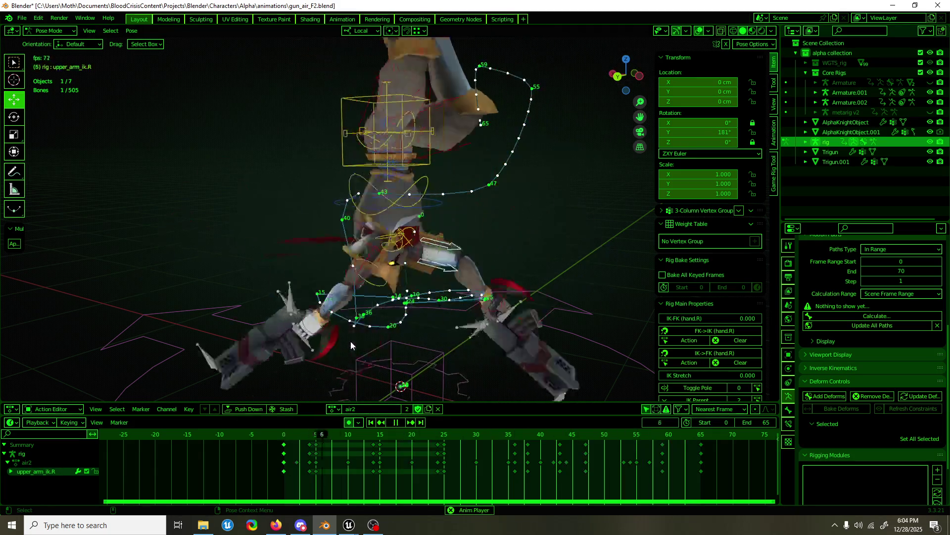
key(ctrl+Tab)
key(alt+h)
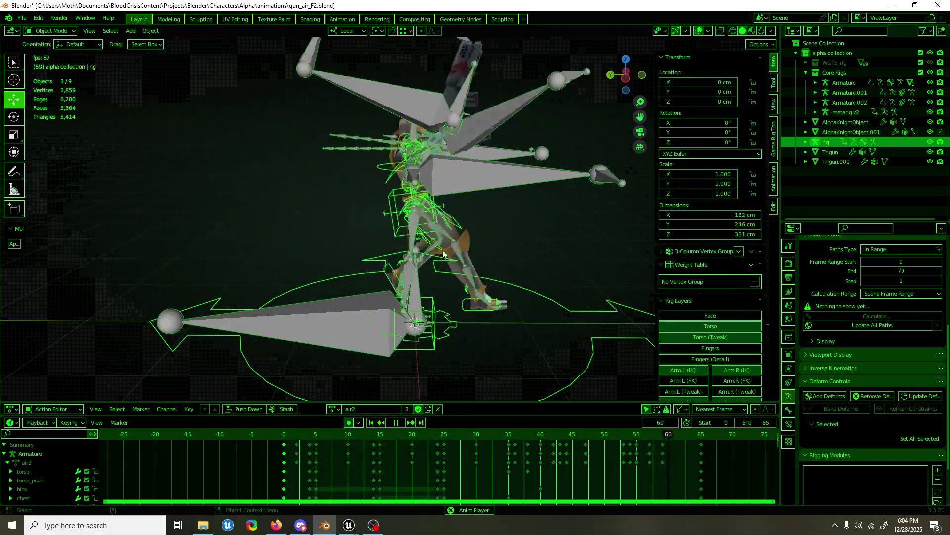
click(528, 172)
key(h)
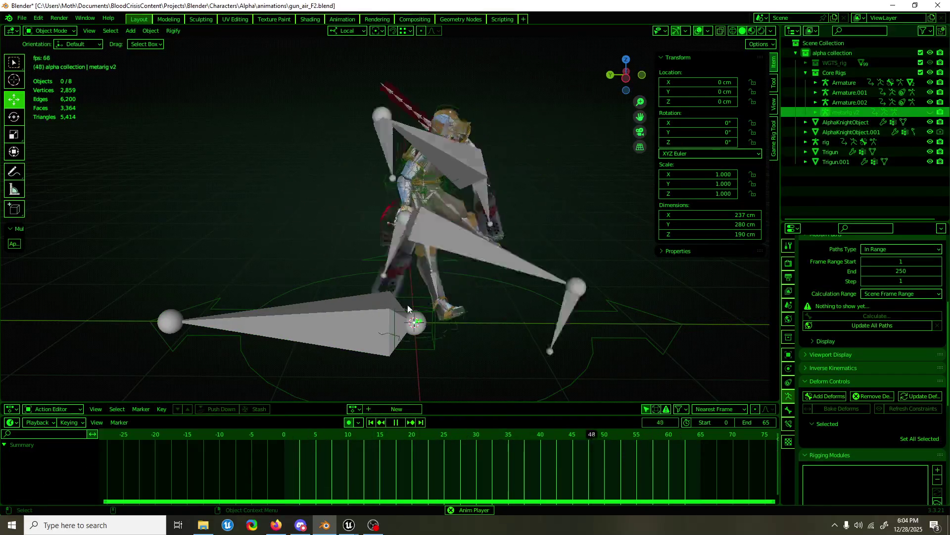
click(358, 339)
key(space)
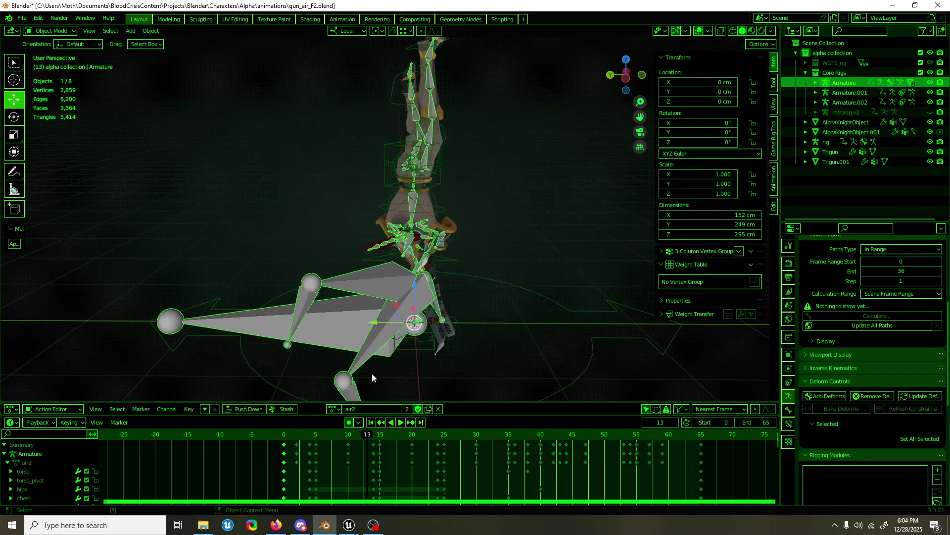
- Rewind the animation to frame 0 and look up the FBX export command
drag(307, 442, 284, 439)
middle_drag(432, 307, 454, 211)
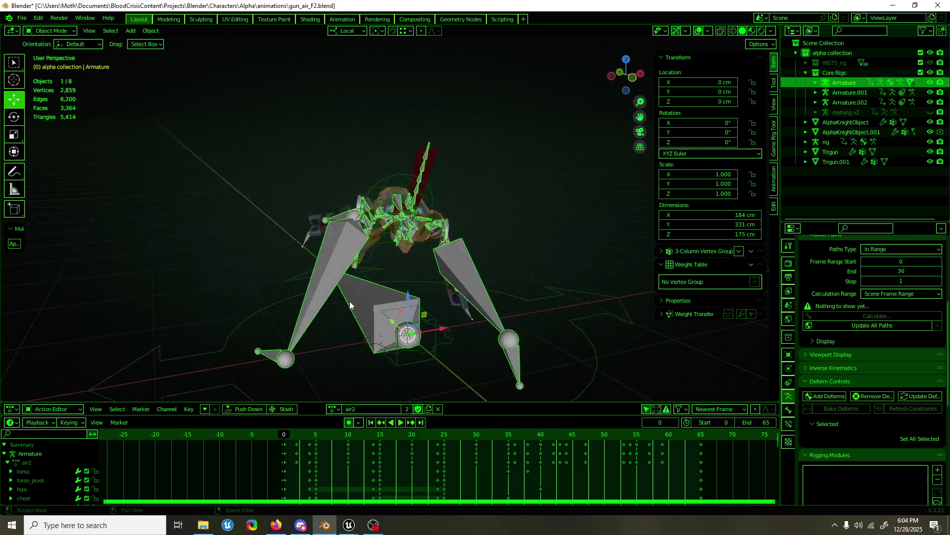
key(F3)
- Export AK_gun_air_Finisher.fbx with Bake Animation expanded, then bring Unreal Engine forward
key(Return)
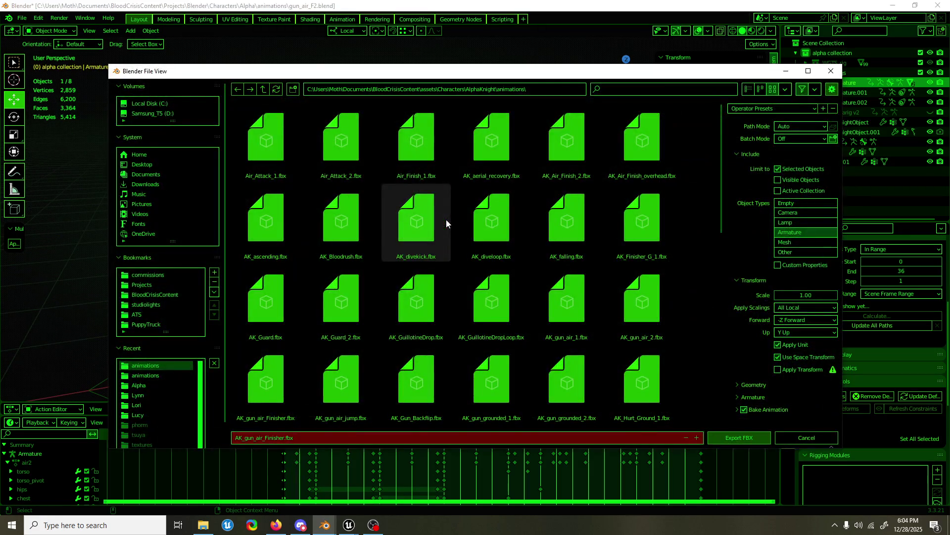
click(739, 409)
scroll(740, 391, down, 4)
scroll(741, 388, down, 1)
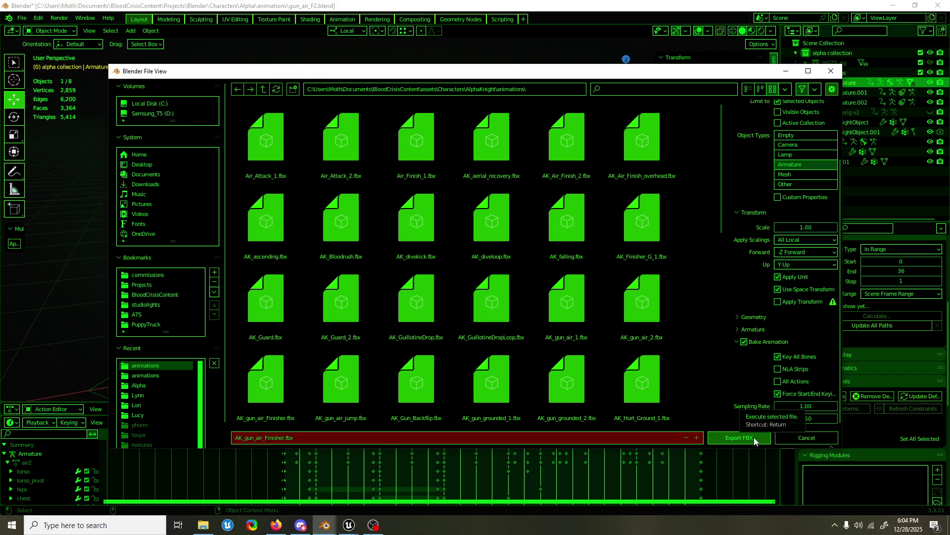
click(753, 437)
mouse_move(348, 525)
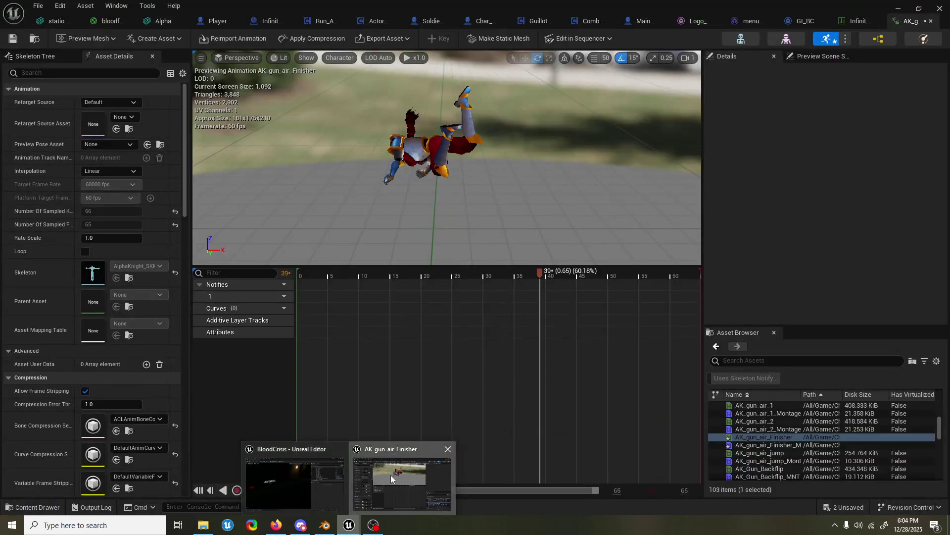
click(401, 476)
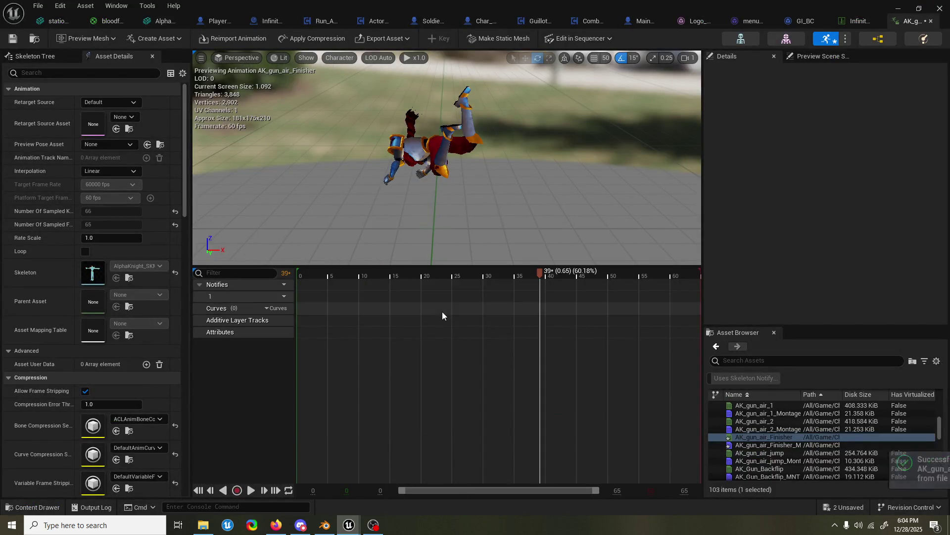
- Reimport AK_gun_air_Finisher from the freshly exported FBX, then switch back to Blender
mouse_move(535, 273)
mouse_down()
mouse_move(446, 281)
mouse_move(653, 274)
mouse_move(474, 282)
mouse_move(584, 281)
mouse_move(517, 282)
mouse_up()
click(326, 524)
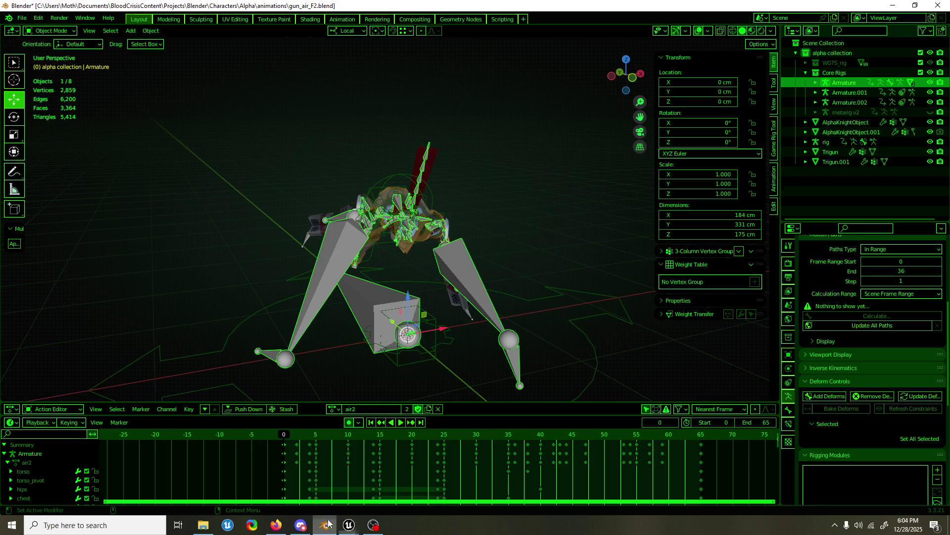
- Hide the Armature object, review playback, then enter Pose Mode on the rig's torso at frame 38
drag(387, 436, 396, 440)
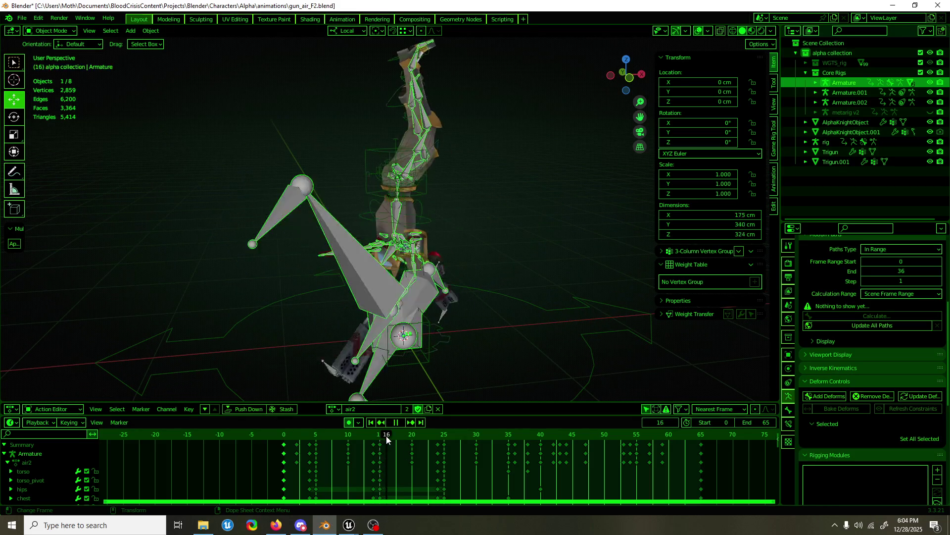
key(Delete)
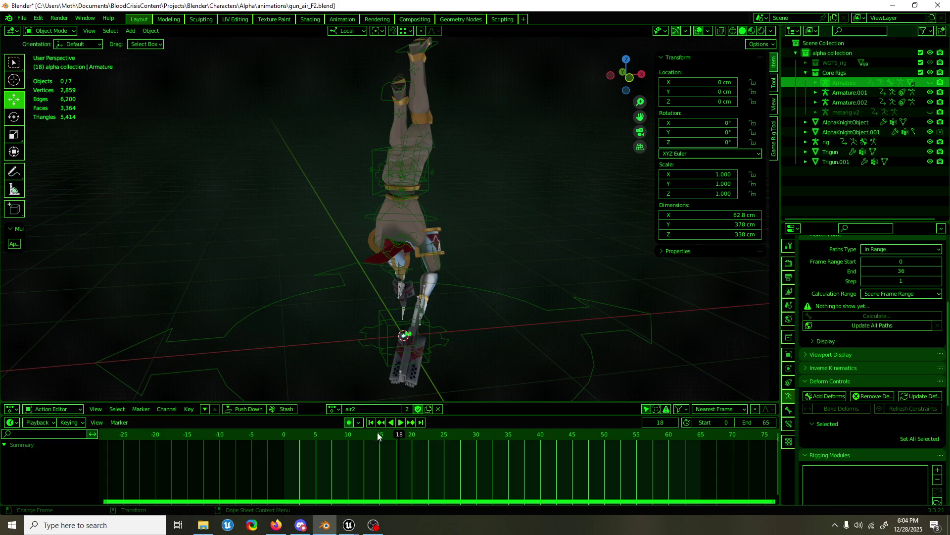
key(space)
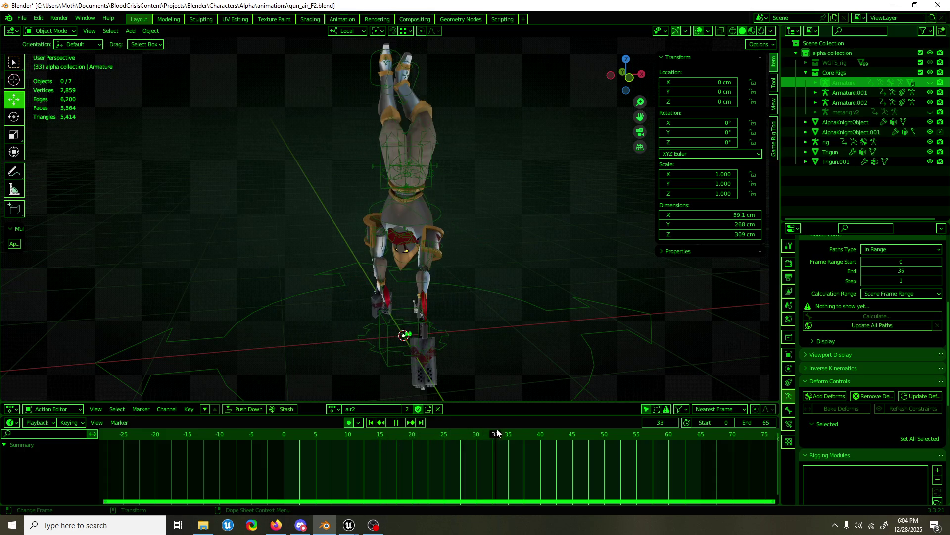
drag(497, 433, 529, 423)
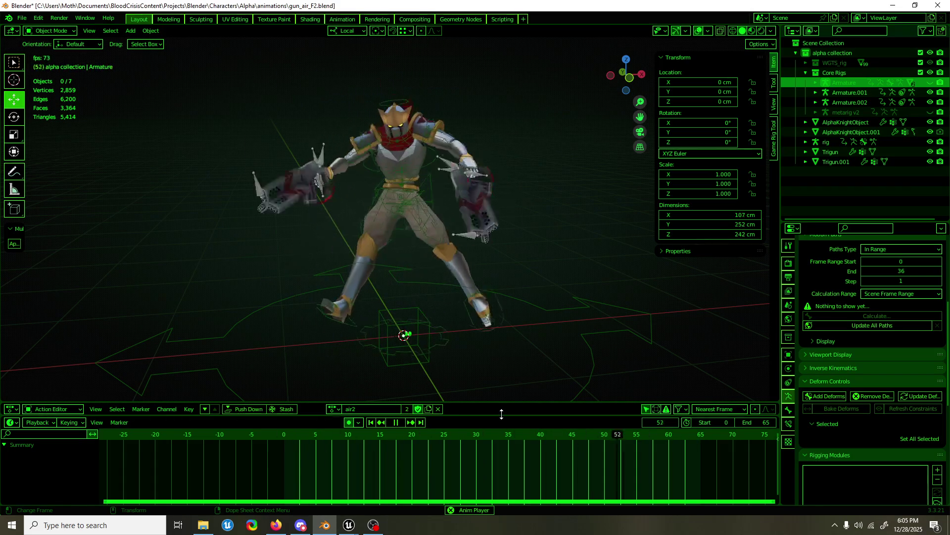
key(space)
click(431, 173)
key(ctrl+Tab)
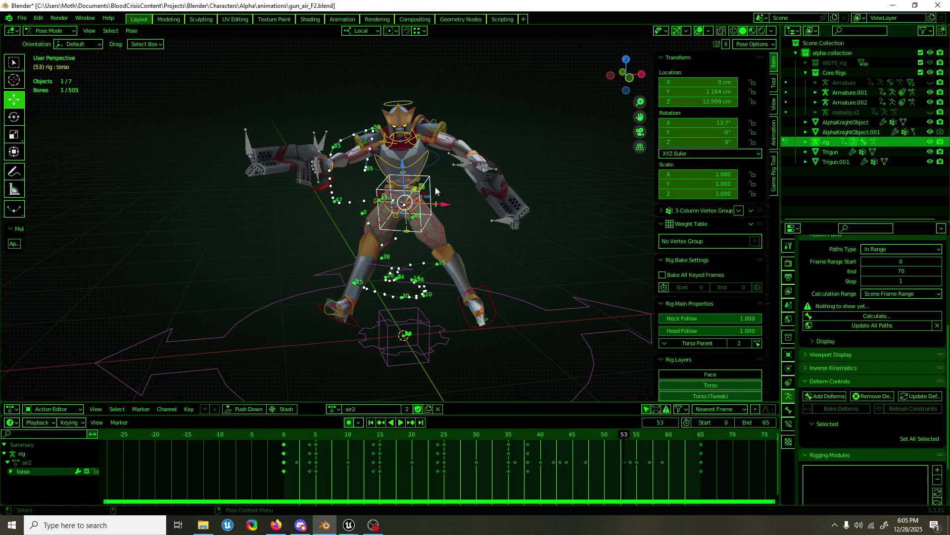
middle_drag(436, 186, 484, 290)
drag(596, 438, 529, 434)
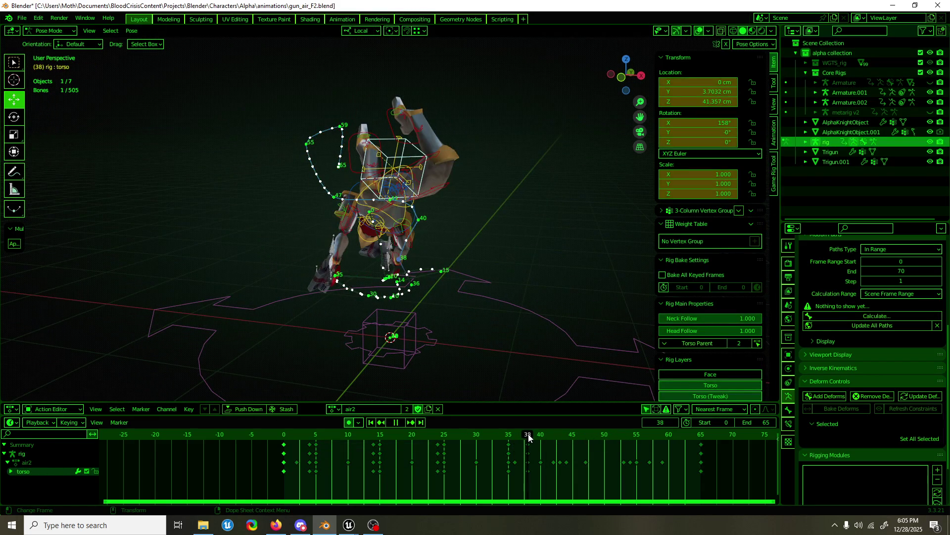
middle_drag(449, 308, 365, 312)
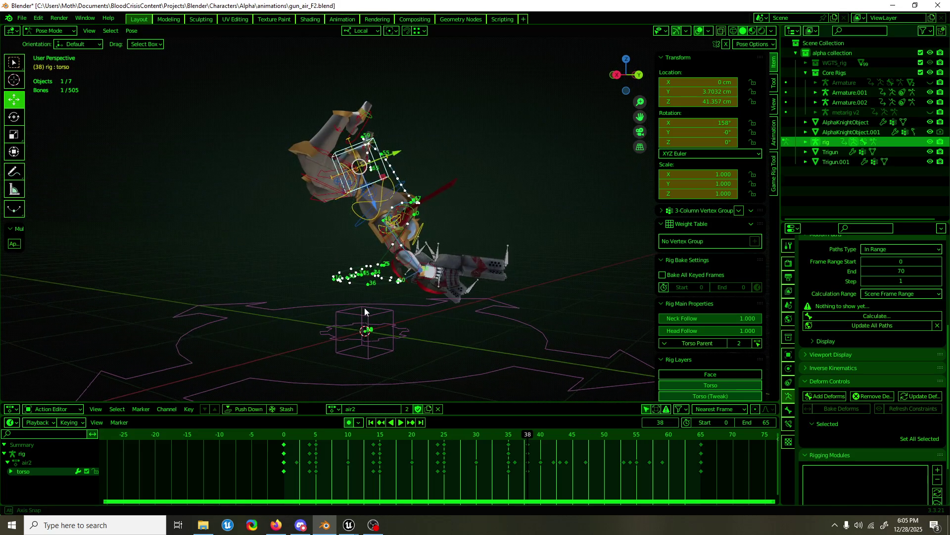
- Tilt the torso further about its local X axis and re-rotate the chest bone
key(shift+space)
key(r)
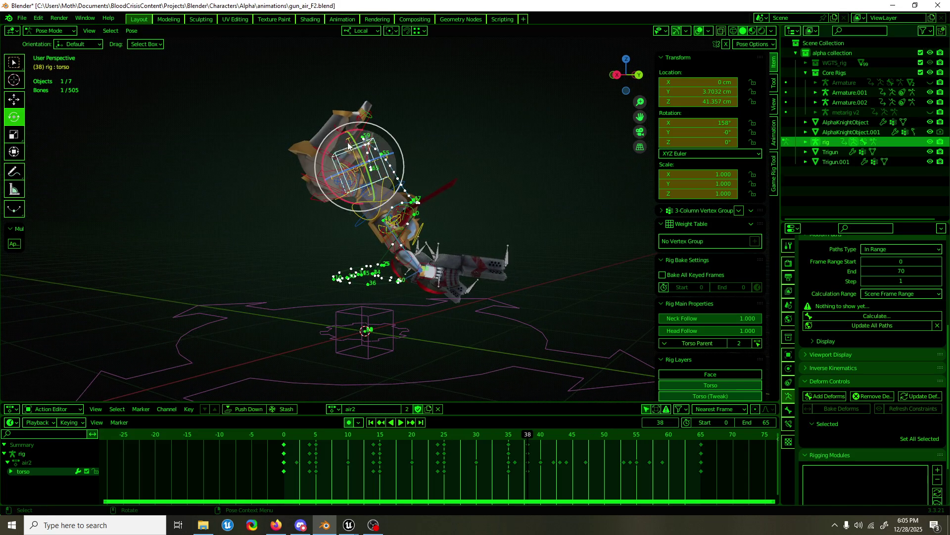
drag(331, 141, 326, 171)
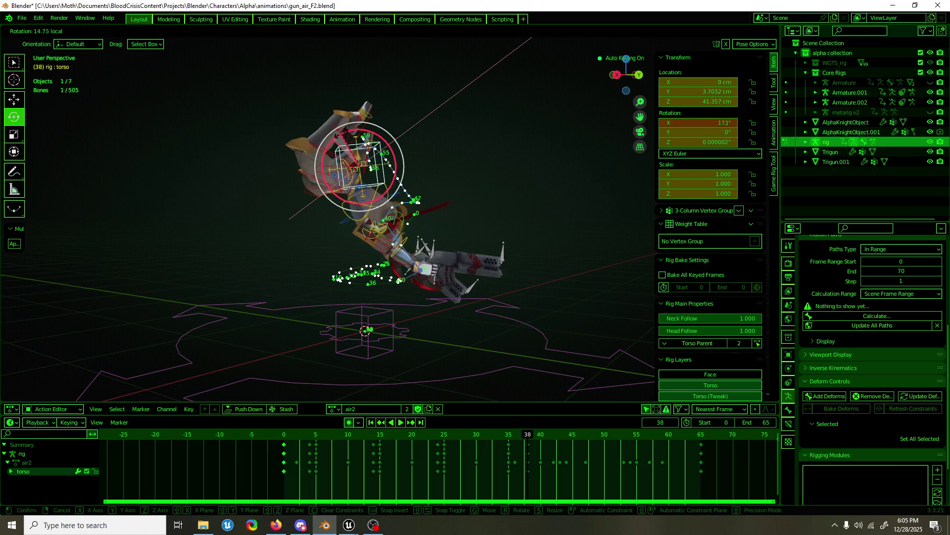
click(370, 158)
key(shift+space)
key(g)
middle_drag(383, 154, 370, 177)
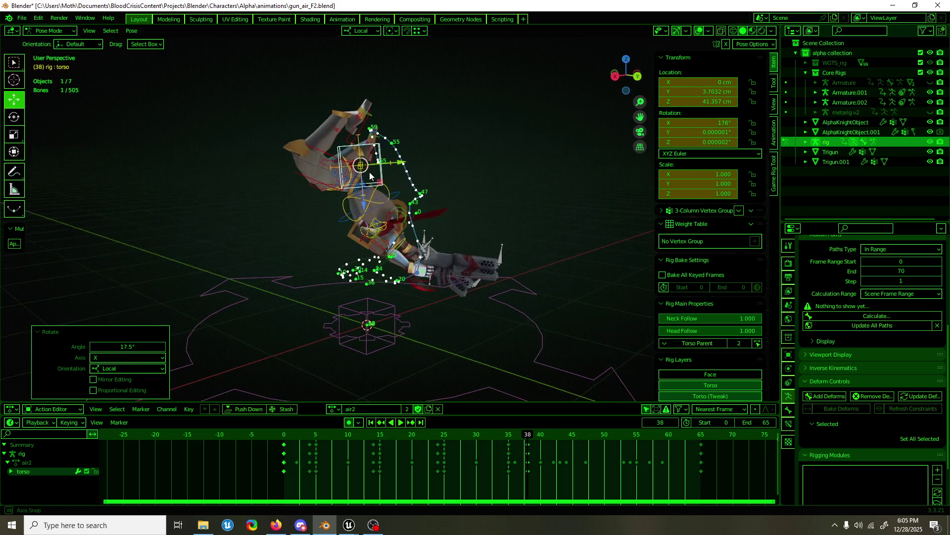
click(375, 190)
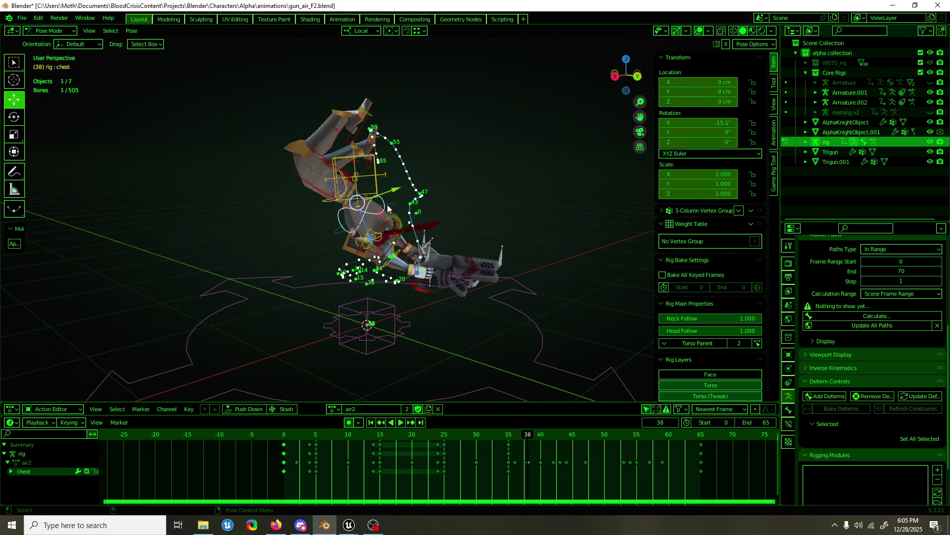
key(shift+space)
key(r)
key(r)
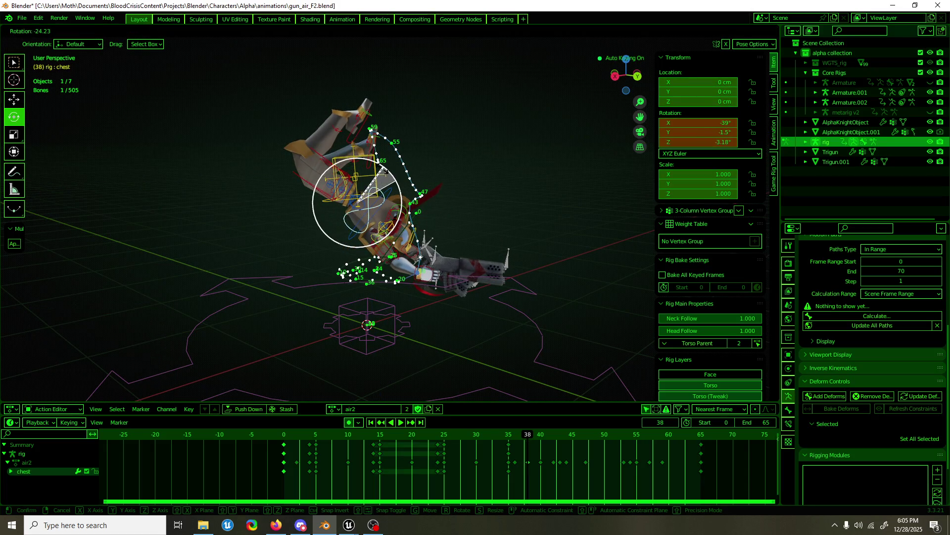
click(386, 171)
- Reposition the torso bone and key the adjusted pose at frame 38
click(375, 187)
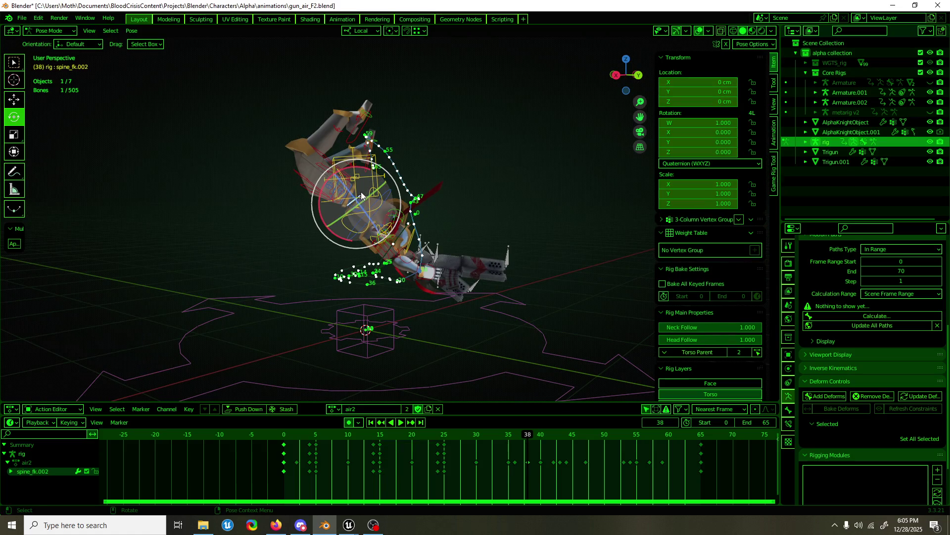
click(387, 176)
key(shift+space)
key(g)
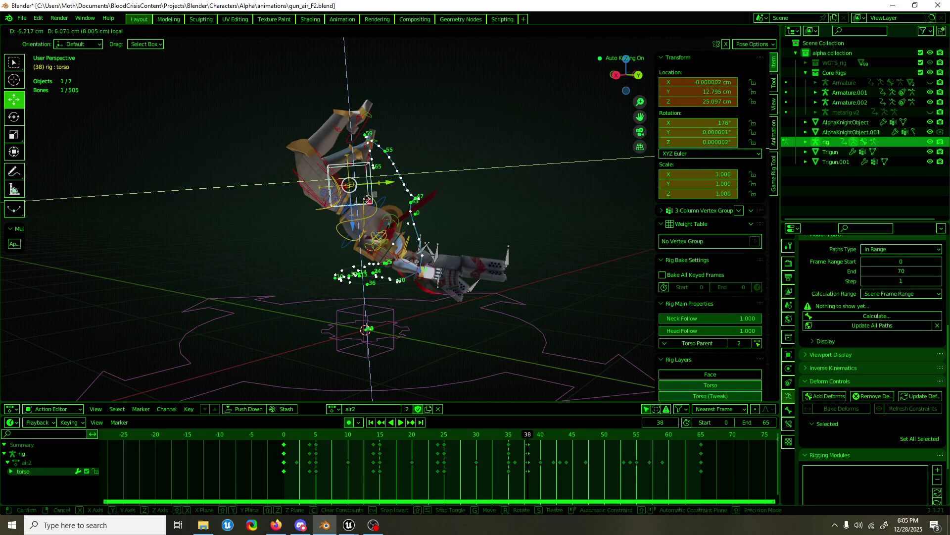
key(Return)
mouse_move(349, 215)
middle_down()
mouse_move(327, 212)
mouse_move(474, 399)
middle_up()
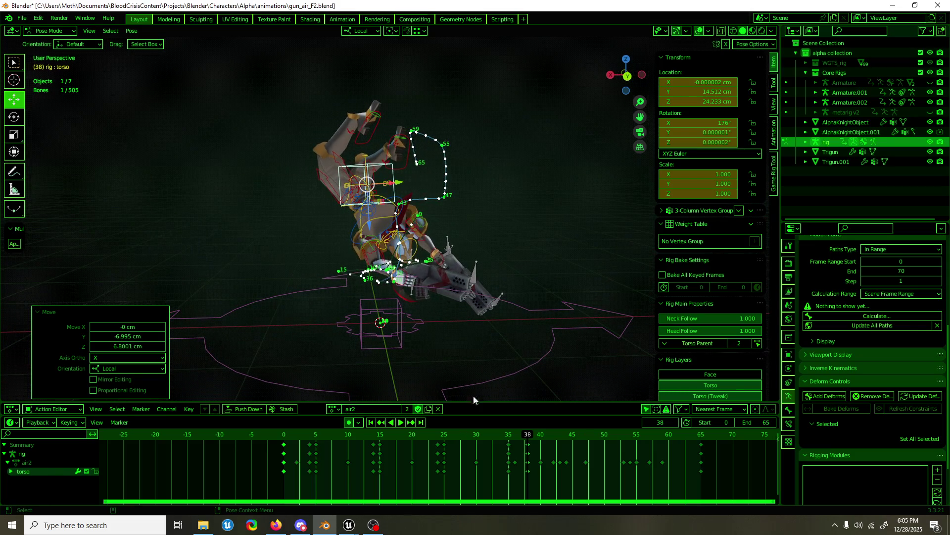
drag(513, 438, 563, 433)
key(i)
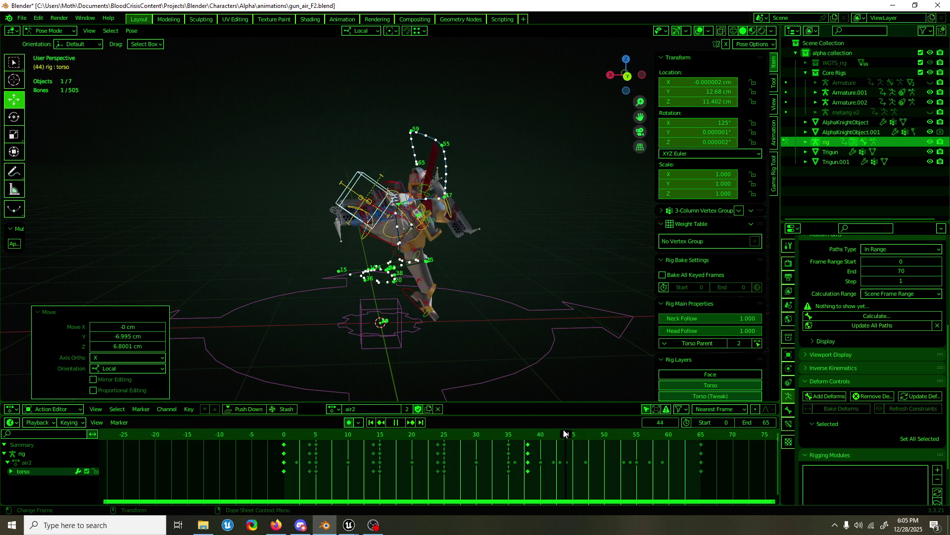
- Shift and rotate the torso into a new pose at frame 44, then play back frames 37–41 to check
mouse_move(492, 340)
middle_down()
mouse_move(471, 332)
mouse_move(547, 339)
mouse_move(475, 327)
middle_up()
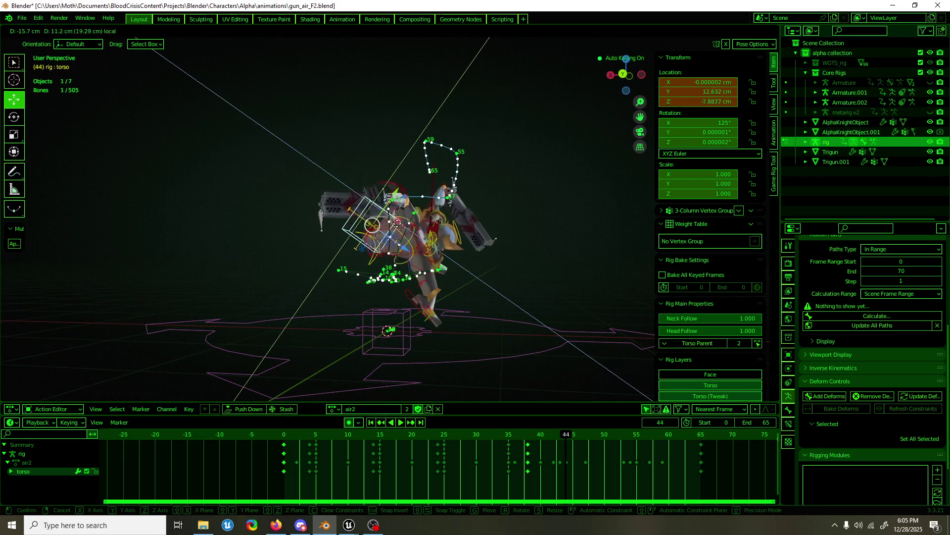
mouse_move(398, 208)
mouse_down()
mouse_move(413, 223)
mouse_move(365, 158)
mouse_up()
mouse_move(365, 157)
middle_down()
mouse_move(300, 226)
mouse_move(230, 232)
middle_up()
key(space)
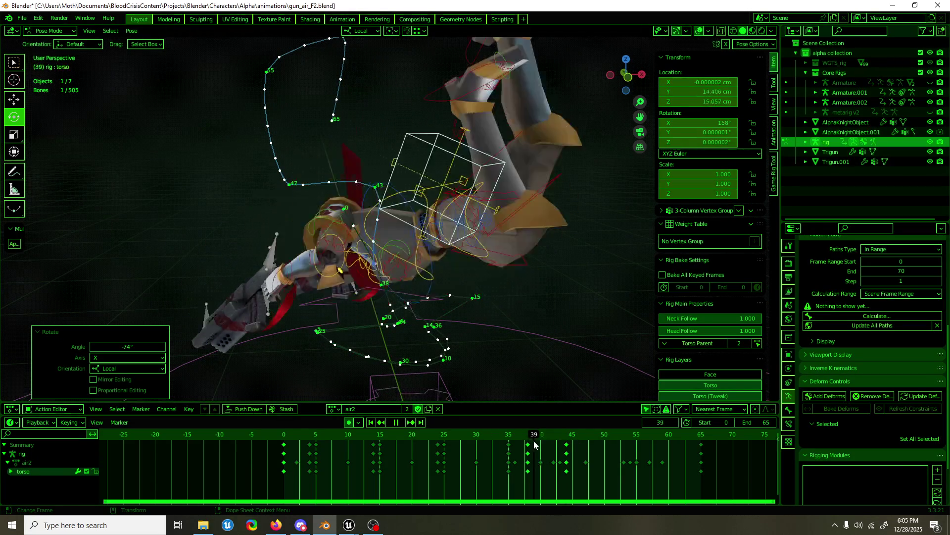
mouse_move(569, 444)
mouse_down()
mouse_move(525, 449)
mouse_move(546, 444)
mouse_up()
key(Escape)
middle_drag(546, 442, 528, 346)
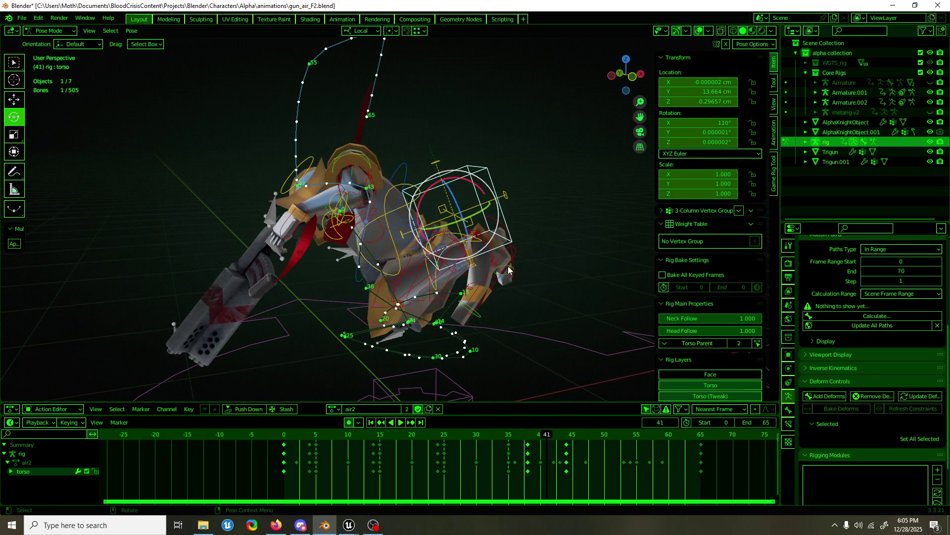
- Lower the left foot IK control and rotate it about its X axis
click(524, 303)
mouse_move(525, 302)
shift+middle_down()
mouse_move(450, 192)
mouse_move(465, 205)
shift+middle_up()
key(w)
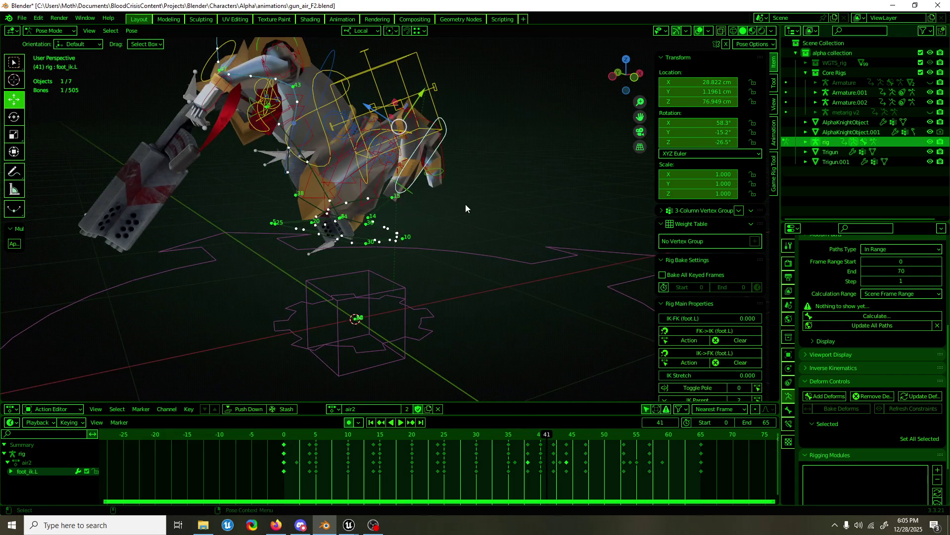
mouse_move(414, 148)
mouse_down()
mouse_move(519, 242)
mouse_move(546, 186)
mouse_up()
key(e)
mouse_move(546, 186)
middle_down()
mouse_move(426, 241)
mouse_move(456, 162)
mouse_move(460, 303)
middle_up()
- Rotate the right foot IK control about Y and move it down and left
click(459, 162)
key(e)
drag(466, 263, 446, 282)
key(w)
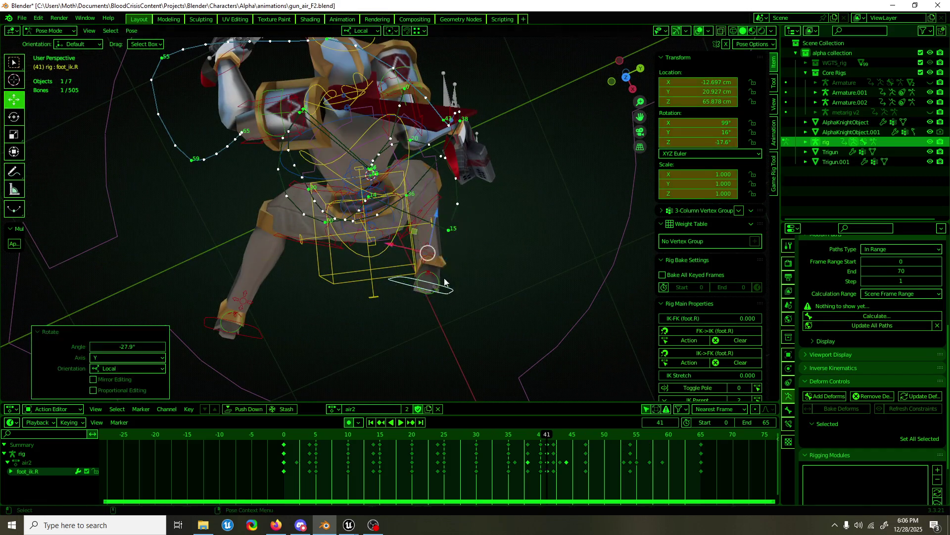
drag(427, 250, 385, 355)
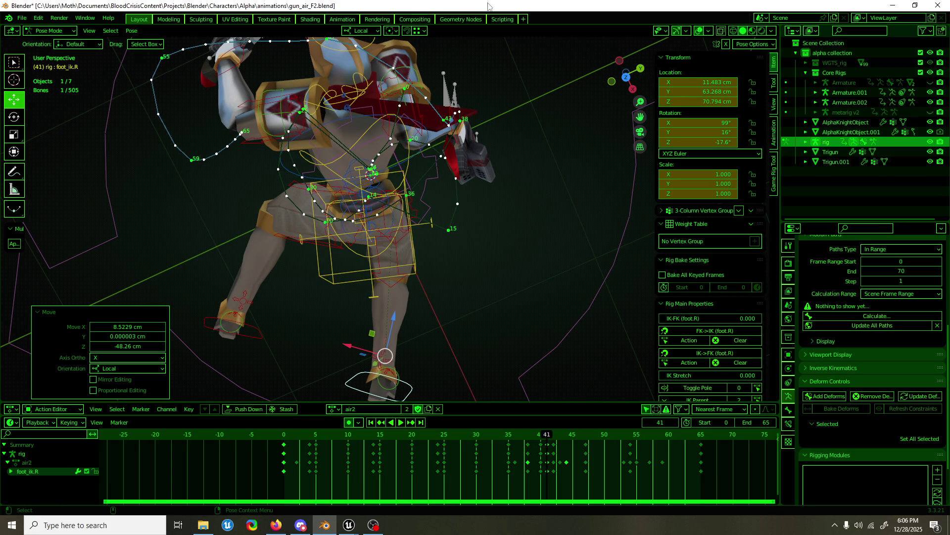
- Scrub frames 40–49 and play back to review the feet, then undo back to frame 38
middle_drag(453, 256, 351, 133)
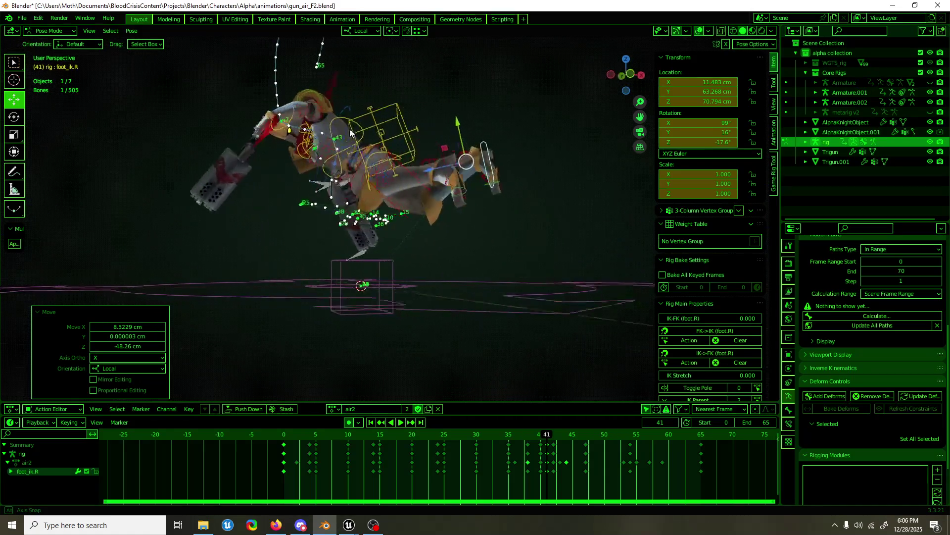
middle_drag(350, 132, 499, 262)
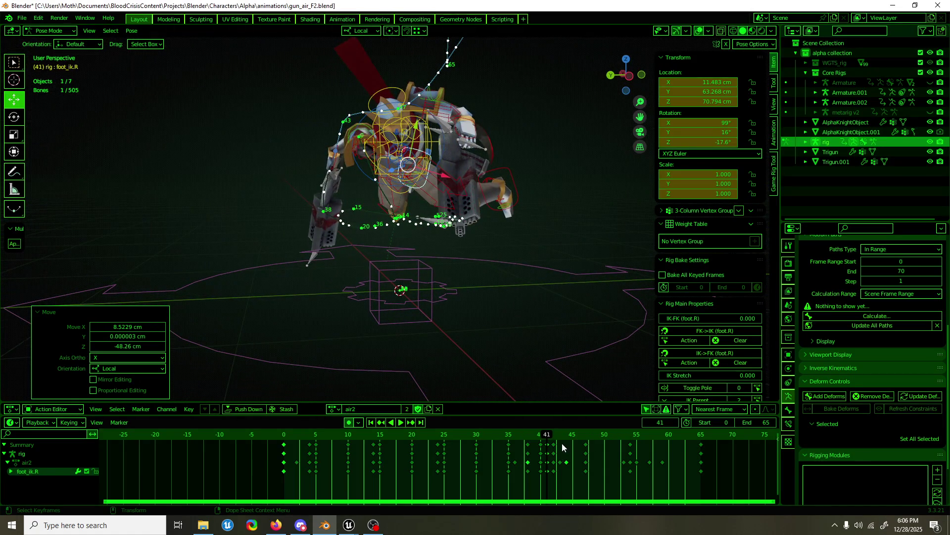
drag(545, 439, 563, 433)
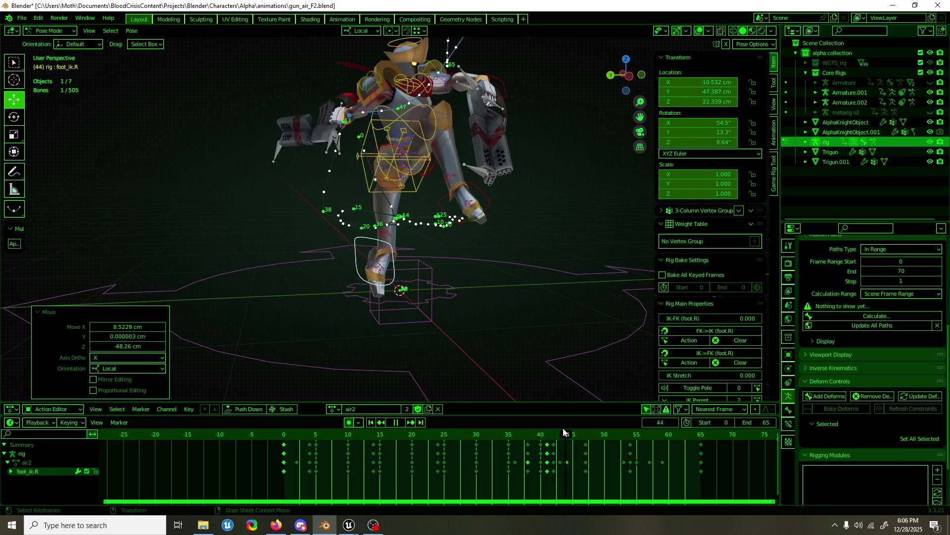
middle_drag(520, 357, 455, 336)
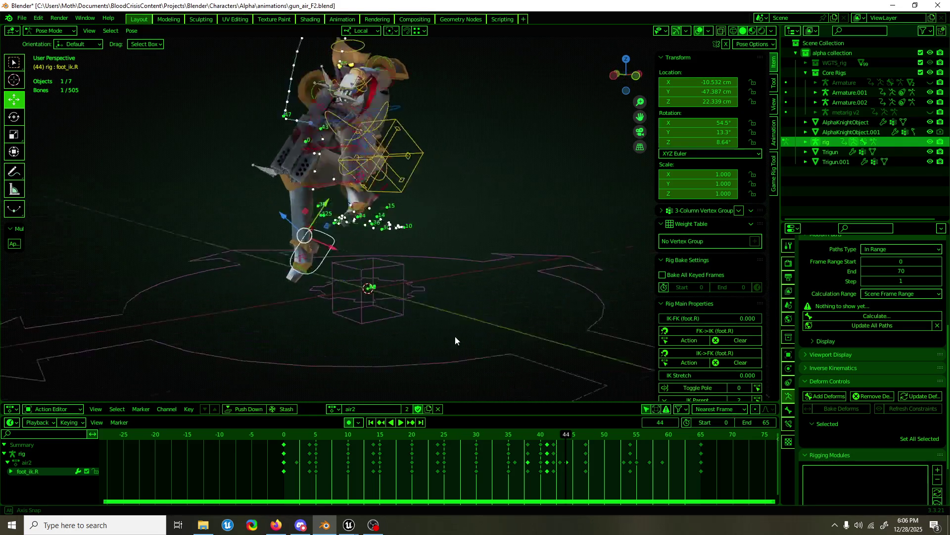
drag(565, 438, 598, 439)
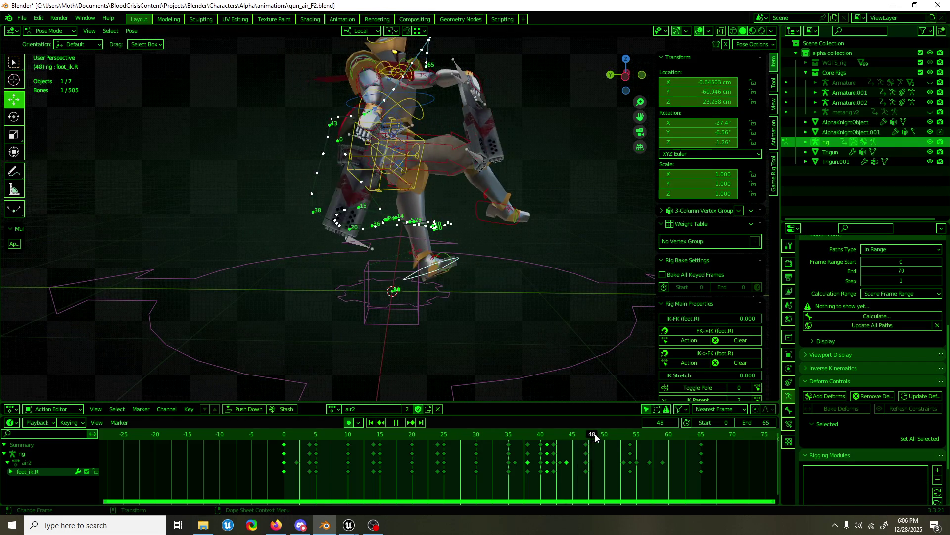
middle_drag(578, 364, 484, 369)
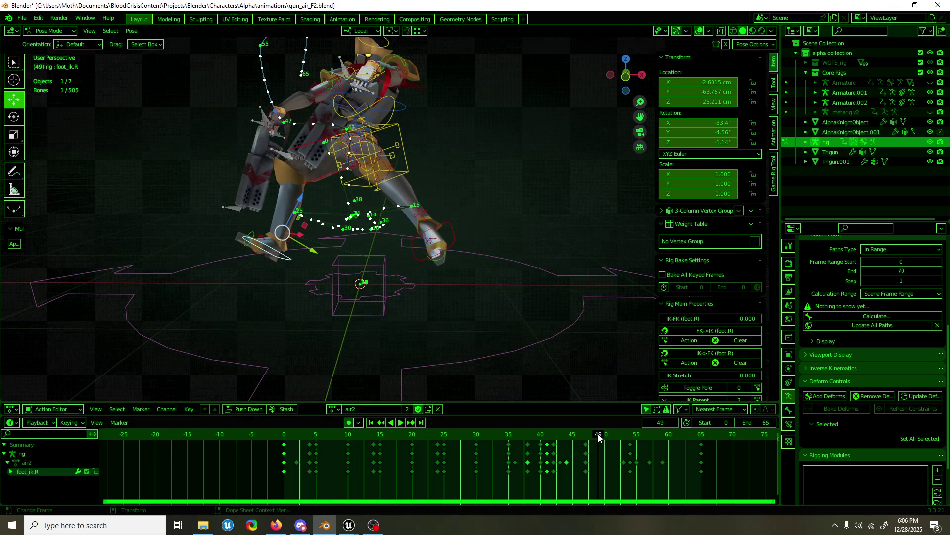
key(space)
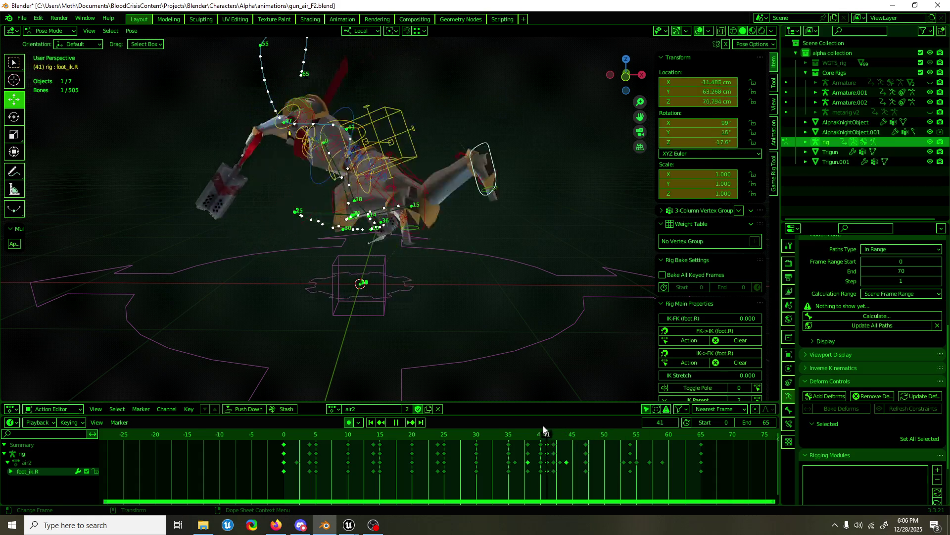
key(space)
key(ctrl+z)
key(ctrl+z)
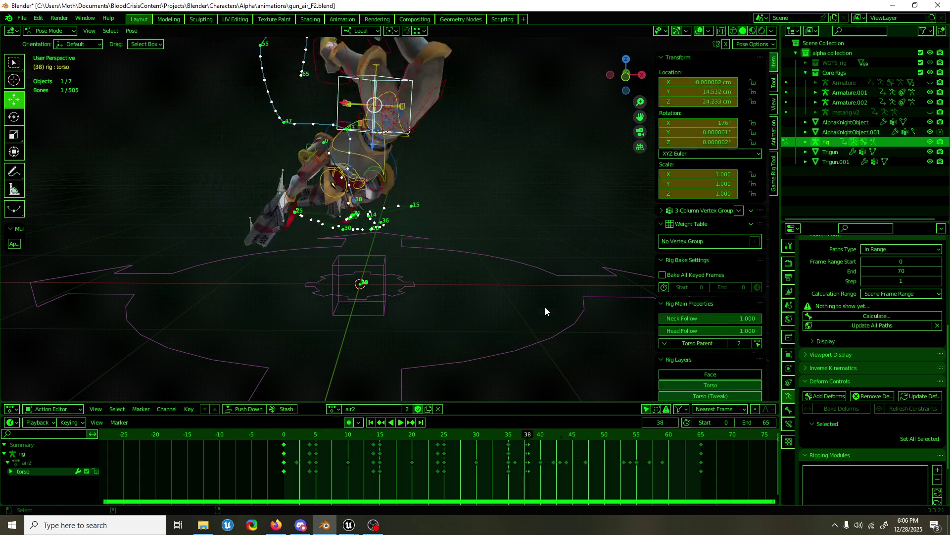
key(ctrl+z)
key(ctrl+z)
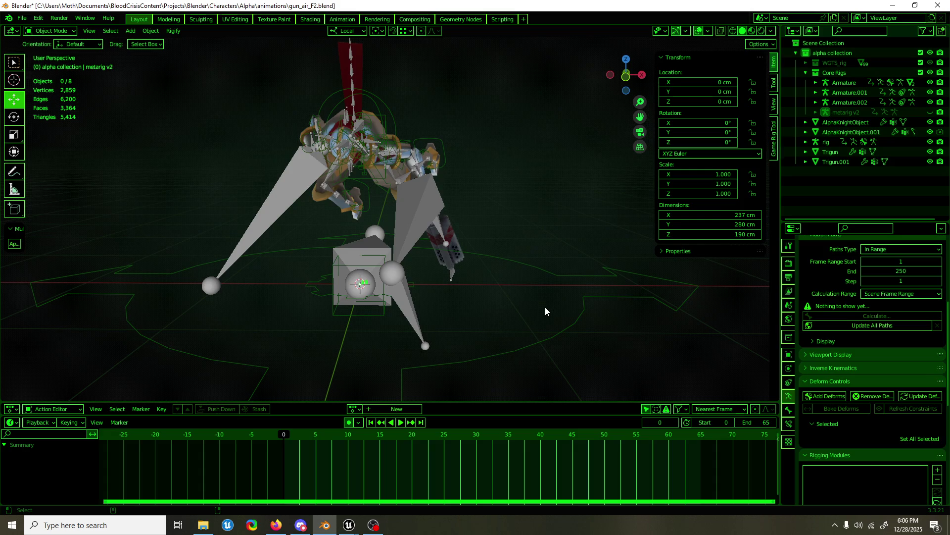
- Step through undo history to restore the rig and air2 action, then replay and scrub frames 37–45
key(ctrl+z)
key(ctrl+z)
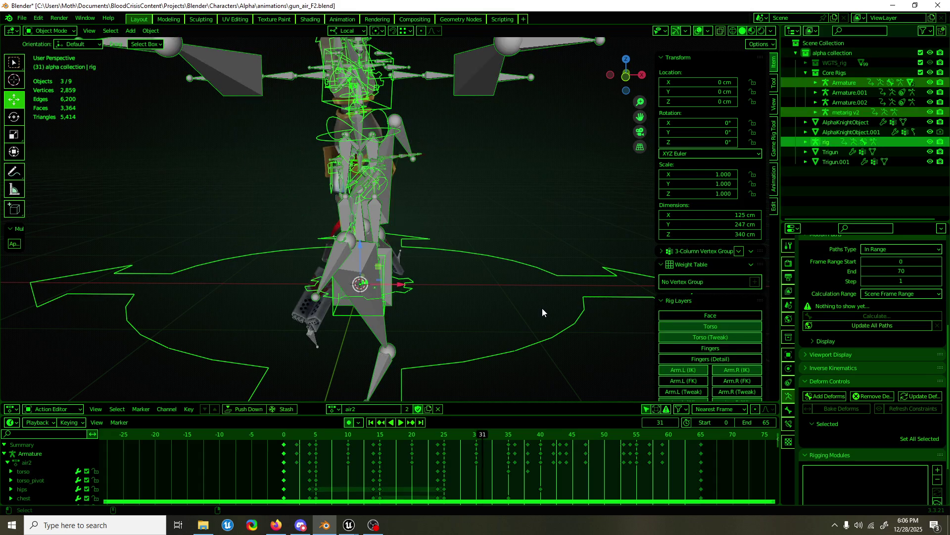
key(ctrl+z)
middle_drag(537, 311, 448, 311)
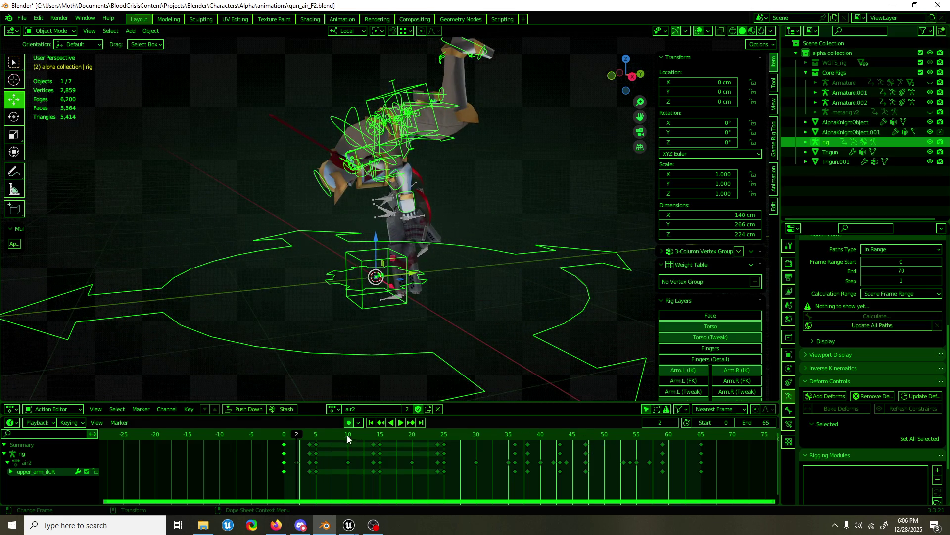
key(space)
drag(476, 438, 573, 433)
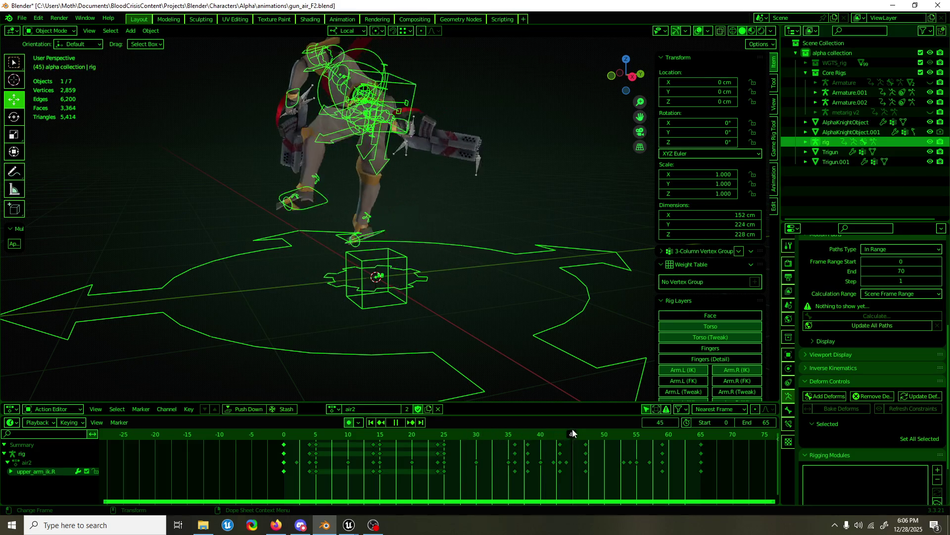
mouse_move(573, 433)
mouse_down()
mouse_move(522, 435)
mouse_move(574, 434)
mouse_move(531, 433)
mouse_move(557, 431)
mouse_move(546, 433)
mouse_up()
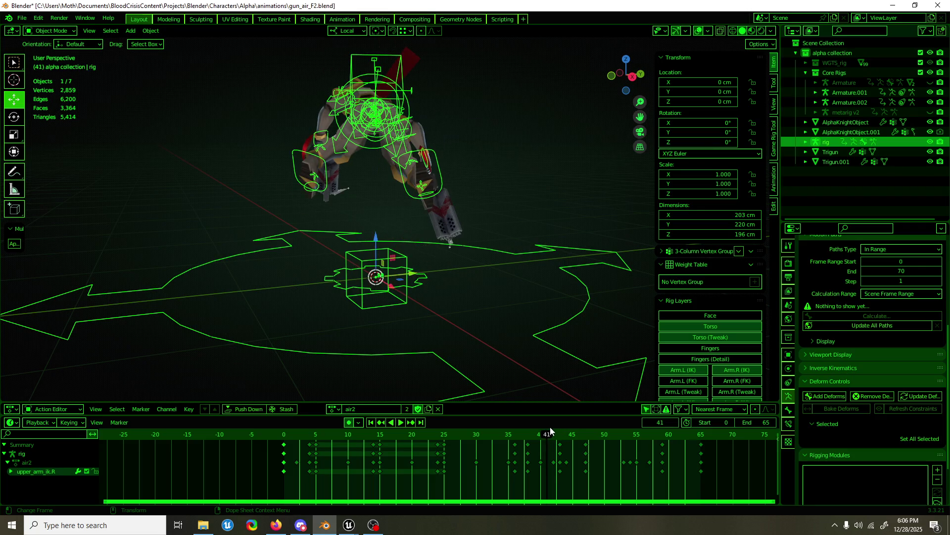
- Select the right foot IK control and enter Pose Mode on the rig
key(ctrl+Tab)
click(439, 166)
middle_drag(448, 181, 525, 358)
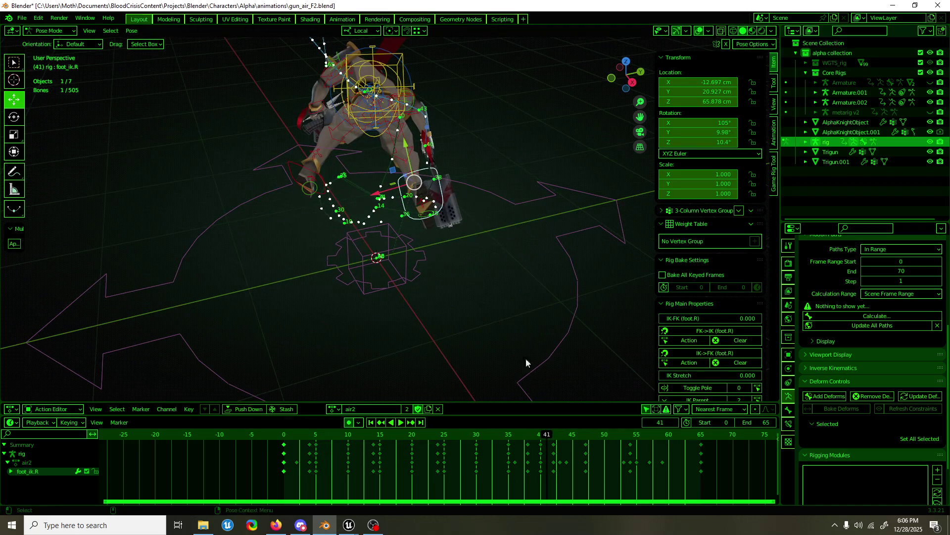
- At frame 38, reposition the right foot IK control and rotate it about 10 degrees on local Z
drag(547, 427, 510, 437)
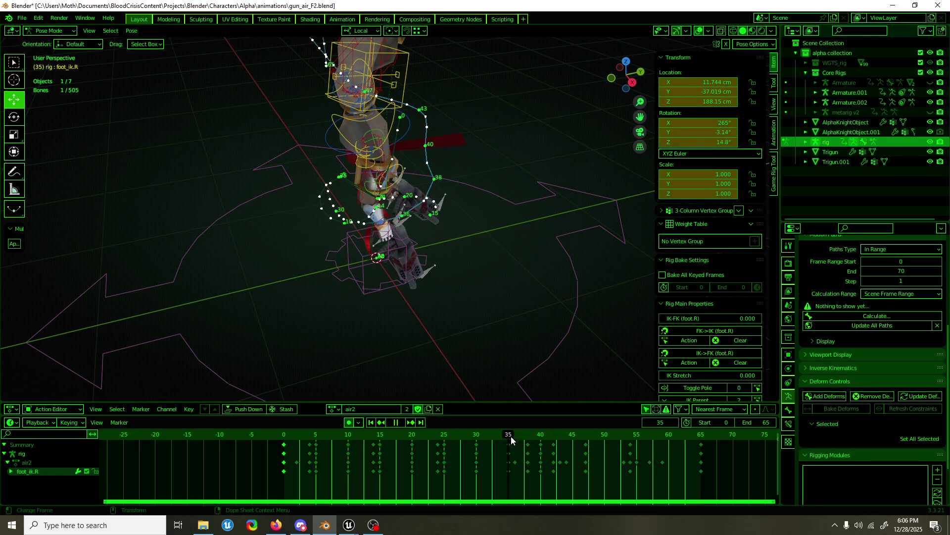
middle_drag(470, 240, 540, 391)
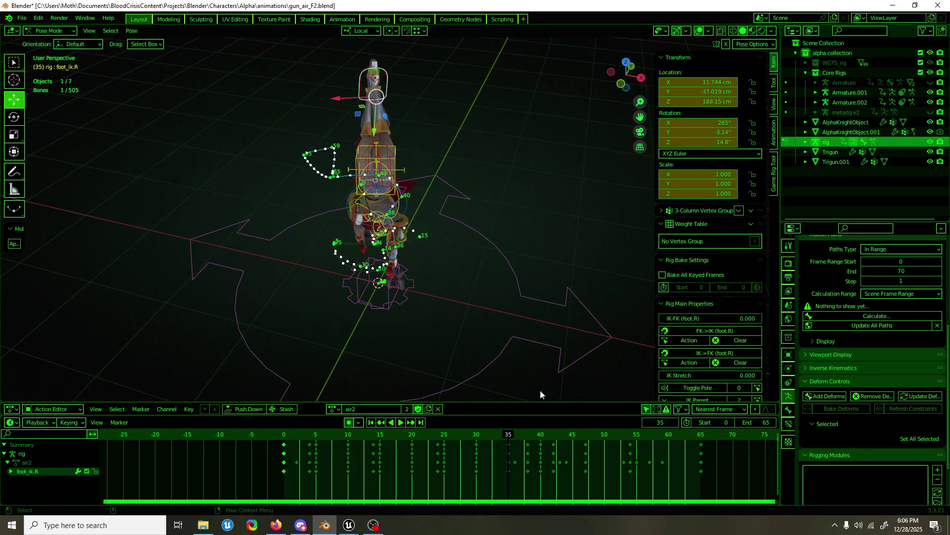
drag(509, 439, 527, 437)
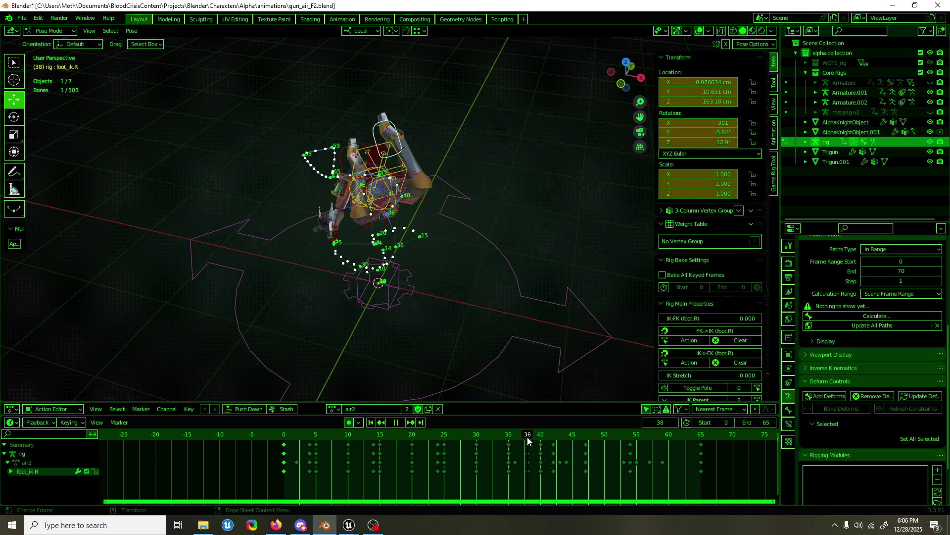
middle_drag(513, 387, 462, 344)
key(g)
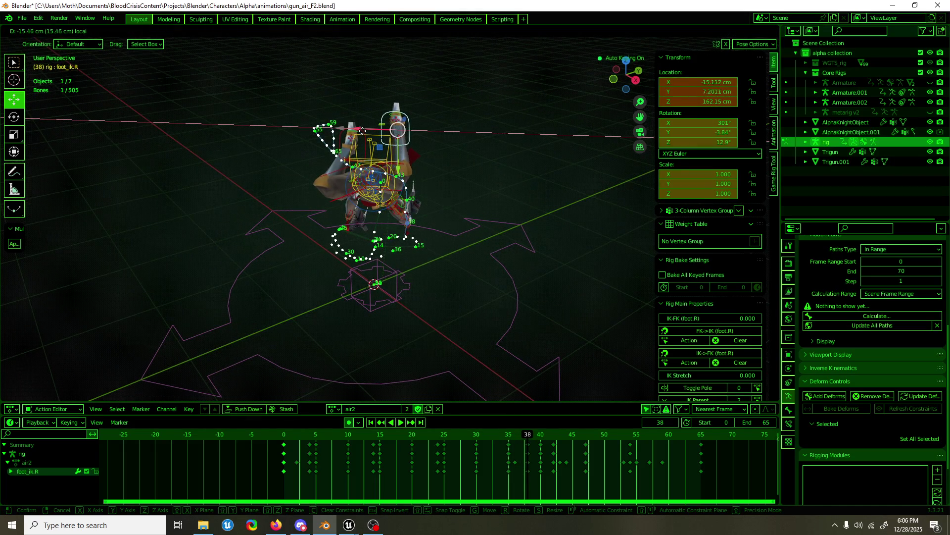
key(Return)
key(shift+space)
key(r)
drag(367, 119, 414, 211)
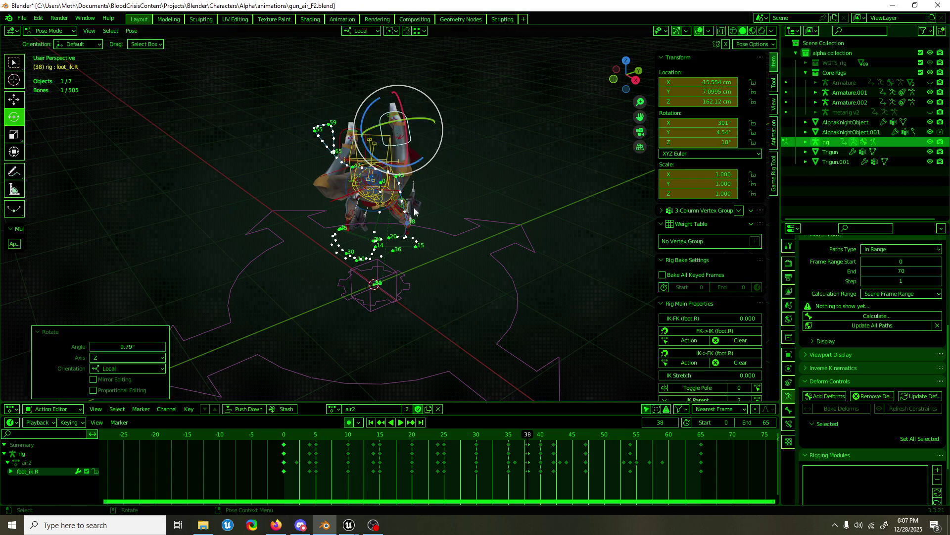
drag(421, 117, 426, 130)
- At frame 40, move the right foot IK control into a new placement
drag(525, 439, 542, 438)
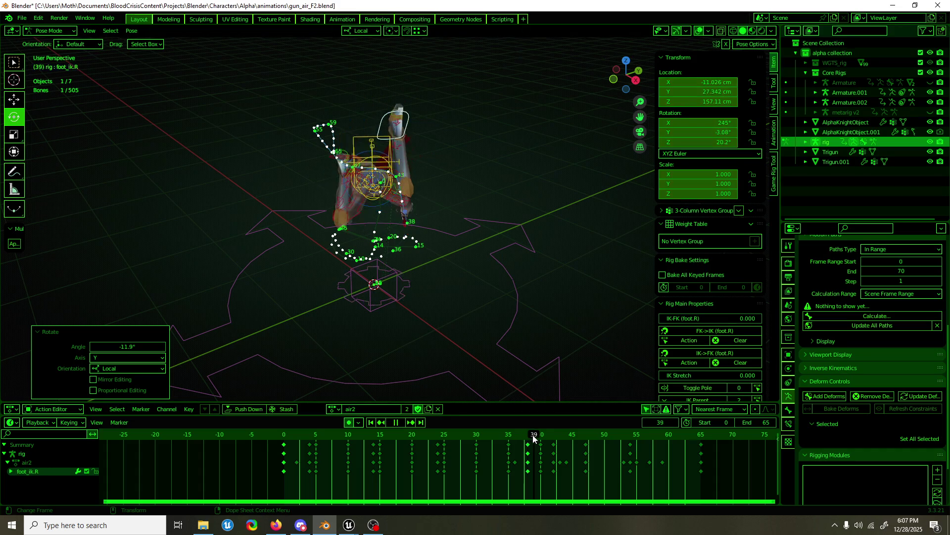
key(w)
middle_drag(489, 294, 435, 265)
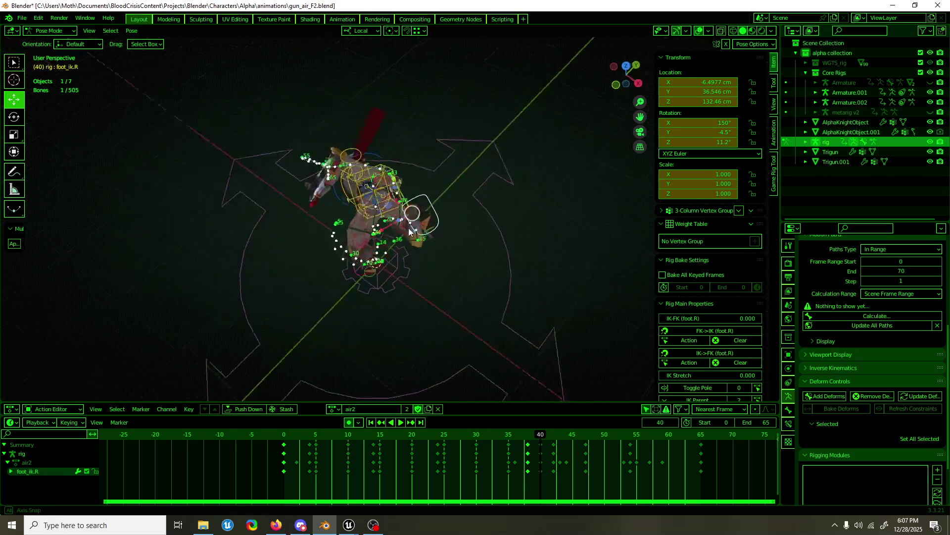
middle_drag(371, 211, 439, 197)
key(g)
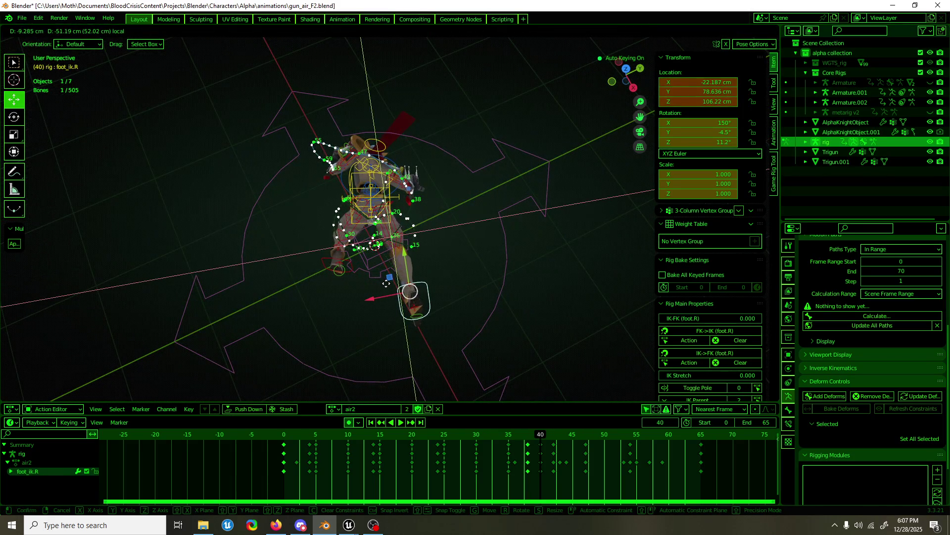
click(387, 283)
mouse_move(407, 260)
middle_down()
mouse_move(461, 190)
mouse_move(356, 270)
middle_up()
key(g)
click(450, 207)
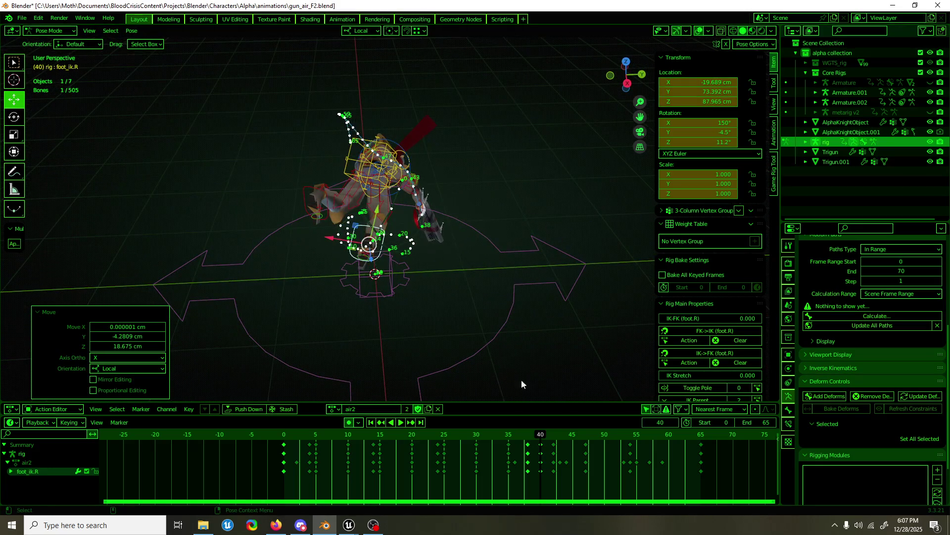
- Play back, stop at frame 40, then reposition and rotate the right foot again
key(space)
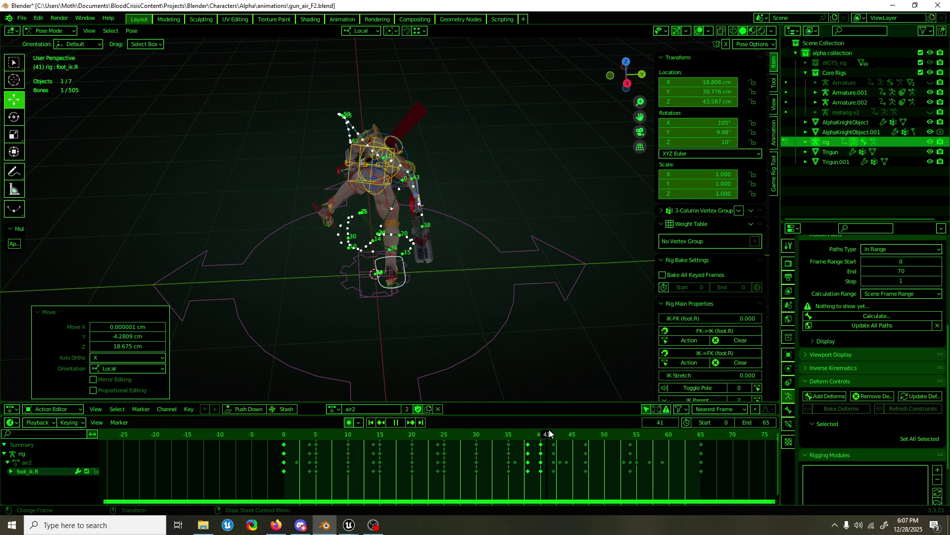
key(Escape)
key(g)
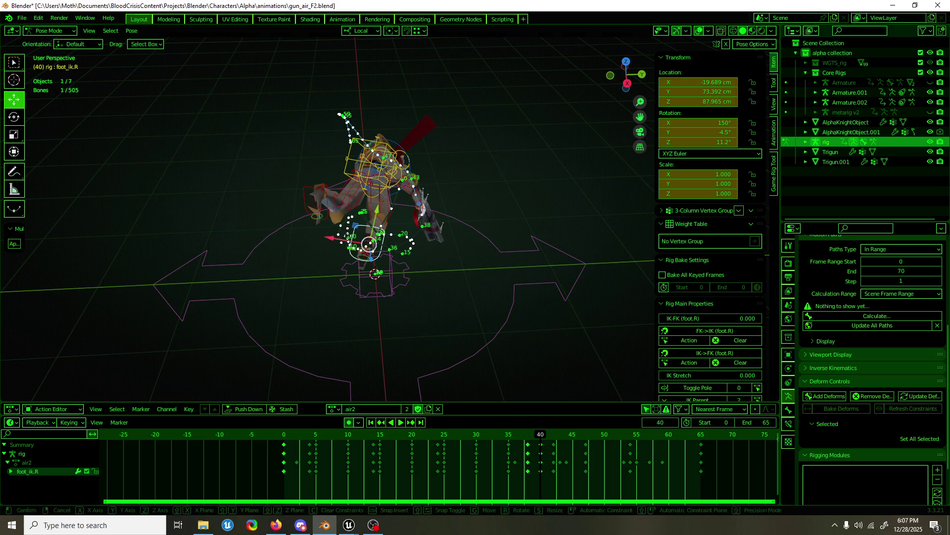
click(412, 259)
key(shift+space)
key(r)
drag(419, 269, 446, 264)
- At frame 42, slide the right foot along its local axis and rotate it about eight degrees
key(space)
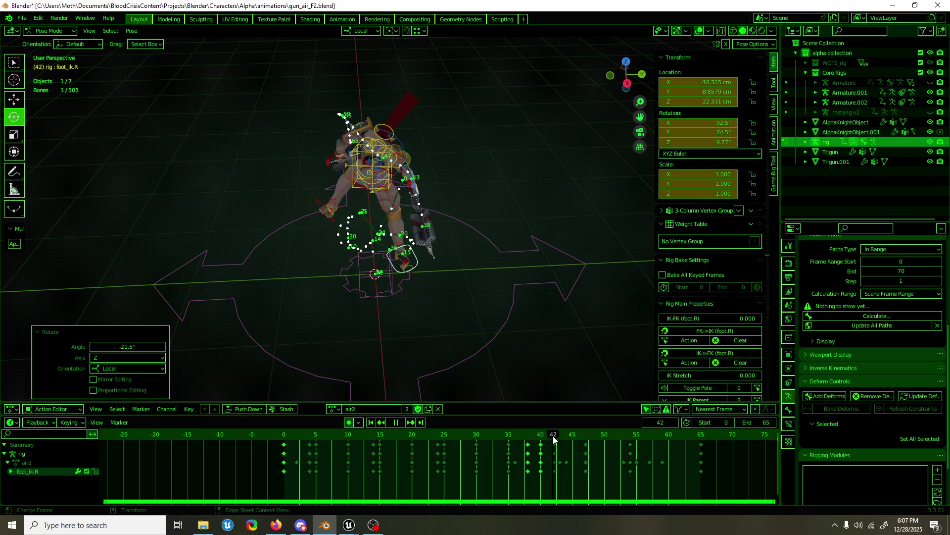
key(space)
key(shift+space)
key(g)
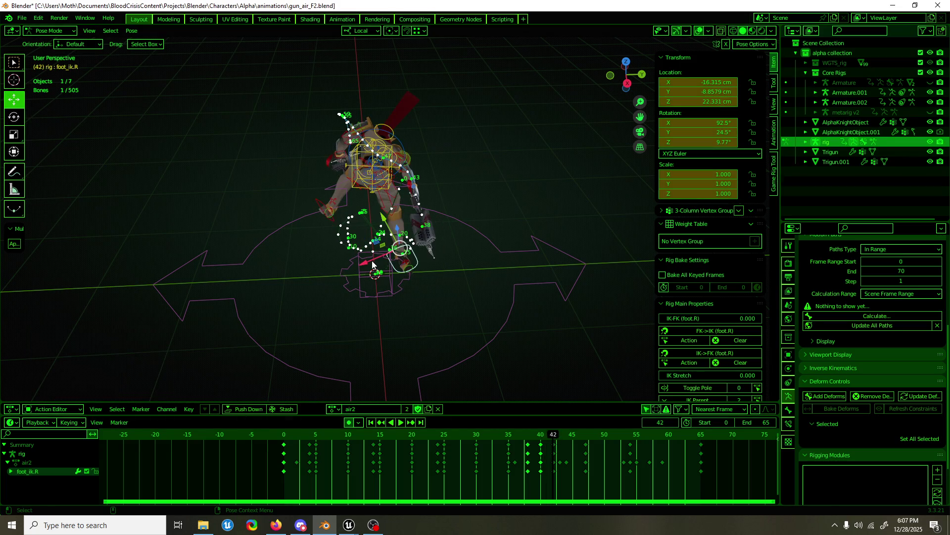
drag(374, 266, 407, 245)
drag(408, 207, 407, 249)
key(shift+space)
key(r)
drag(431, 210, 439, 214)
- Review the foot motion around frames 41–45 forward and in reverse, hiding overlays to watch
drag(552, 433, 570, 438)
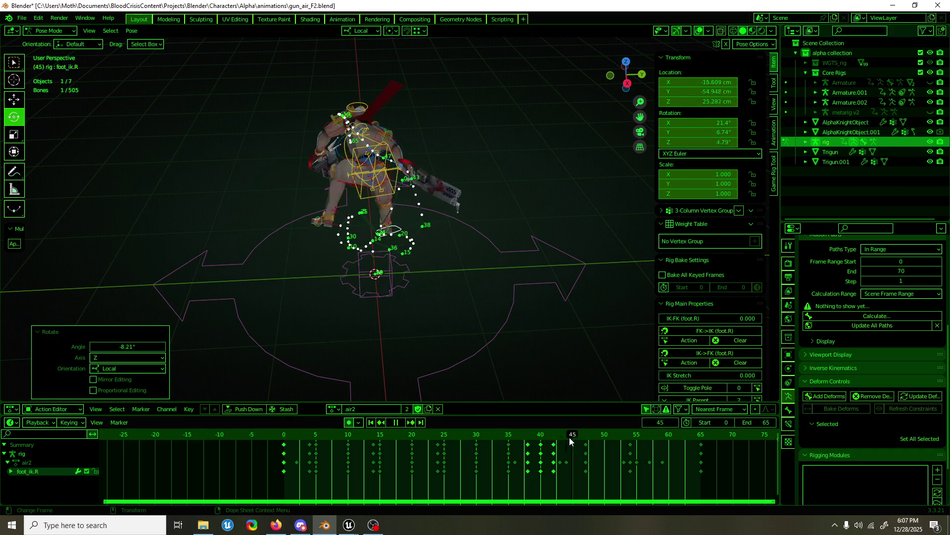
middle_drag(446, 349, 333, 280)
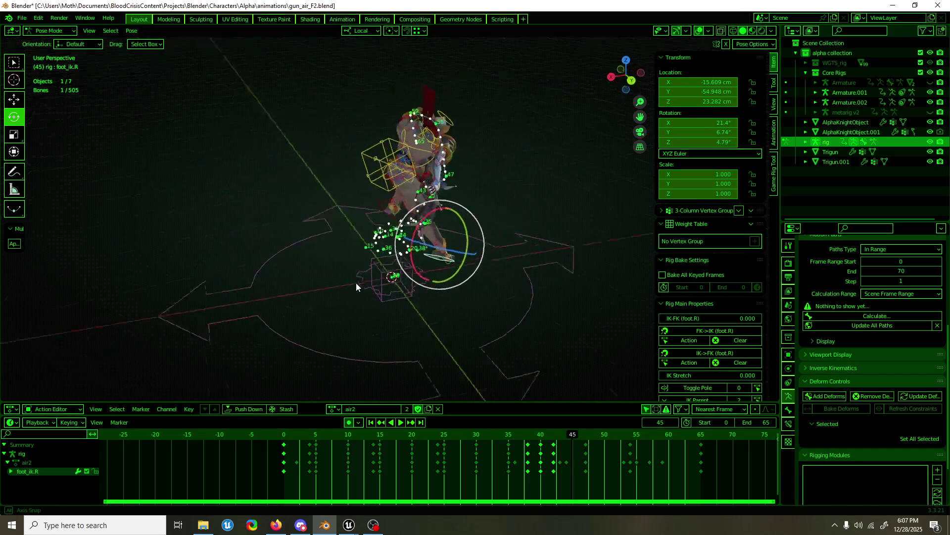
key(space)
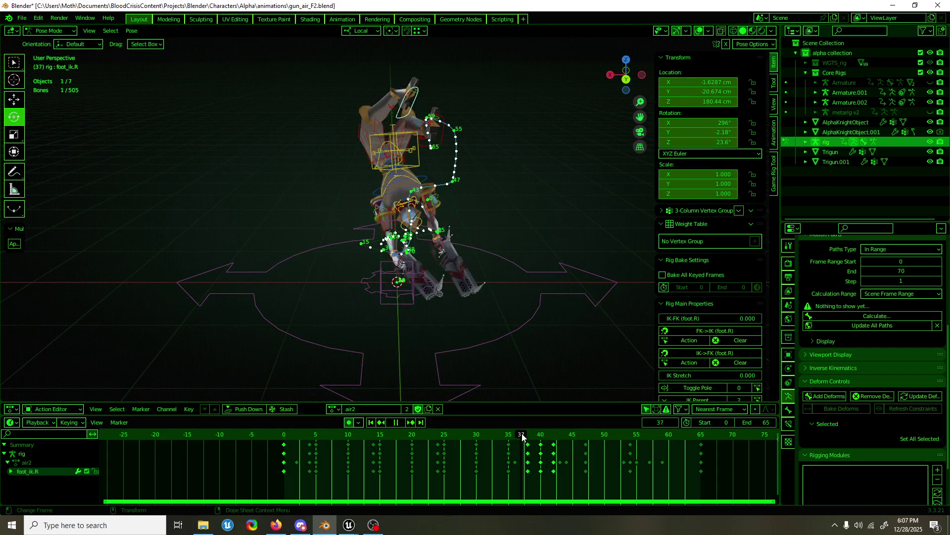
drag(567, 436, 586, 436)
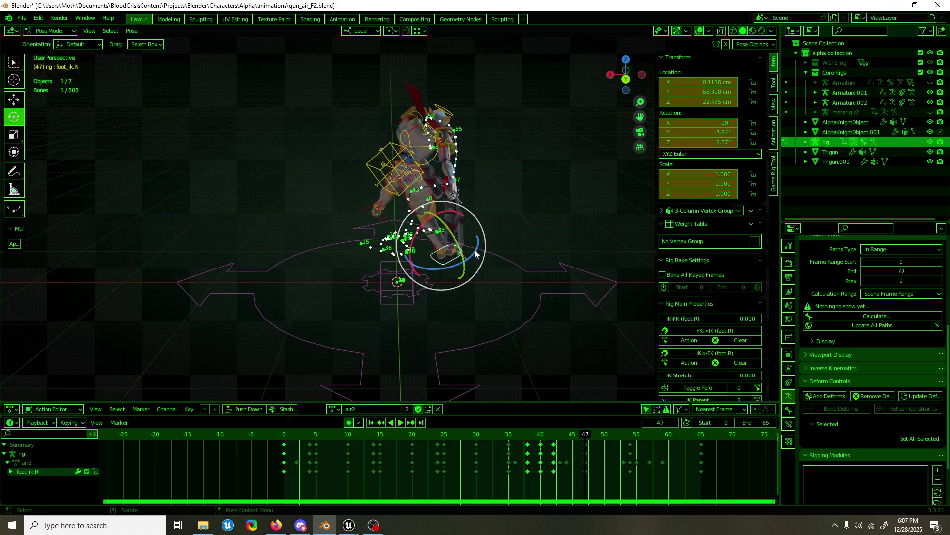
key(shift+ctrl+space)
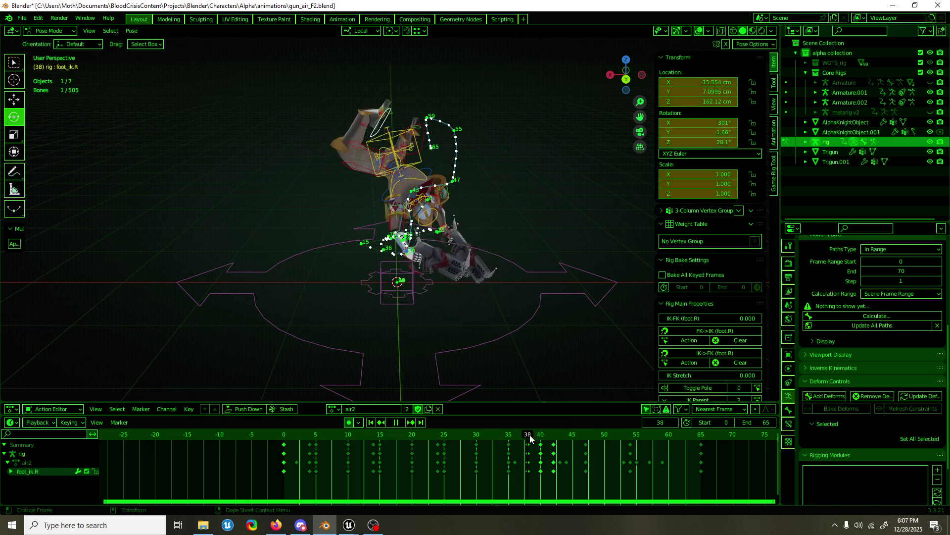
drag(530, 438, 591, 435)
key(space)
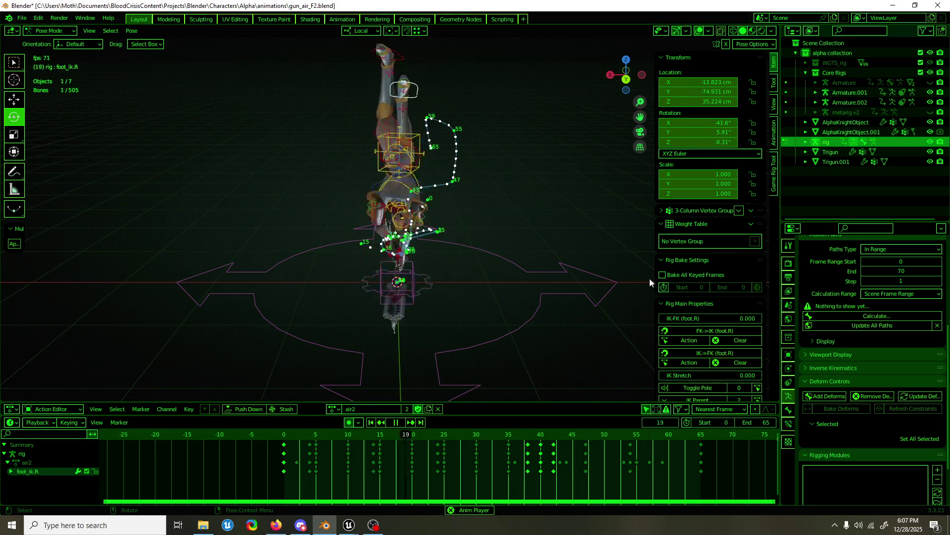
click(699, 32)
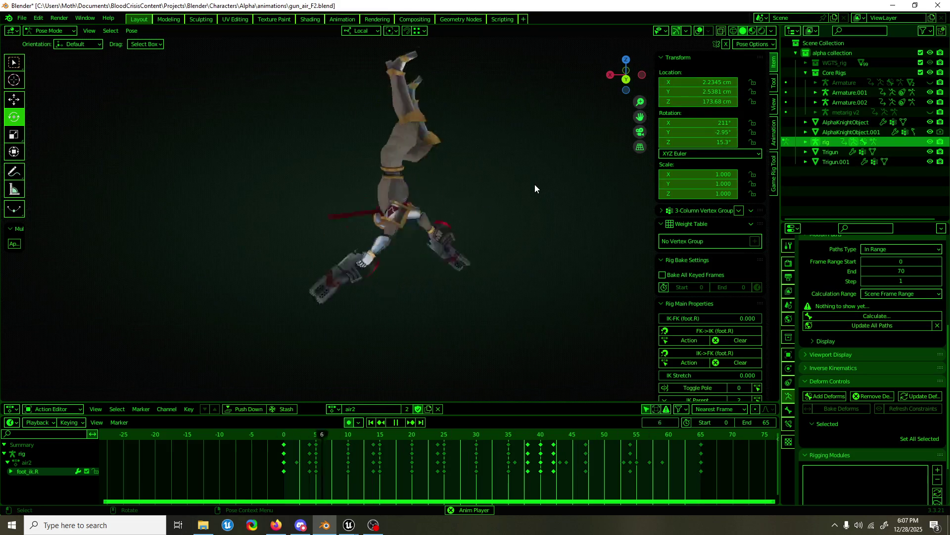
key(shift+space)
key(g)
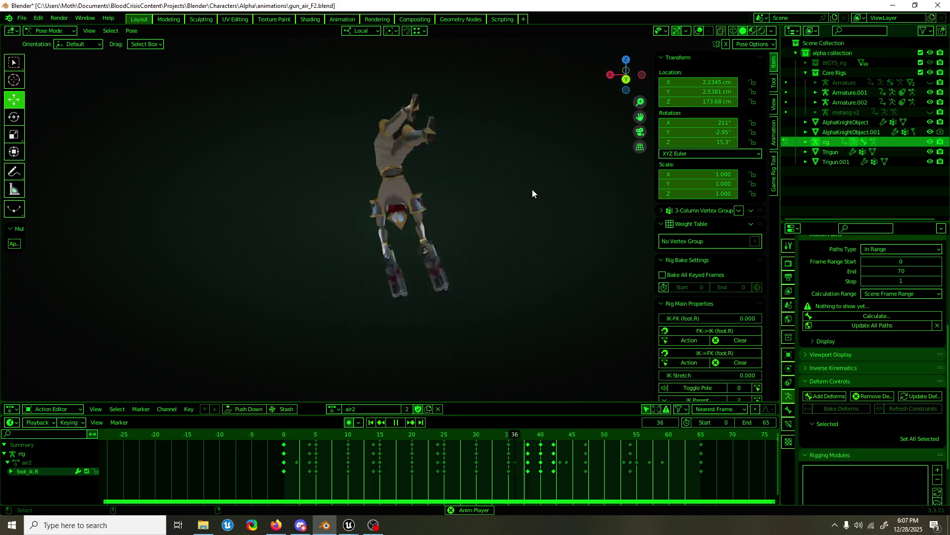
- Save gun_air_F2.blend and show the viewport overlays again while playback runs
key(ctrl+s)
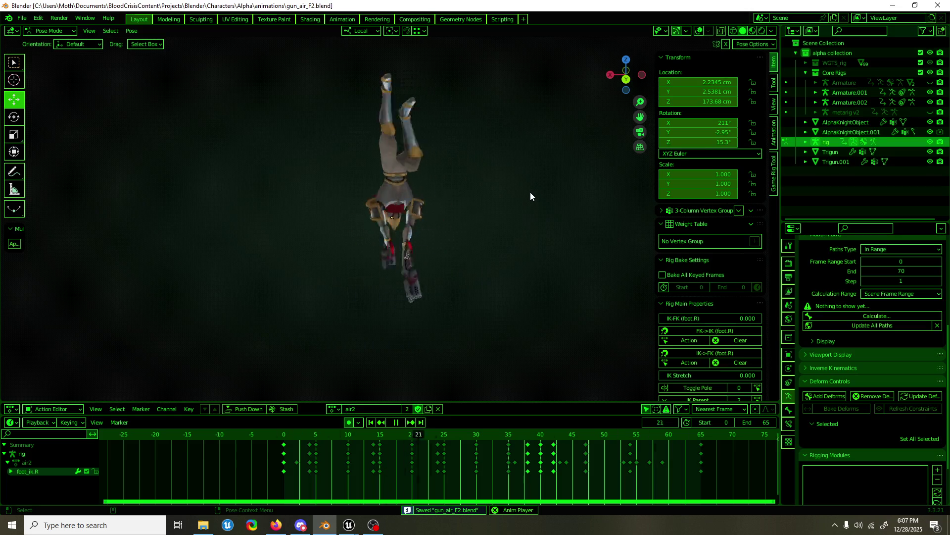
key(space)
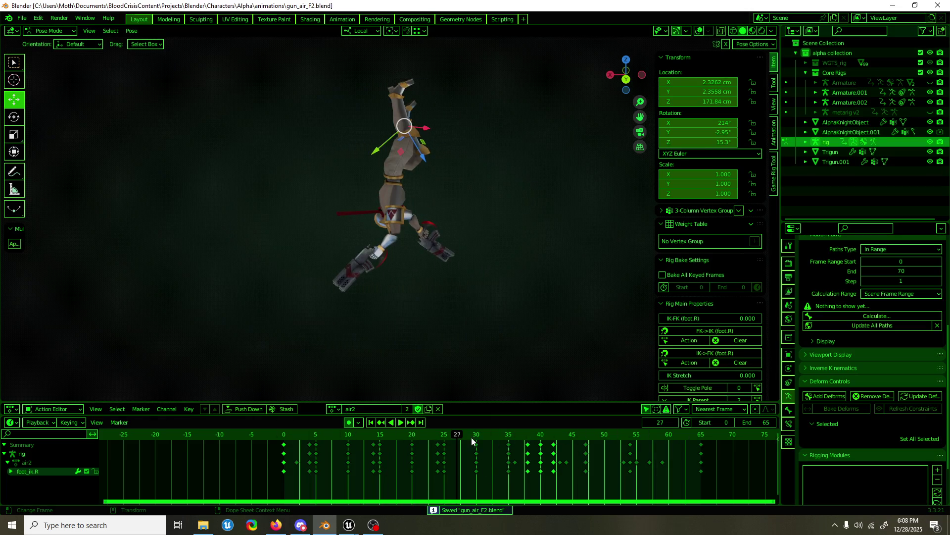
drag(480, 436, 641, 431)
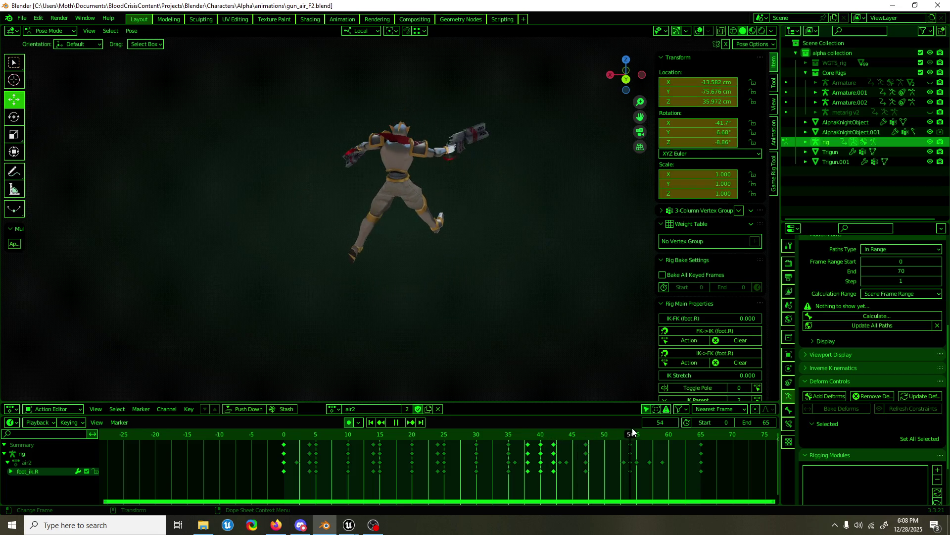
key(space)
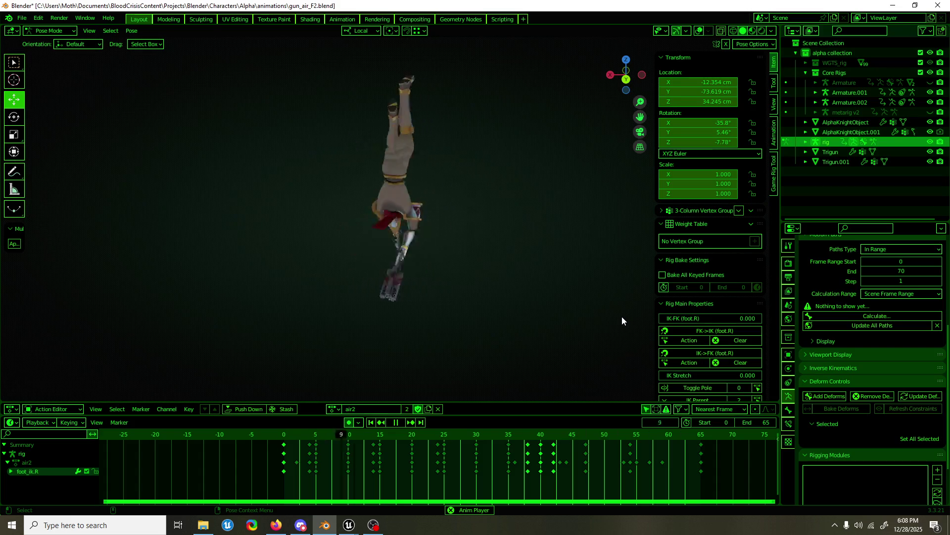
key(ctrl+s)
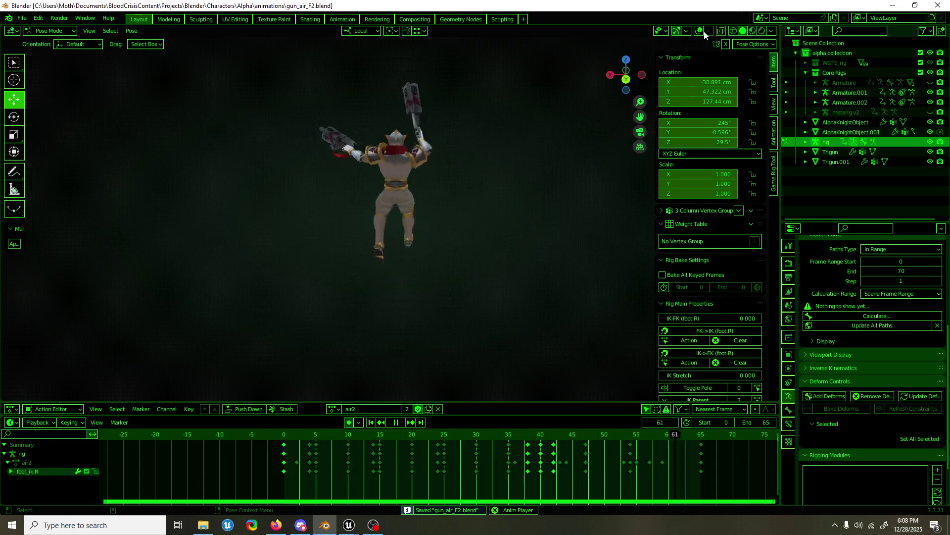
click(709, 30)
key(ctrl+Tab)
click(699, 31)
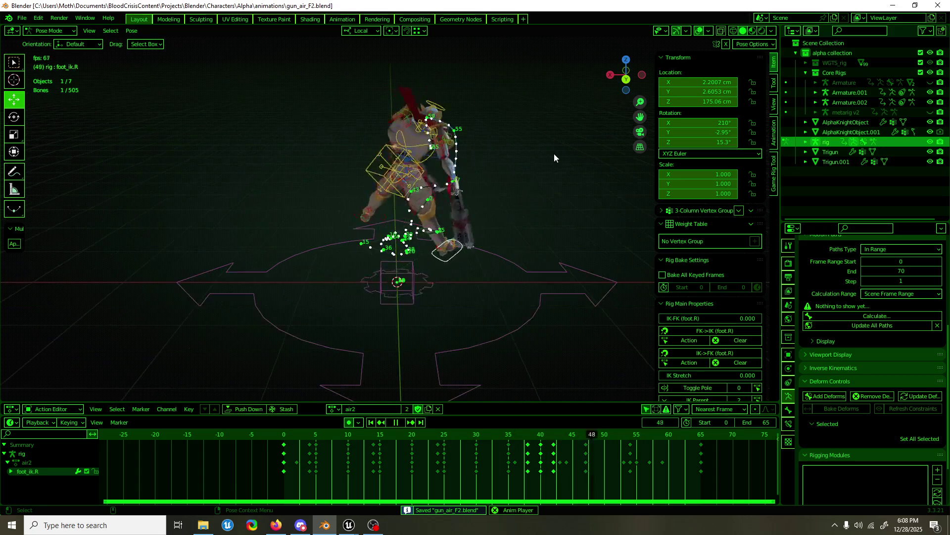
- Unhide the armatures, stop playback and inspect the rig, selecting pauldron.R and upper_arm_ik.L
key(alt+h)
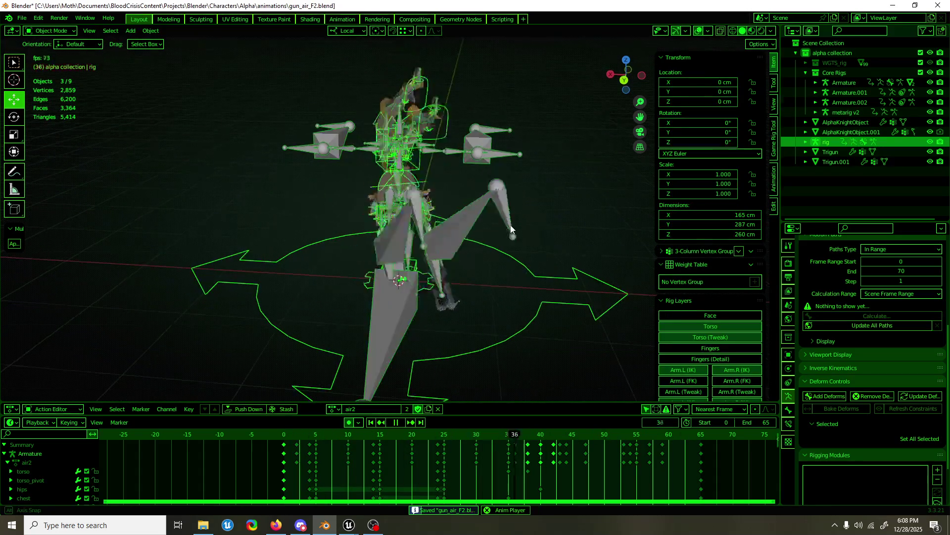
key(space)
click(431, 234)
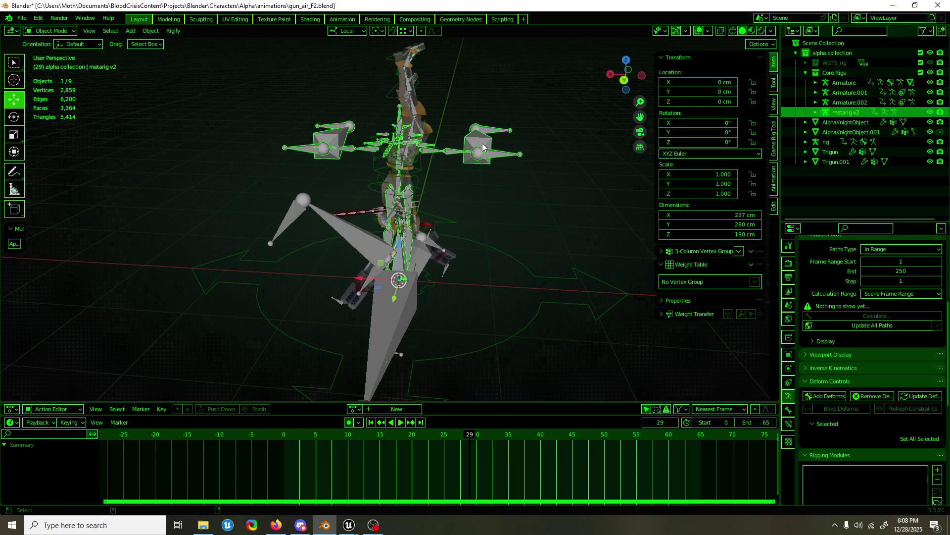
click(431, 234)
mouse_move(430, 234)
middle_down()
mouse_move(349, 259)
mouse_move(399, 261)
middle_up()
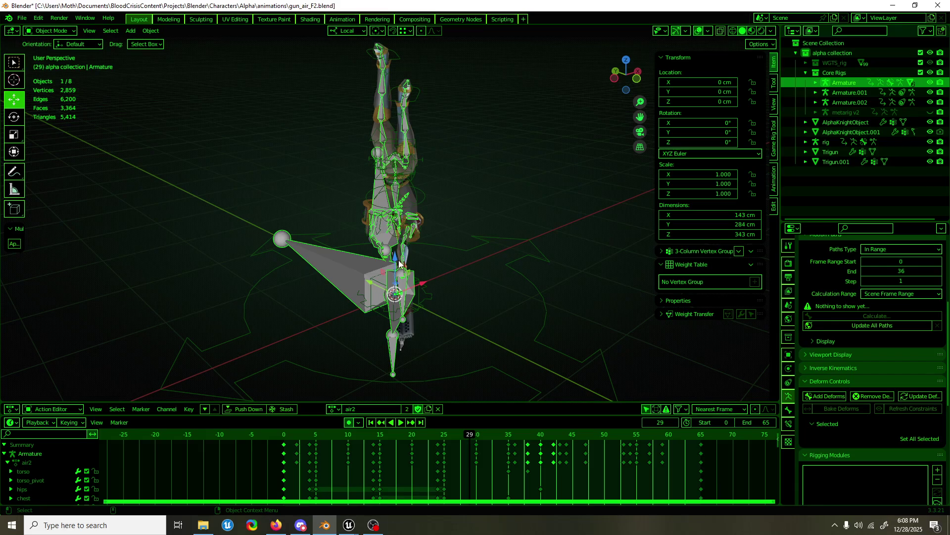
click(424, 231)
scroll(428, 249, up, 4)
middle_drag(429, 249, 558, 243)
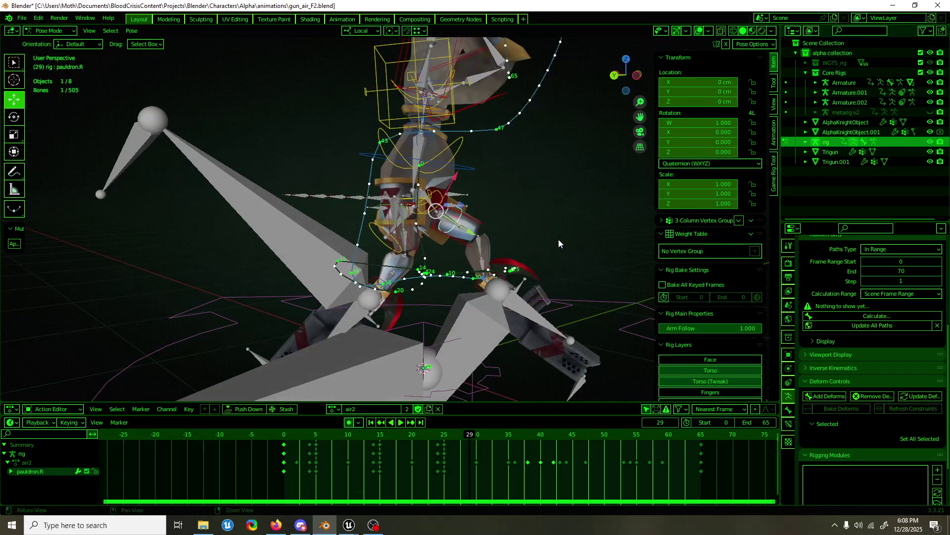
click(411, 244)
middle_drag(411, 244, 465, 399)
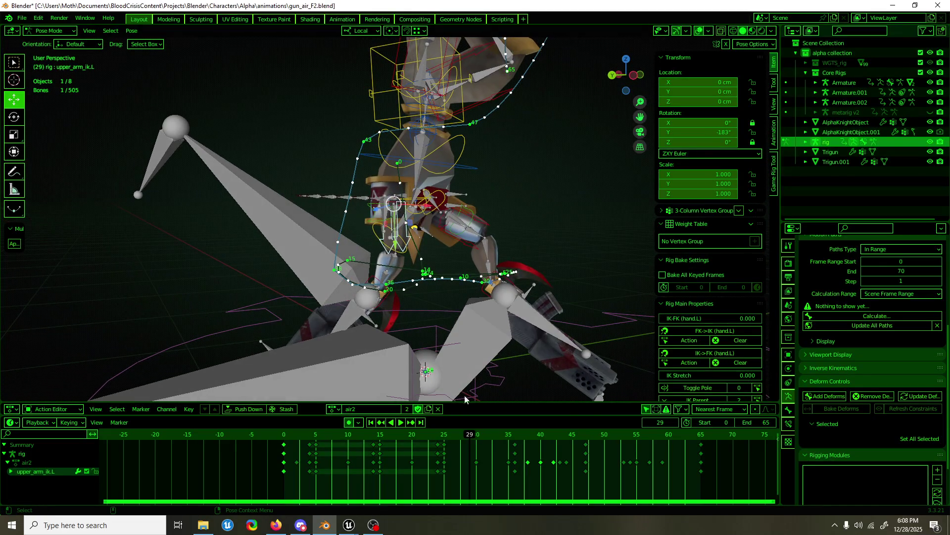
- Switch to Object Mode, select the Armature and open the FBX export dialog via F3
key(ctrl+Tab)
click(494, 246)
middle_drag(494, 246, 482, 235)
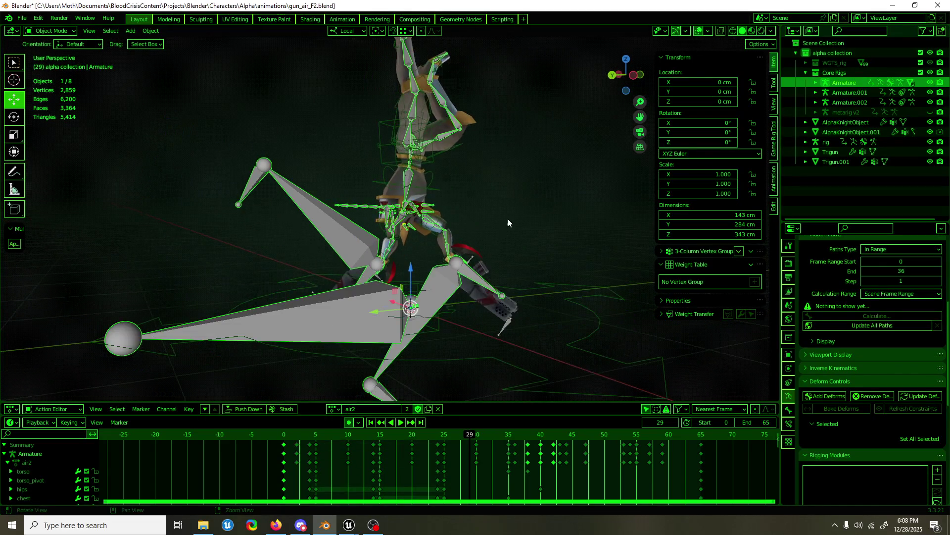
scroll(482, 235, down, 3)
key(F3)
click(519, 253)
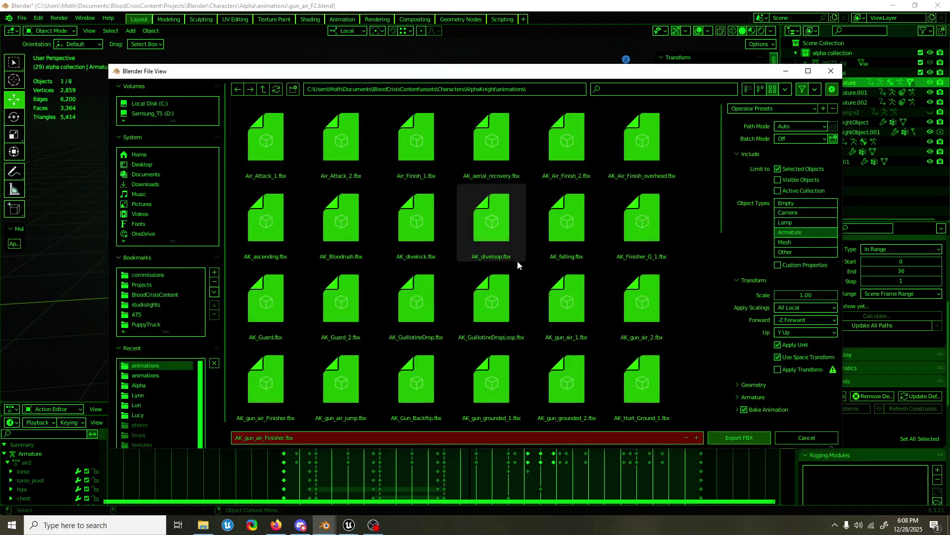
- Export AK_gun_air_Finisher.fbx with Bake Animation expanded, then bring up Unreal Editor
click(738, 409)
scroll(754, 372, down, 2)
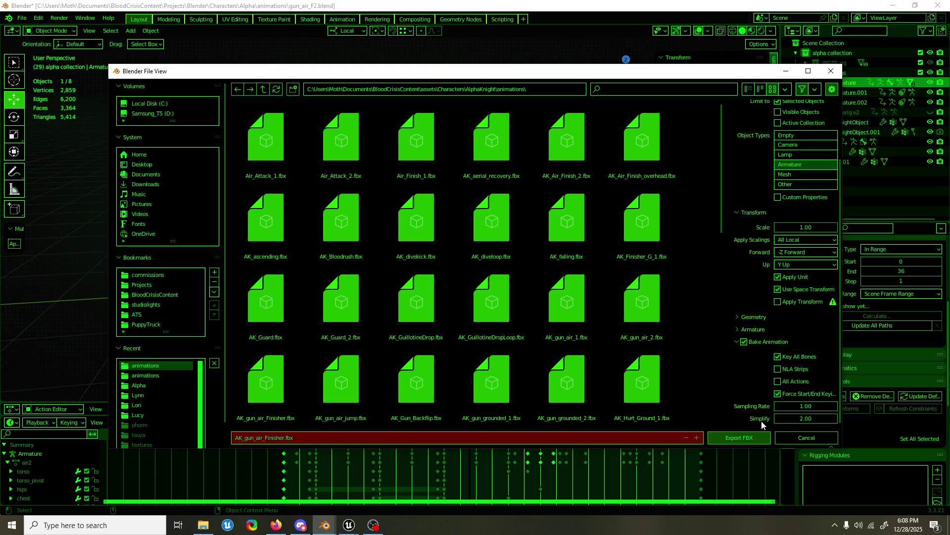
click(753, 433)
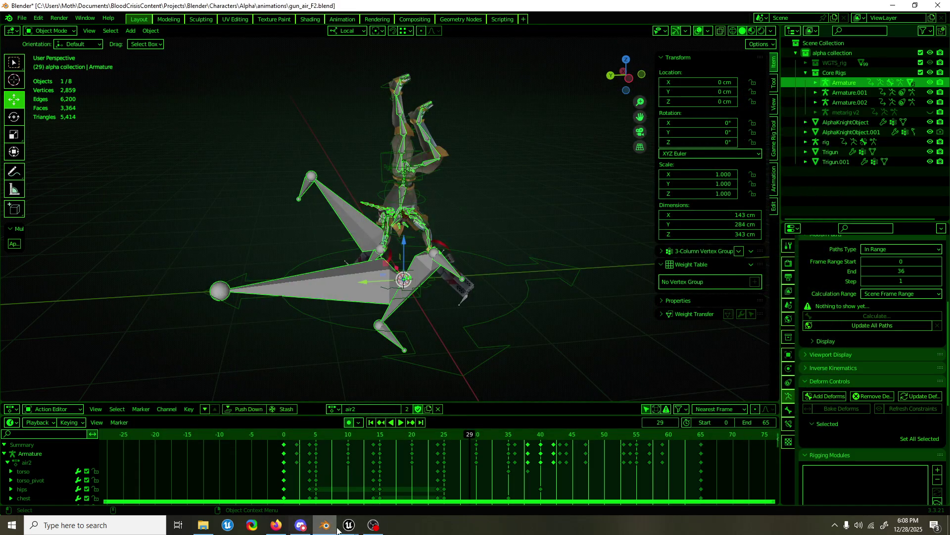
mouse_move(348, 525)
click(326, 495)
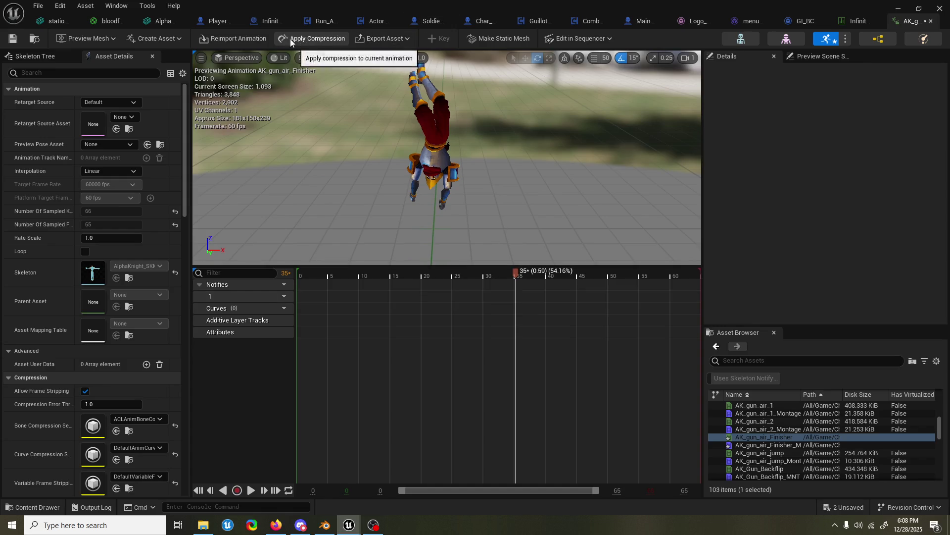
- Reimport AK_gun_air_Finisher from the new FBX, preview frames 13–33, and return to Blender
click(246, 38)
mouse_move(391, 278)
mouse_down()
mouse_move(362, 277)
mouse_move(382, 279)
mouse_up()
mouse_move(393, 278)
mouse_down()
mouse_move(510, 274)
mouse_move(694, 239)
mouse_up()
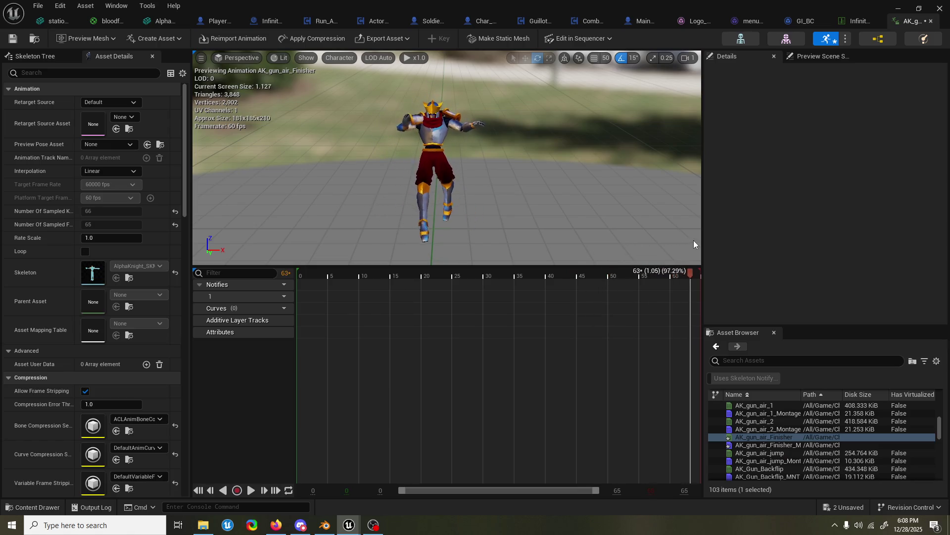
key(space)
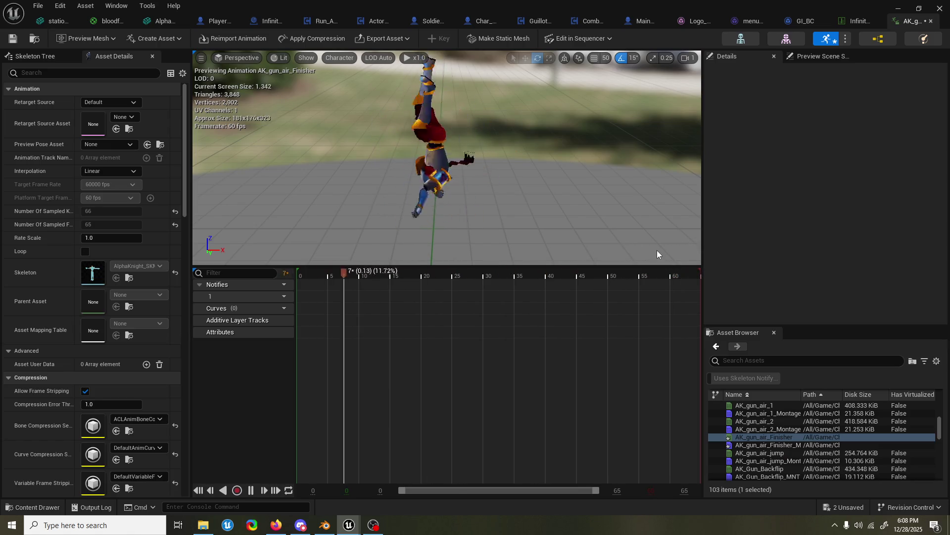
key(space)
mouse_move(349, 524)
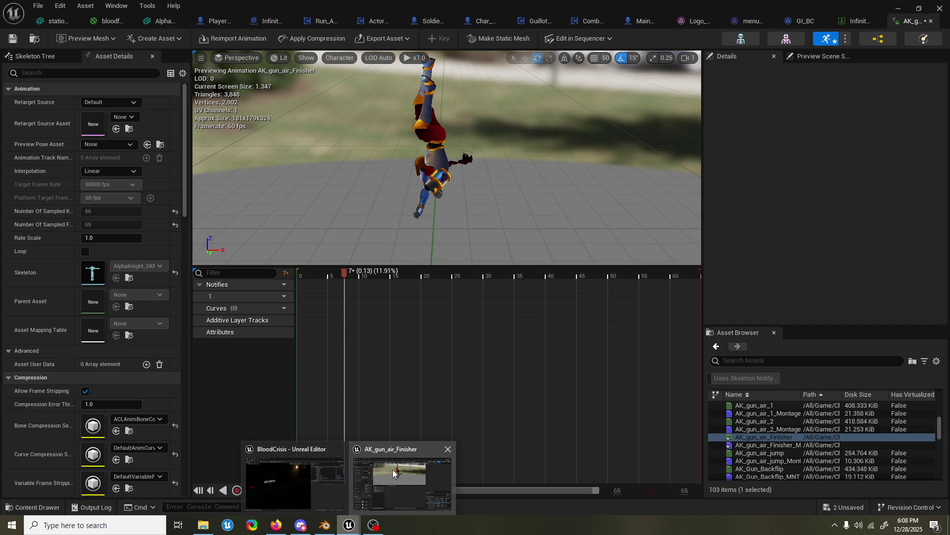
click(393, 473)
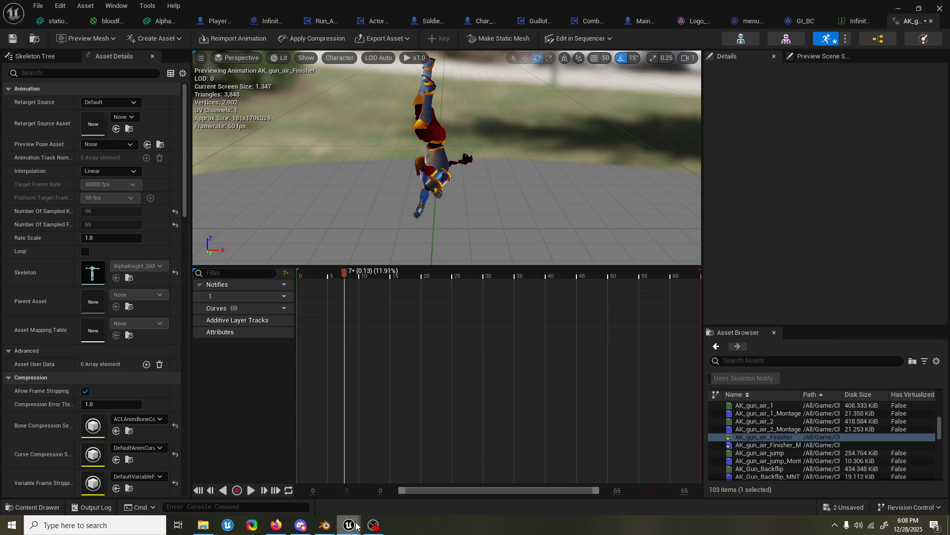
click(330, 527)
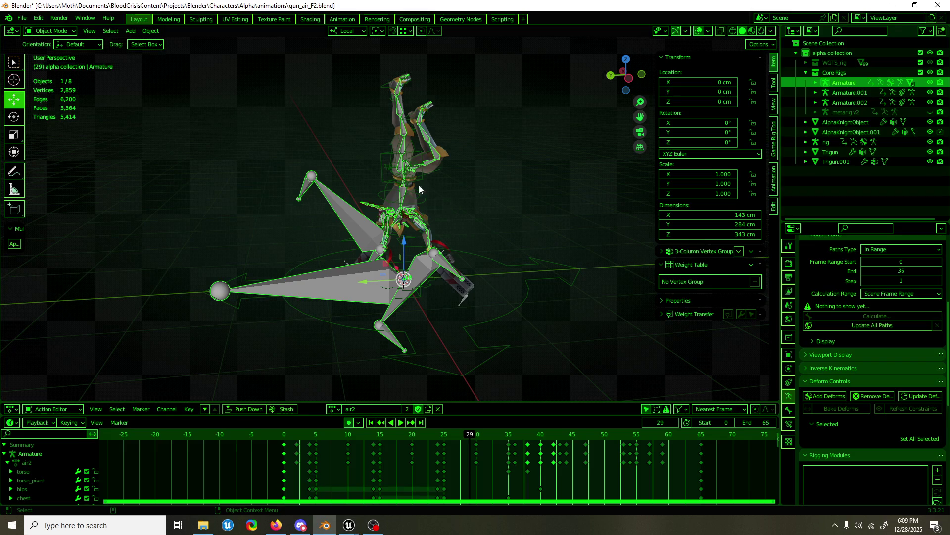
scroll(420, 190, up, 3)
mouse_move(367, 226)
middle_down()
mouse_move(394, 291)
mouse_move(406, 272)
mouse_move(502, 266)
mouse_move(459, 272)
mouse_move(360, 247)
middle_up()
key(ctrl+Tab)
click(360, 234)
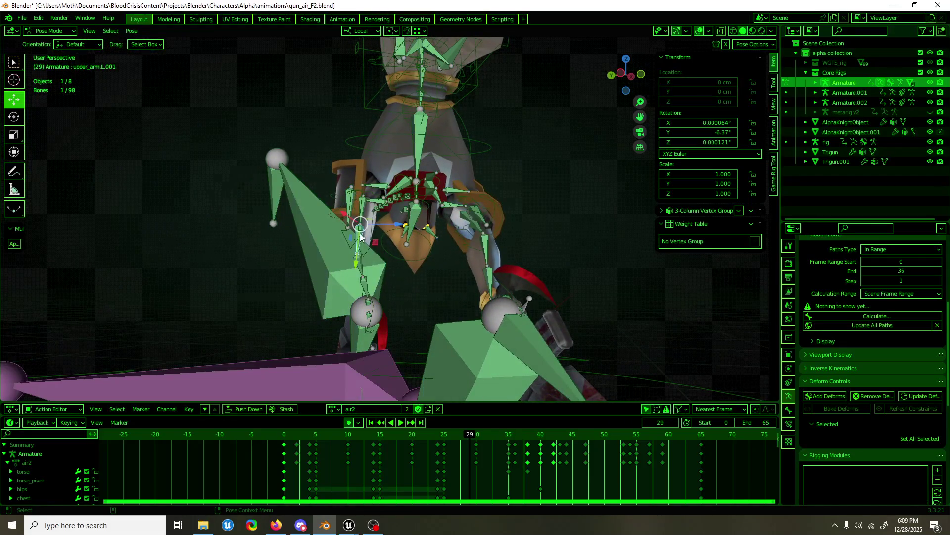
click(363, 223)
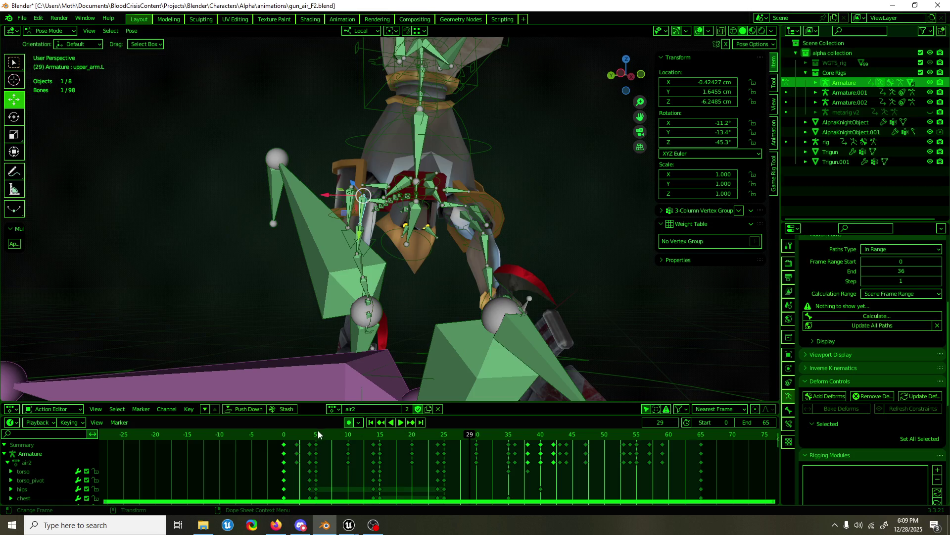
drag(319, 434, 356, 430)
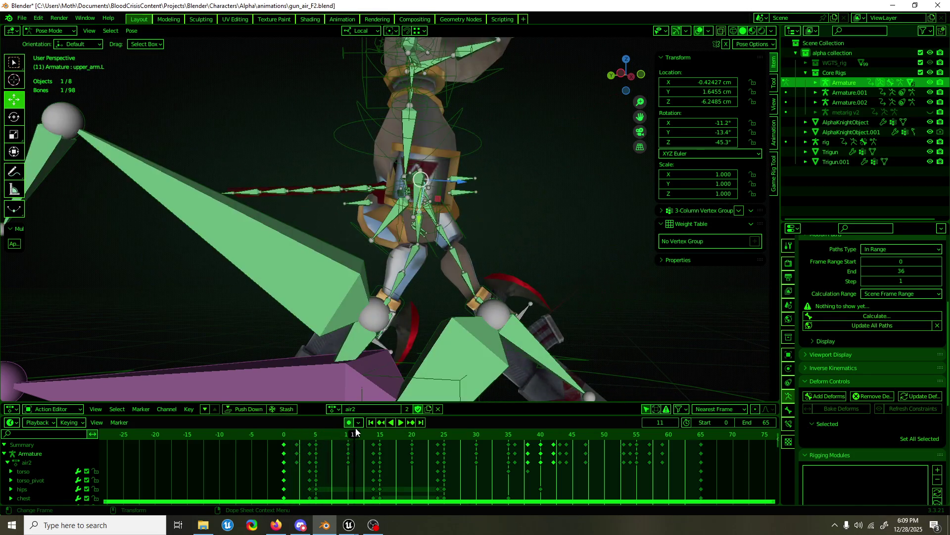
middle_drag(404, 202, 380, 202)
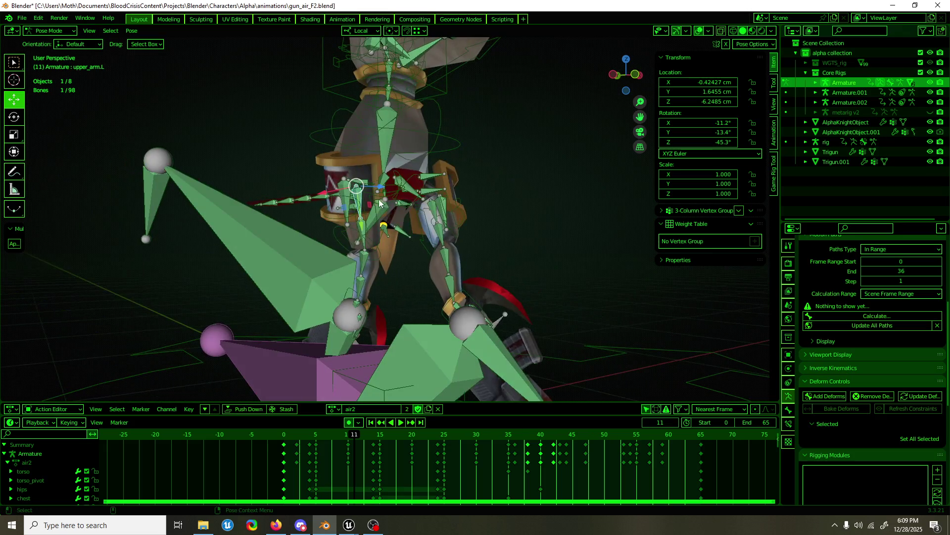
click(359, 198)
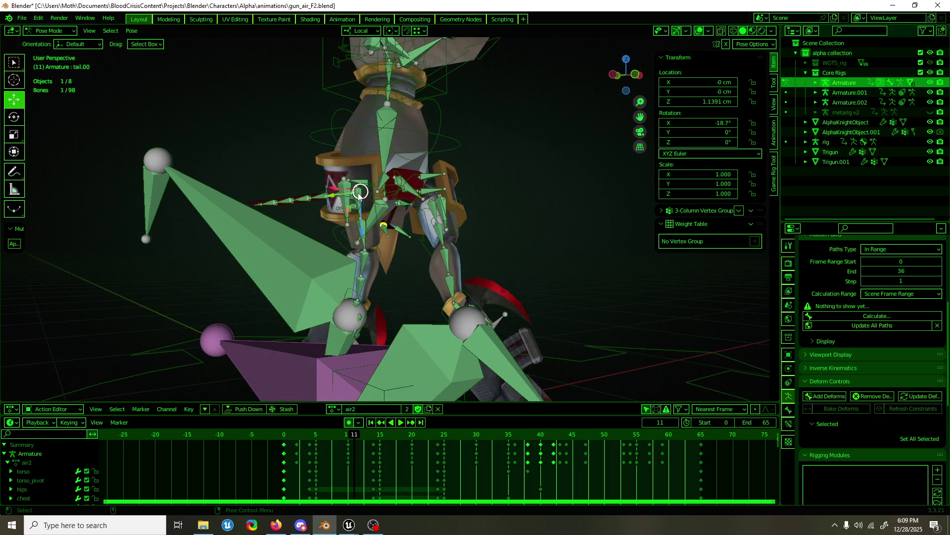
click(360, 197)
middle_drag(359, 197, 363, 336)
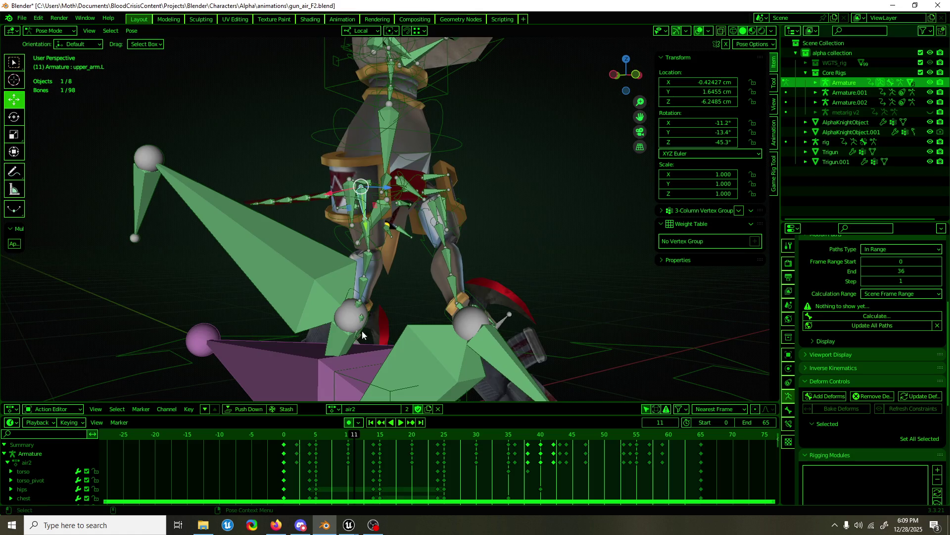
key(space)
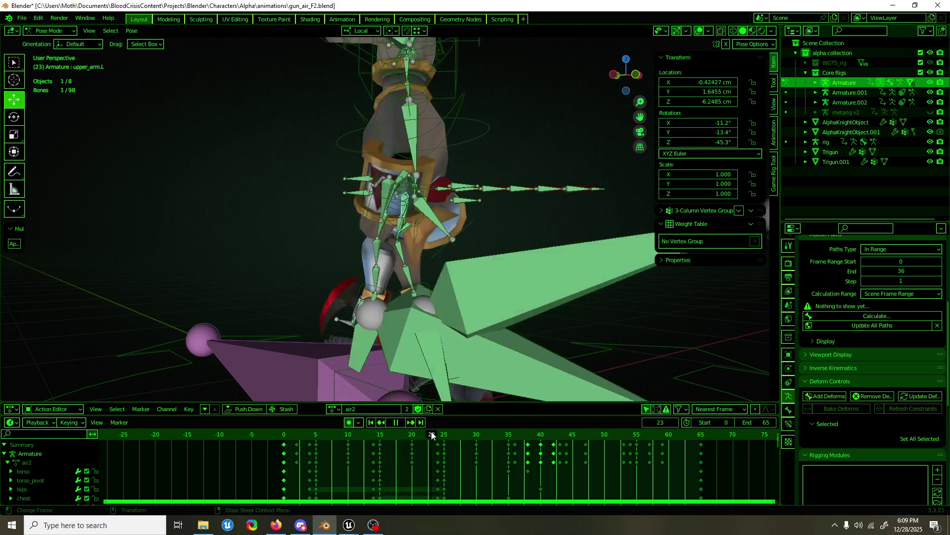
drag(466, 434, 476, 435)
scroll(382, 223, up, 3)
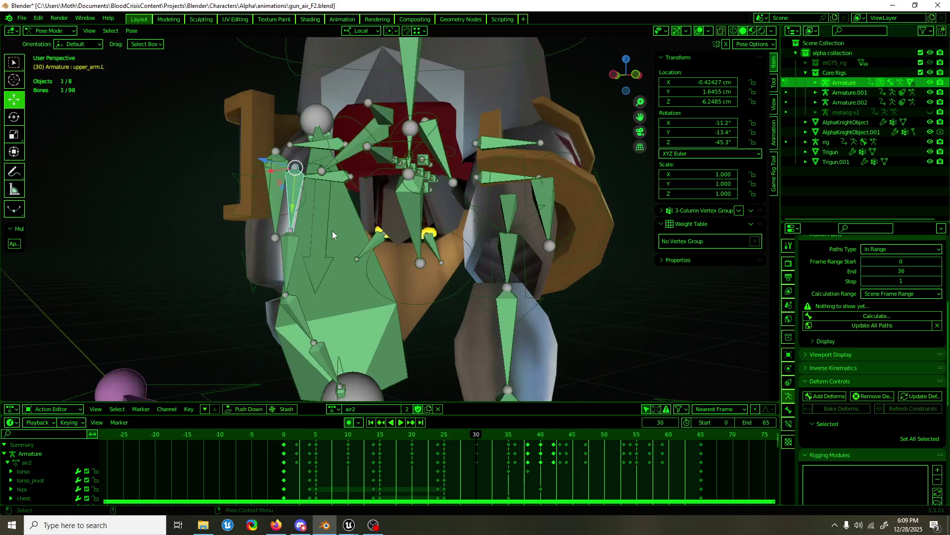
middle_drag(332, 232, 290, 191)
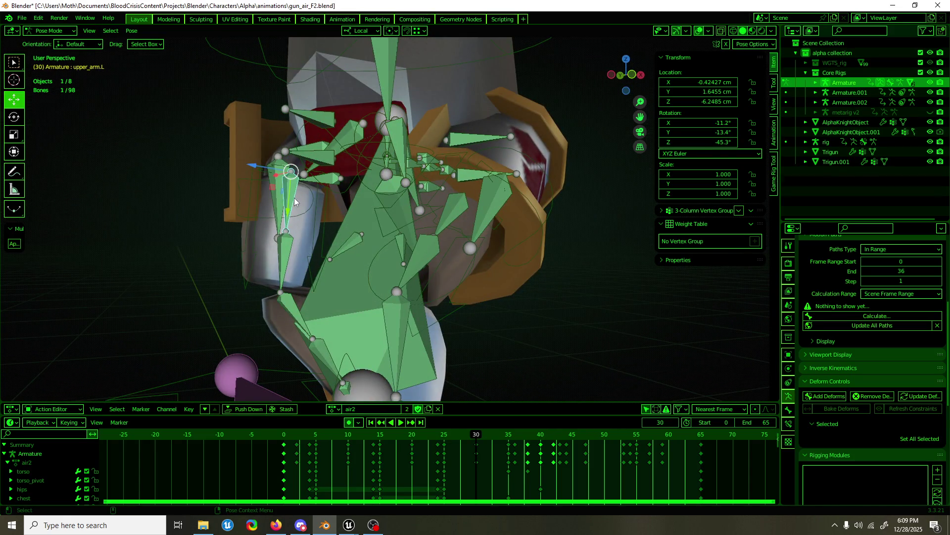
mouse_move(294, 201)
middle_down()
mouse_move(340, 270)
mouse_move(405, 301)
middle_up()
mouse_move(432, 340)
middle_down()
mouse_move(409, 313)
mouse_move(549, 312)
mouse_move(480, 317)
middle_up()
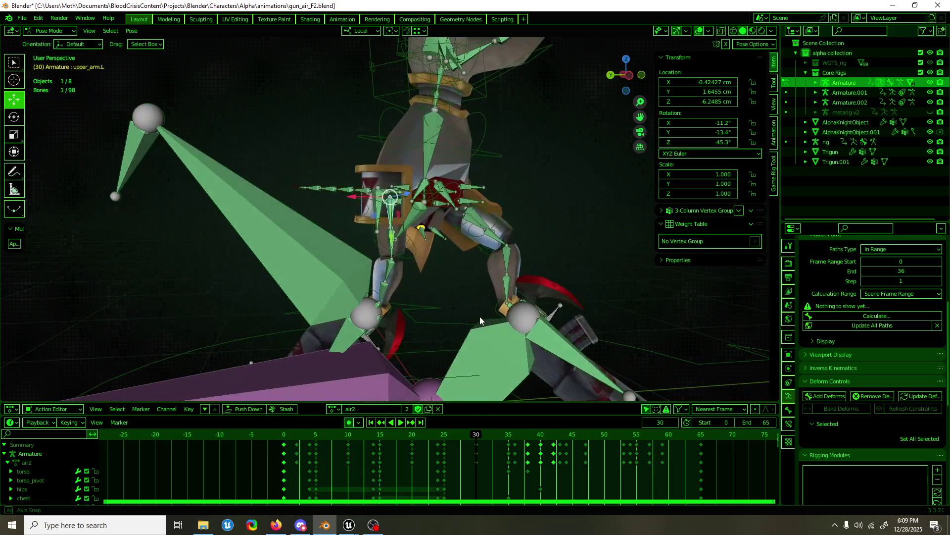
key(ctrl+Tab)
mouse_move(423, 237)
middle_down()
mouse_move(394, 265)
mouse_move(420, 283)
mouse_move(256, 278)
mouse_move(549, 282)
mouse_move(407, 266)
mouse_move(407, 421)
middle_up()
key(space)
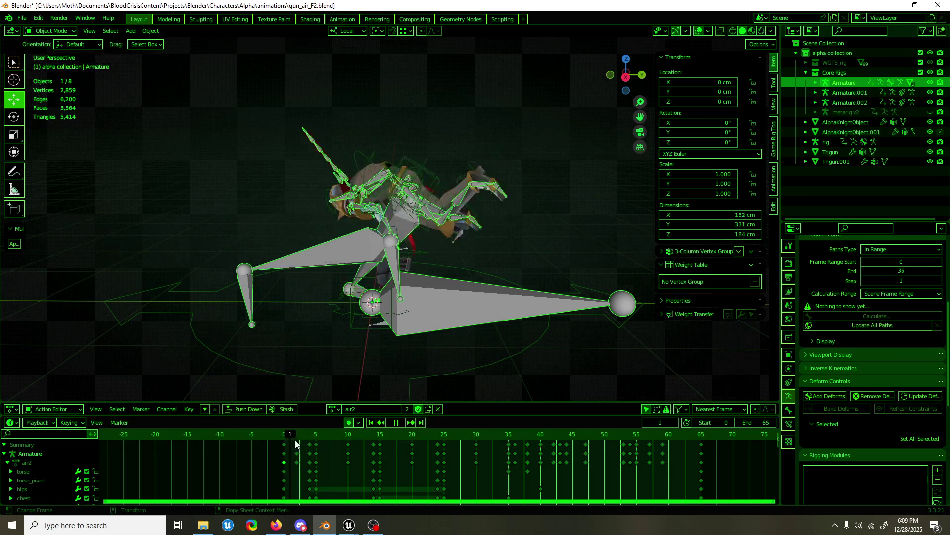
- Scrub to frame 32, play the animation and save the blend file, then stop playback
click(355, 440)
drag(355, 441, 640, 445)
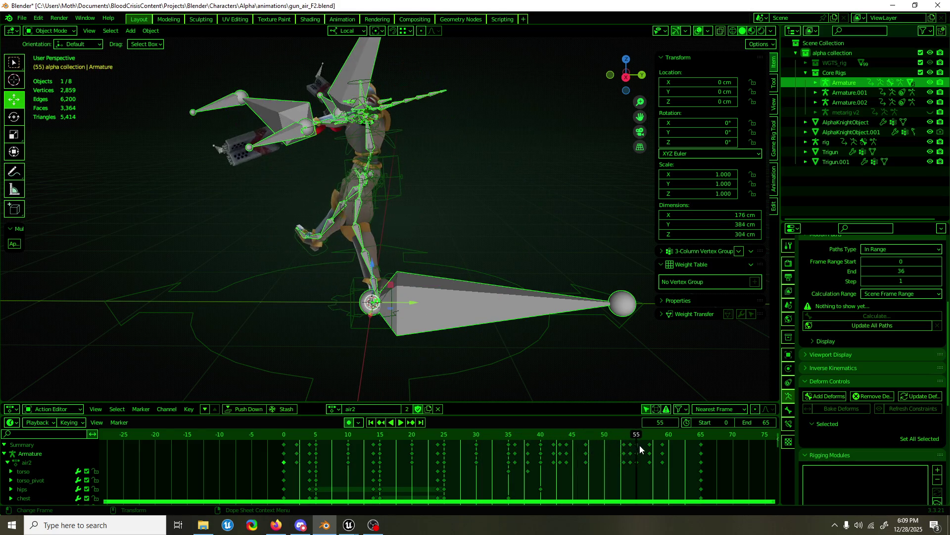
key(space)
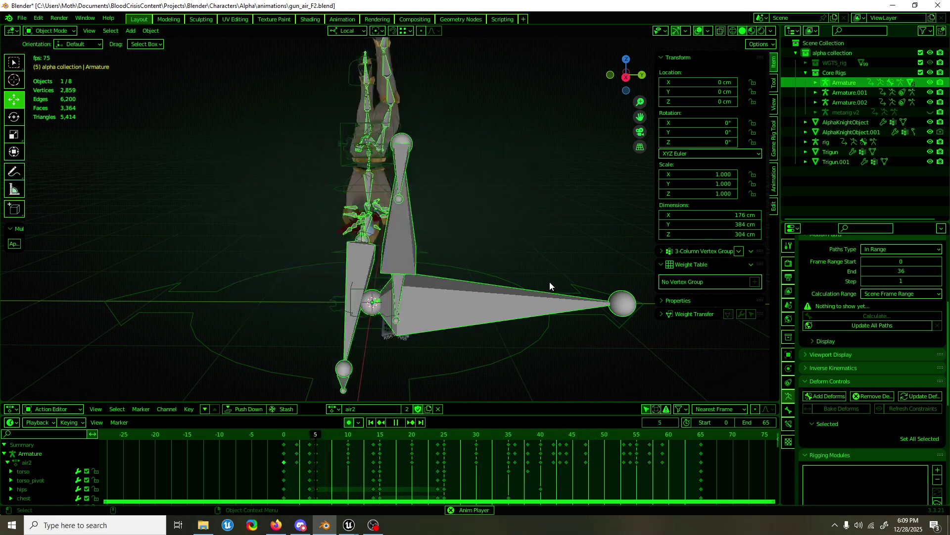
middle_drag(527, 285, 431, 287)
key(ctrl+s)
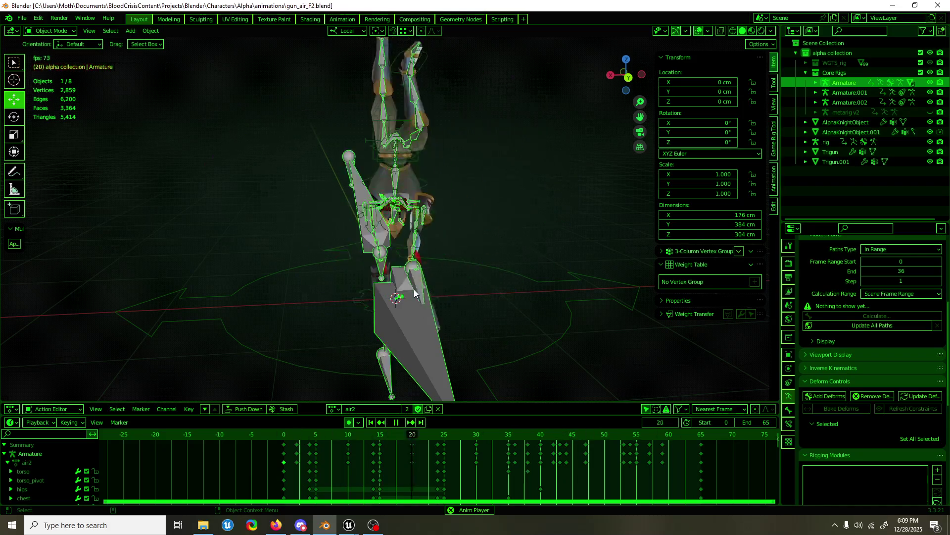
key(ctrl+s)
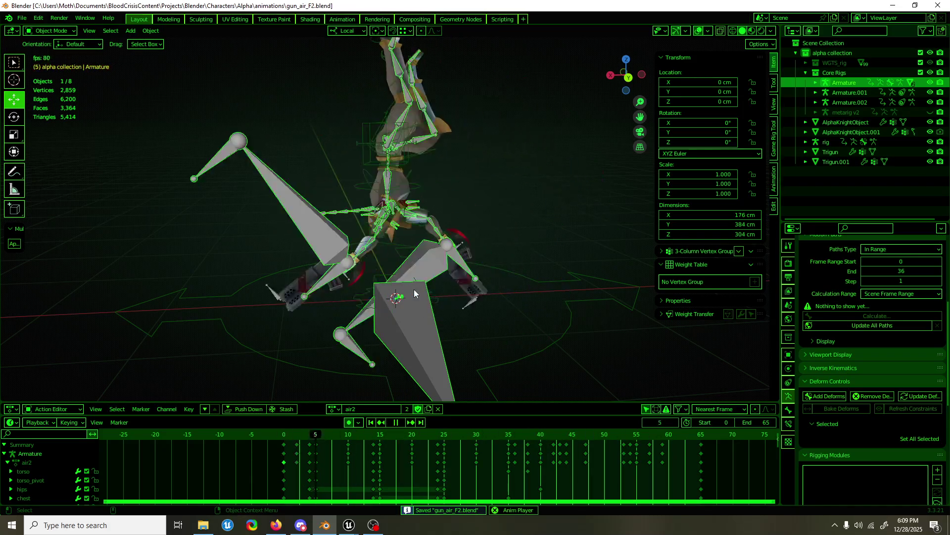
key(space)
- At frame 5, hide the Armature and put the rig in pose mode framed on upper_arm_ik.L
middle_drag(482, 119, 415, 158)
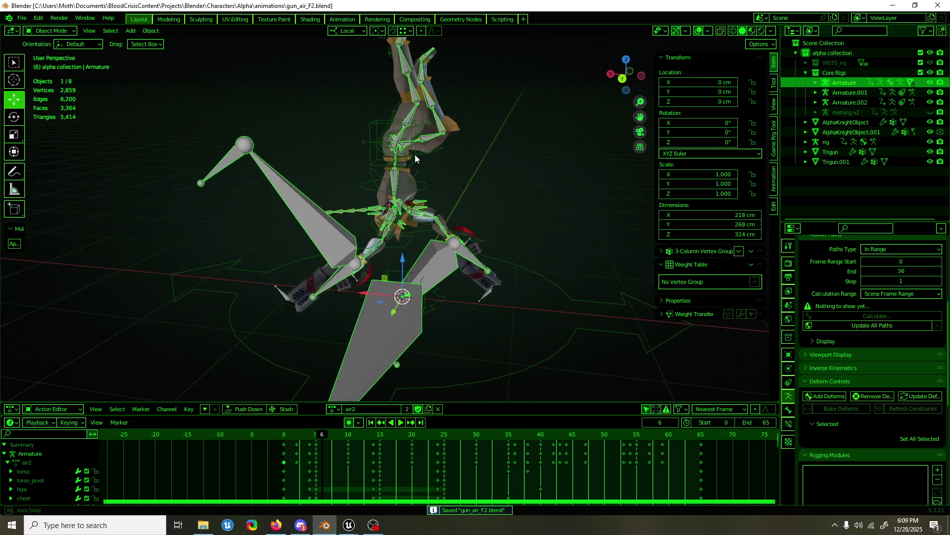
key(Left)
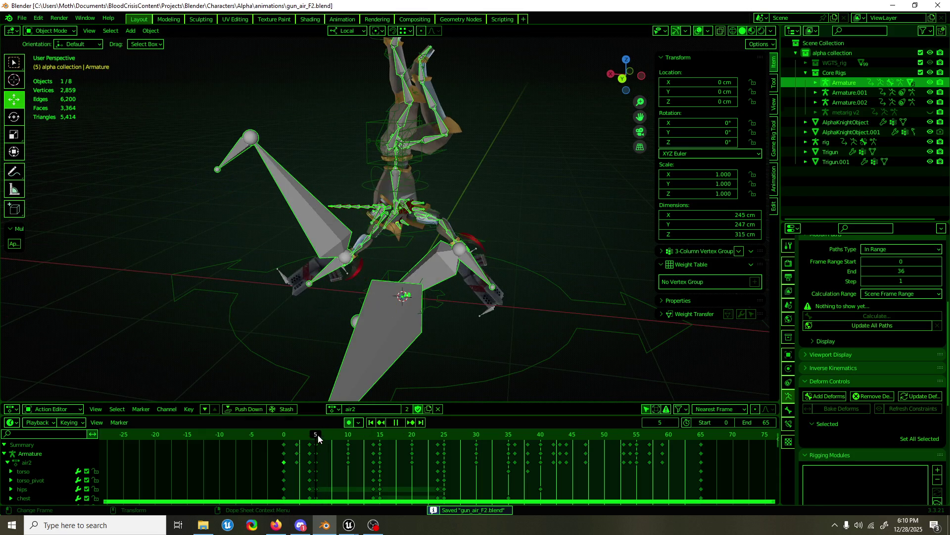
key(h)
click(386, 238)
key(ctrl+Tab)
key(KP_Decimal)
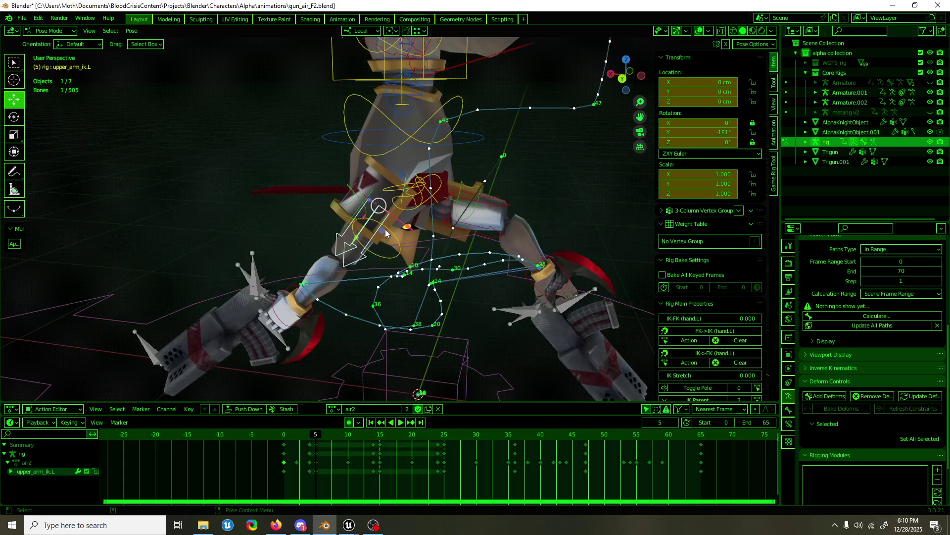
scroll(385, 238, down, 2)
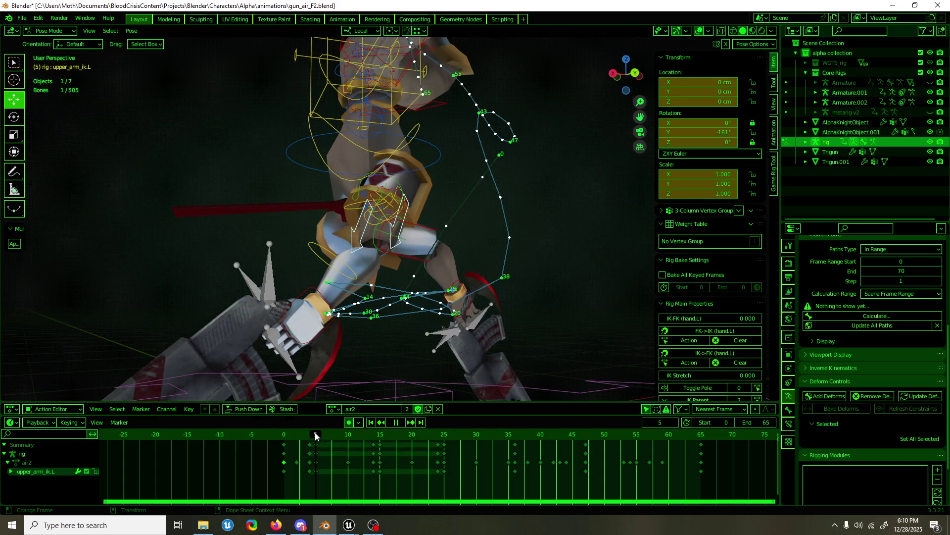
- Rotate upper_arm_ik.L at frame 5, then adjust its Y rotation at frame 4
key(Left)
key(Right)
mouse_move(392, 303)
middle_down()
mouse_move(445, 294)
mouse_move(446, 283)
middle_up()
key(r)
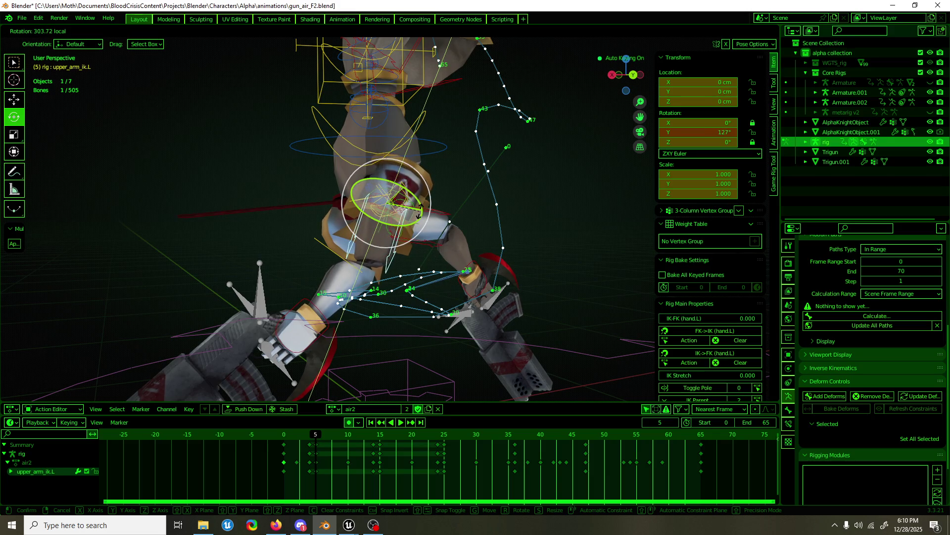
click(419, 211)
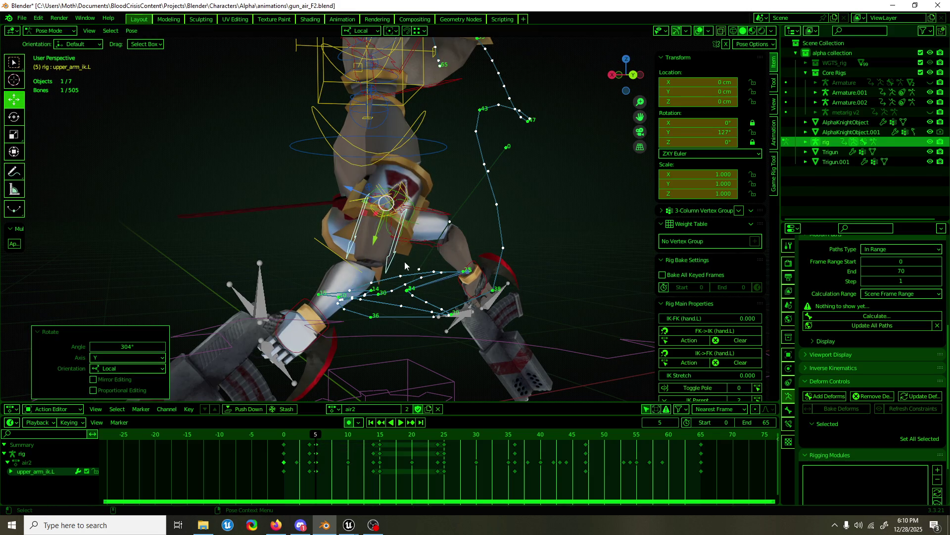
key(ctrl+shift+space)
key(ctrl+shift+space)
mouse_move(696, 137)
mouse_down()
mouse_move(654, 137)
mouse_move(713, 132)
mouse_move(698, 132)
mouse_up()
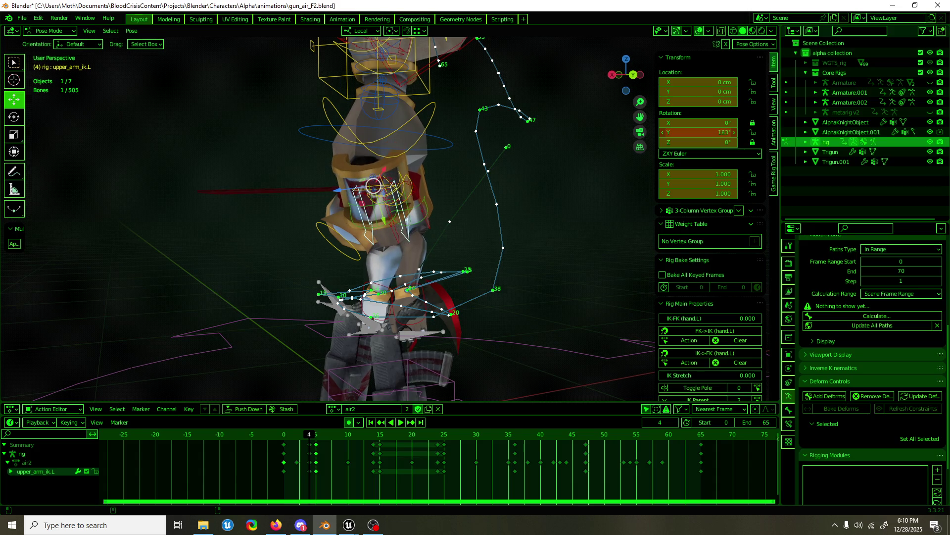
- Check frames -1 to 2, then rotate the arm to about -66° Y at frame 0 and key it
key(space)
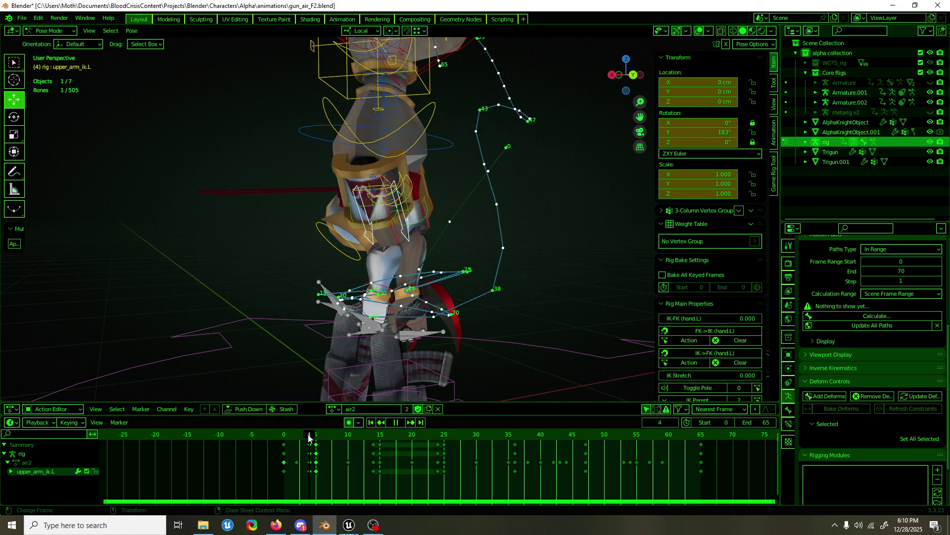
drag(311, 438, 280, 442)
mouse_move(437, 230)
middle_down()
mouse_move(502, 244)
mouse_move(609, 247)
mouse_move(390, 366)
middle_up()
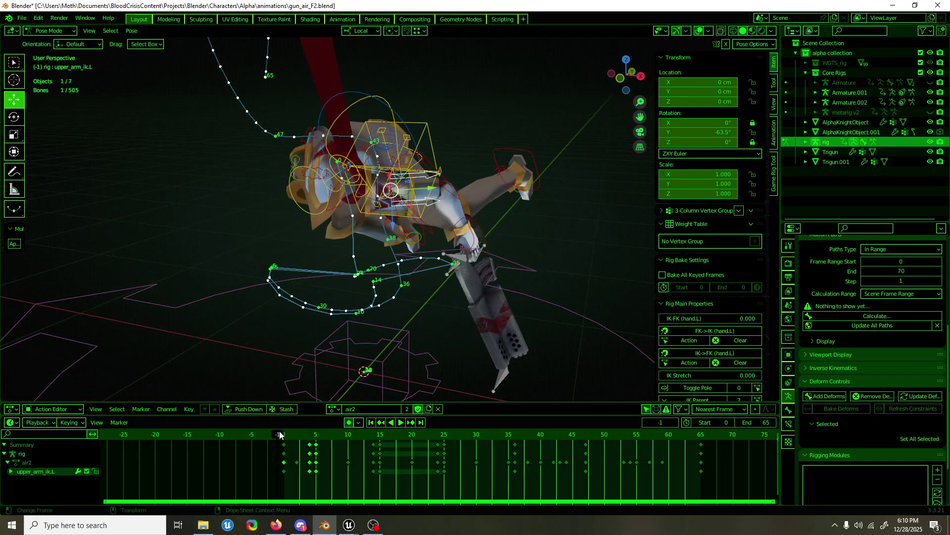
mouse_move(285, 435)
mouse_down()
mouse_move(295, 436)
mouse_move(286, 429)
mouse_up()
middle_drag(371, 297, 447, 173)
key(r)
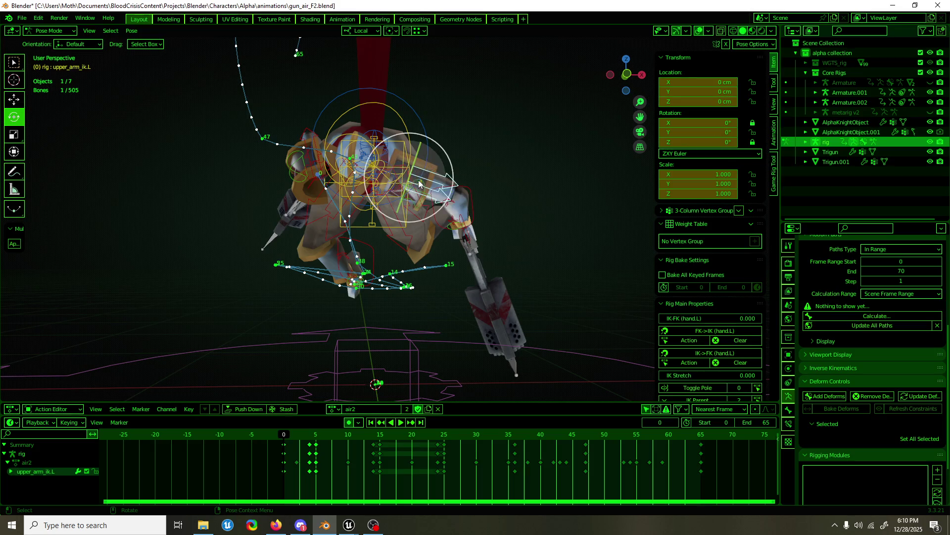
drag(450, 181, 449, 192)
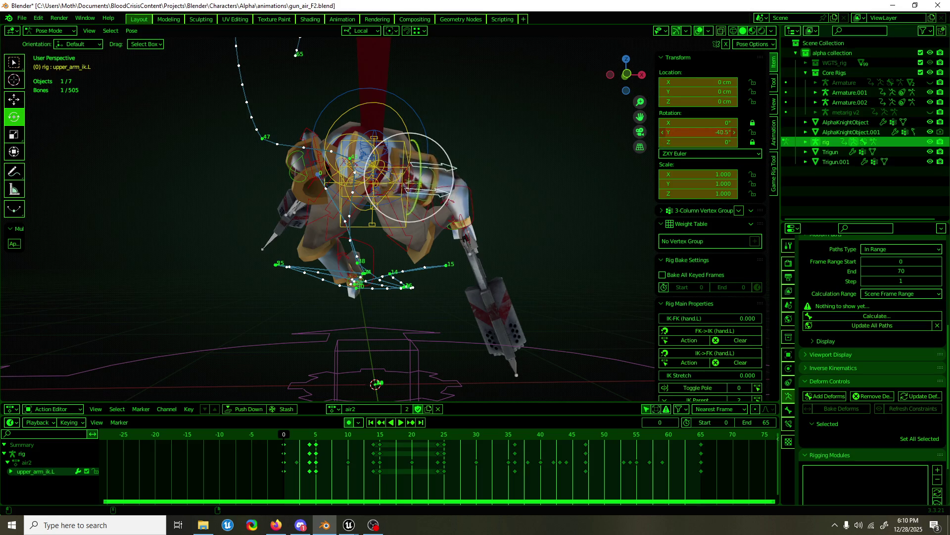
key(i)
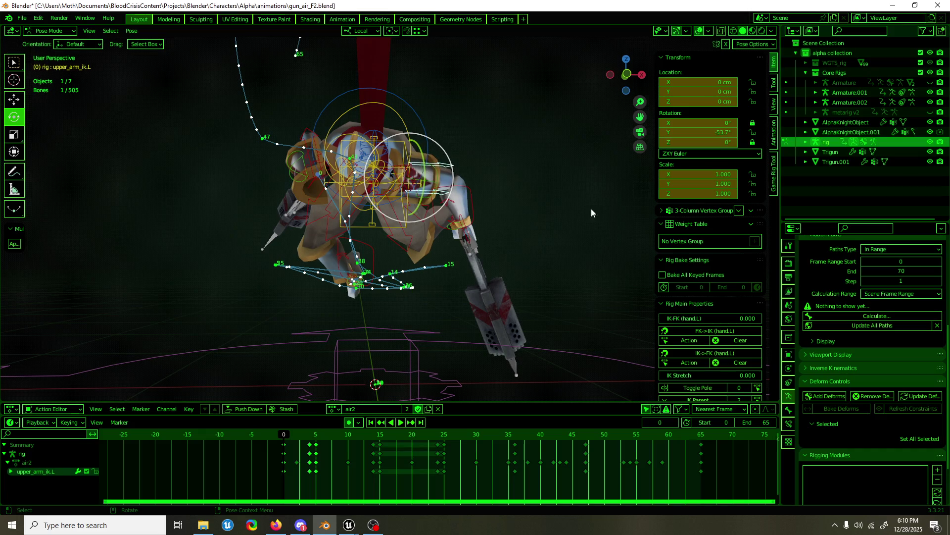
- Stop at frame 4 and set the upper-arm bone's Y rotation to about 139°
key(space)
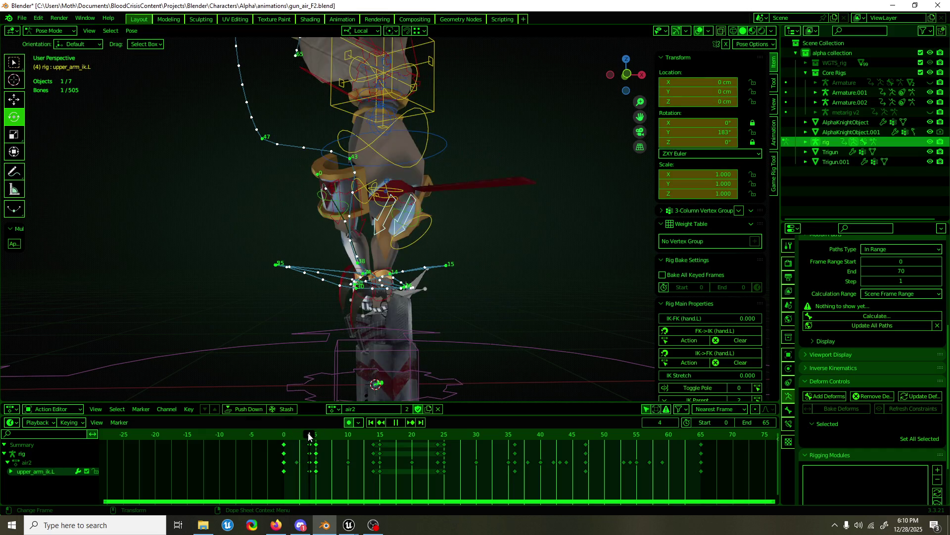
key(space)
middle_drag(547, 262, 629, 270)
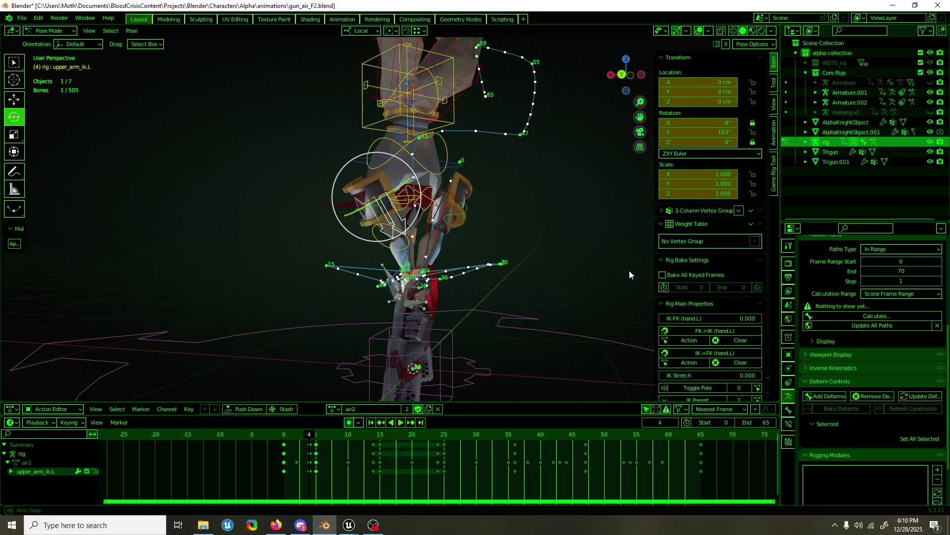
mouse_move(713, 131)
mouse_down()
mouse_move(679, 131)
mouse_move(725, 131)
mouse_move(677, 131)
mouse_up()
key(shift+space)
key(g)
mouse_move(568, 167)
middle_down()
mouse_move(491, 210)
mouse_move(640, 211)
mouse_move(458, 216)
mouse_move(511, 201)
mouse_move(486, 215)
mouse_move(601, 210)
mouse_move(559, 185)
mouse_move(390, 383)
middle_up()
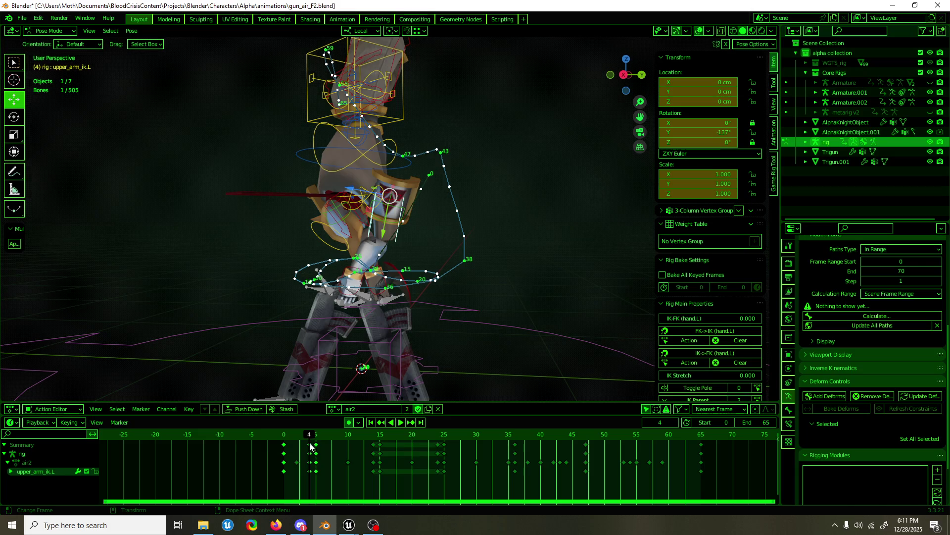
- At frame 5 rotate the arm Y to about -233°, check frame 4, play back and leave pose mode
drag(310, 438, 315, 438)
drag(698, 131, 776, 132)
drag(698, 132, 687, 132)
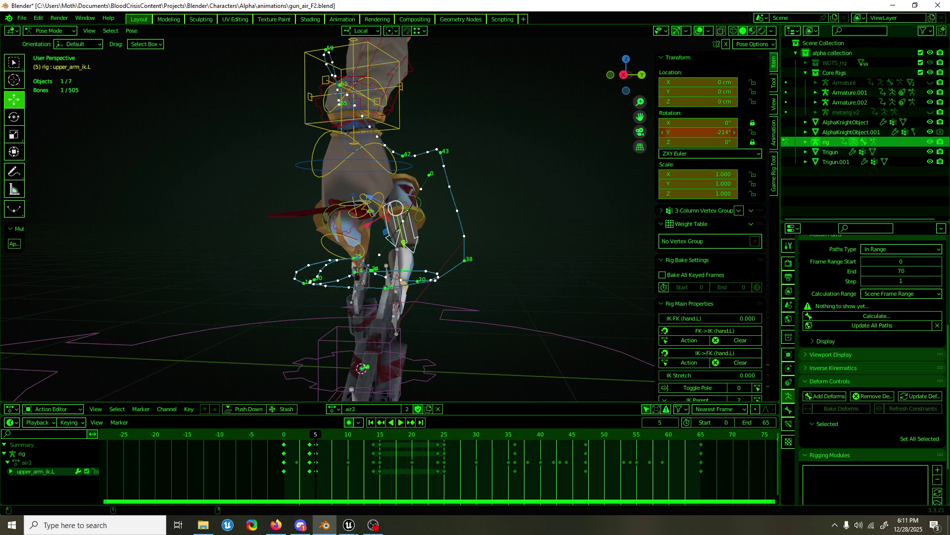
middle_drag(545, 195, 352, 200)
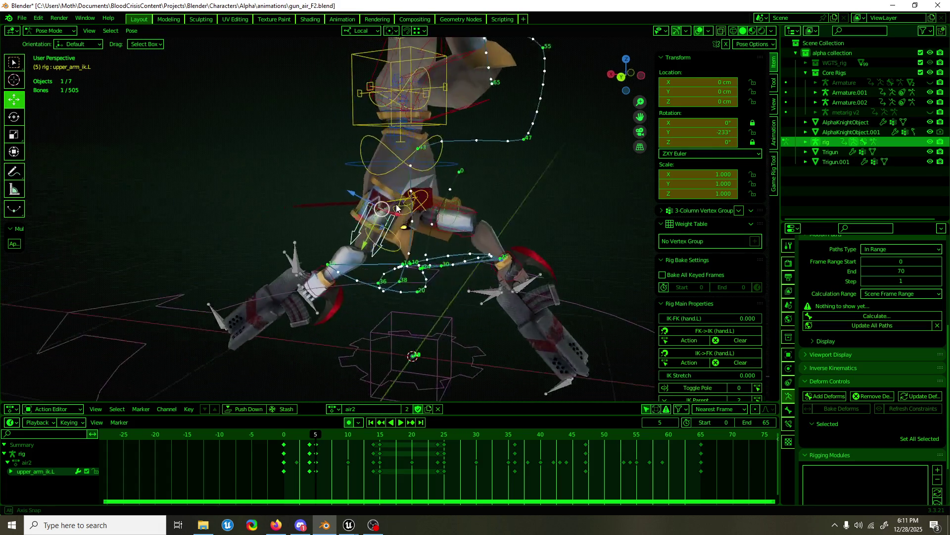
drag(312, 441, 417, 421)
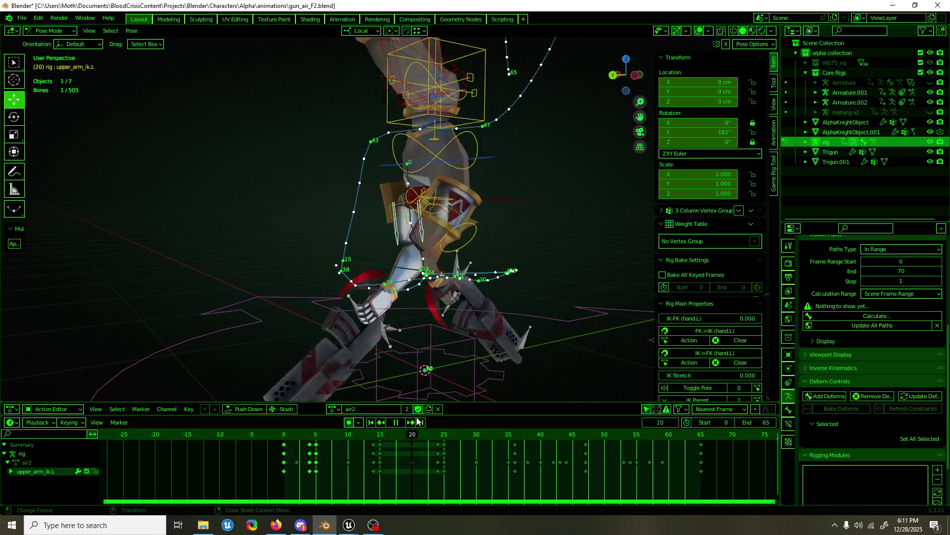
drag(418, 421, 611, 297)
key(space)
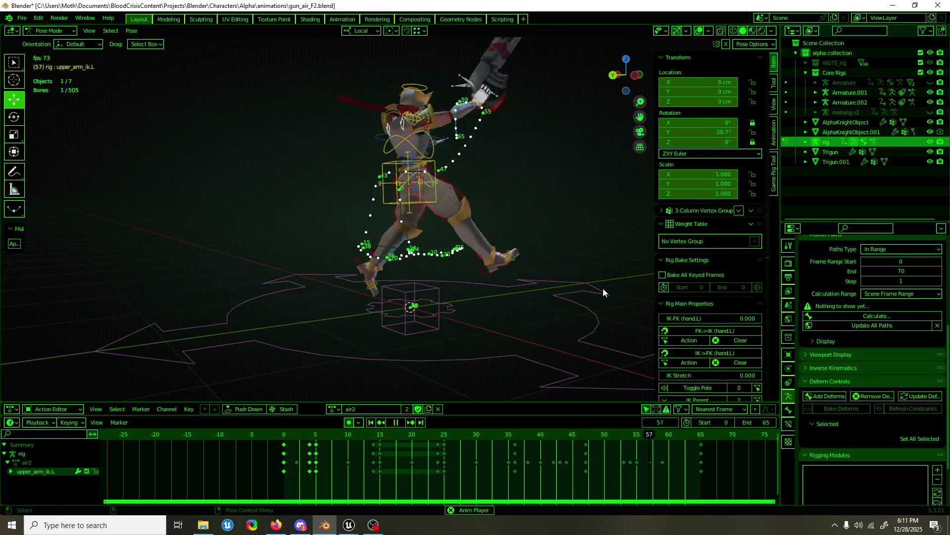
key(ctrl+Tab)
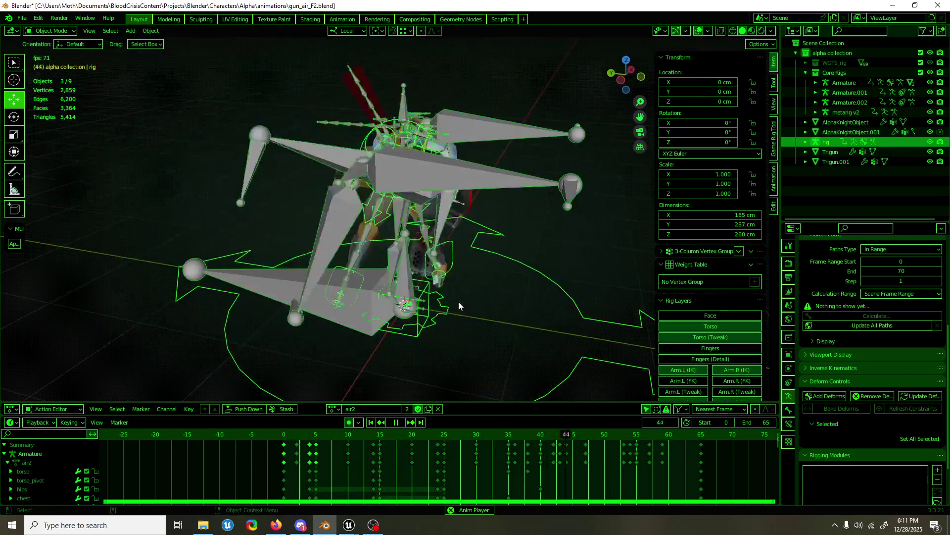
- Select the Armature, stop playback and open the FBX export settings via F3
click(298, 295)
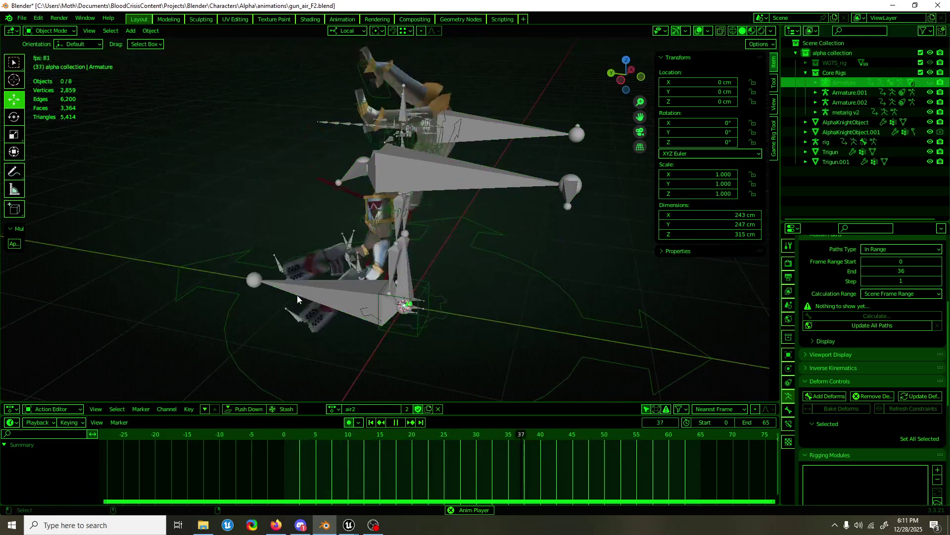
click(349, 301)
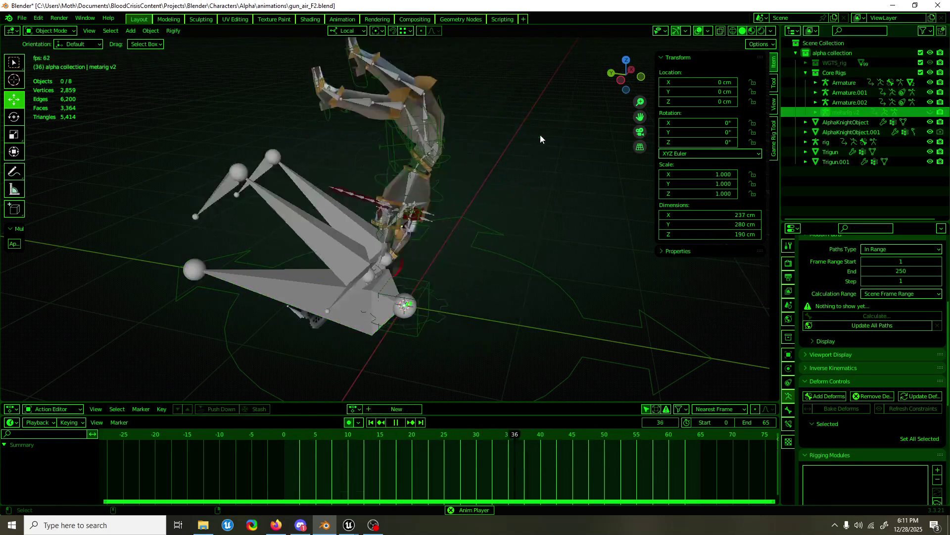
click(323, 283)
key(space)
key(F3)
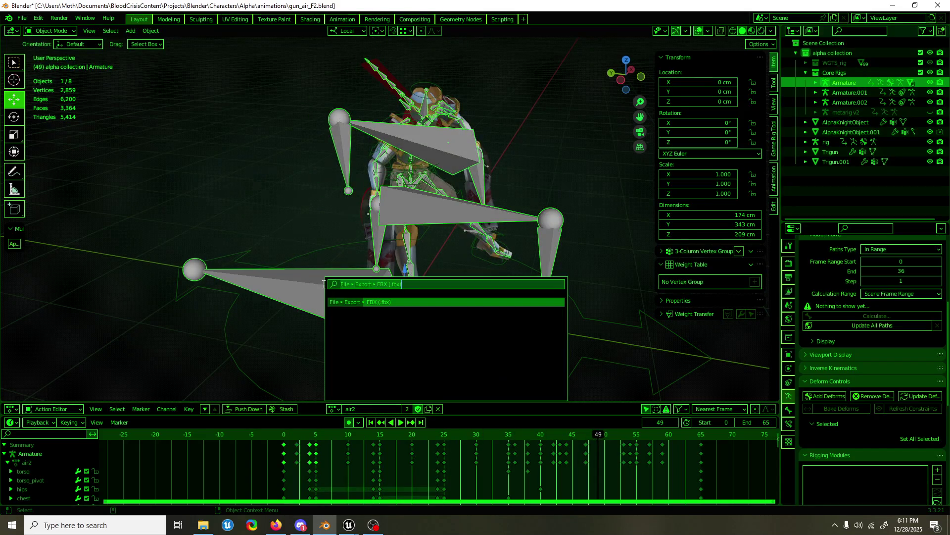
click(348, 302)
- Set Bake Animation Simplify to 0.20, export AK_gun_air_Finisher.fbx and switch to Unreal
click(743, 410)
scroll(778, 393, down, 3)
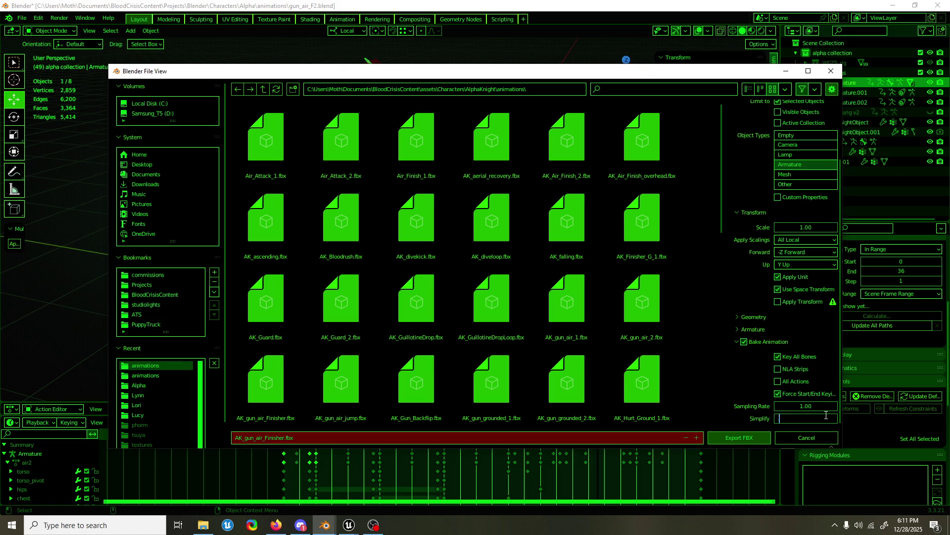
text(2)
key(Return)
scroll(765, 274, up, 2)
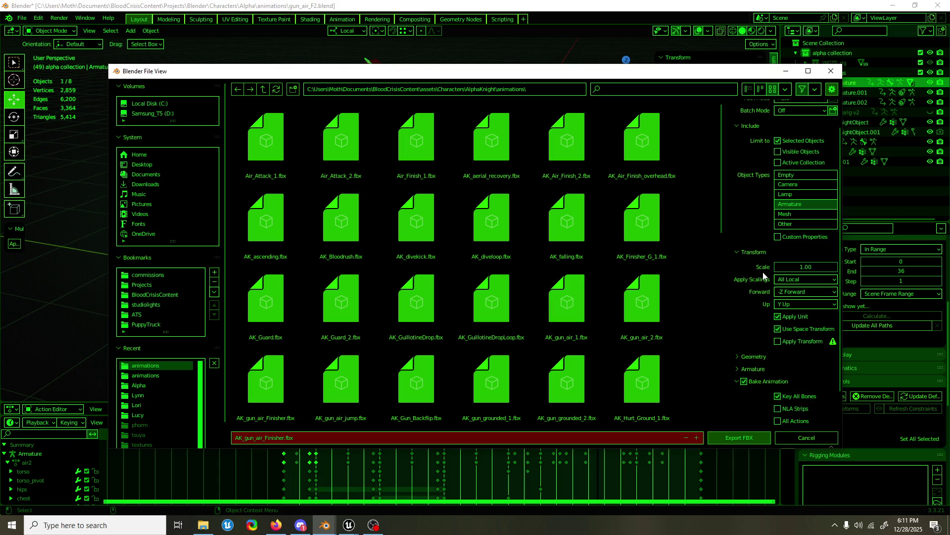
scroll(764, 274, up, 2)
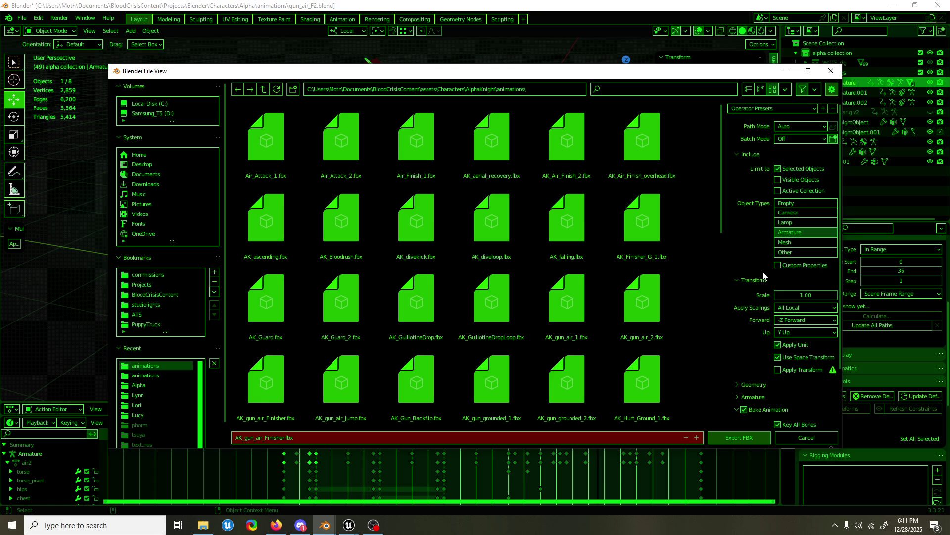
scroll(764, 277, down, 2)
scroll(761, 274, down, 1)
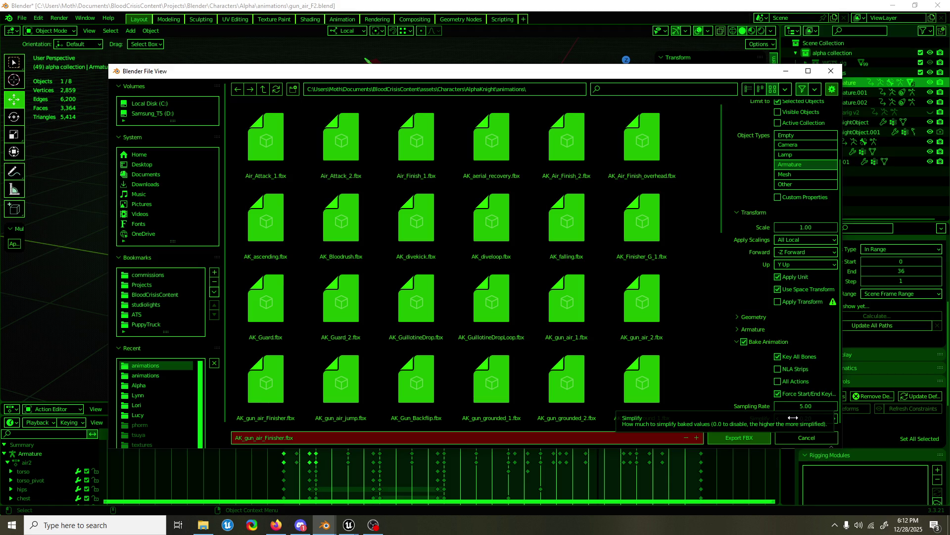
click(744, 438)
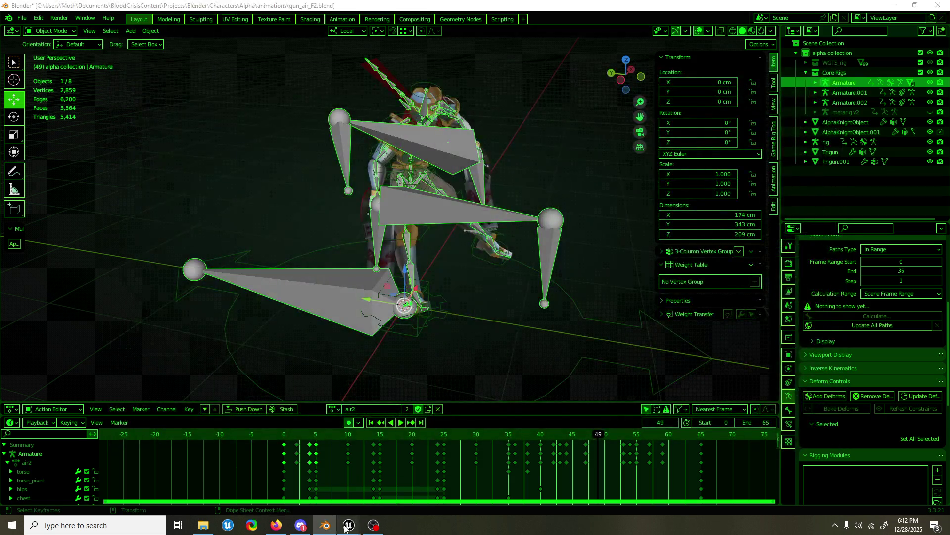
click(311, 494)
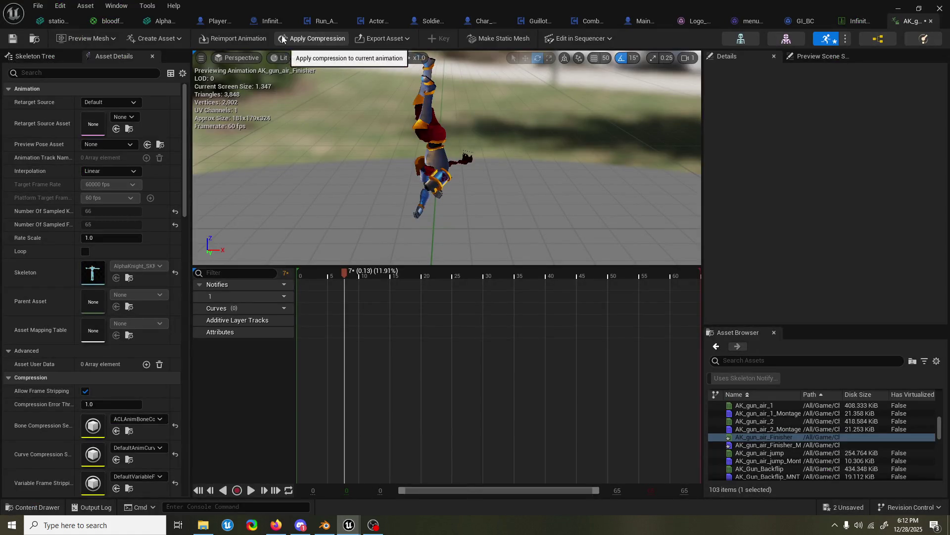
- Reimport AK_gun_air_Finisher, scrub its opening frames from the start, then bring Blender forward
click(238, 38)
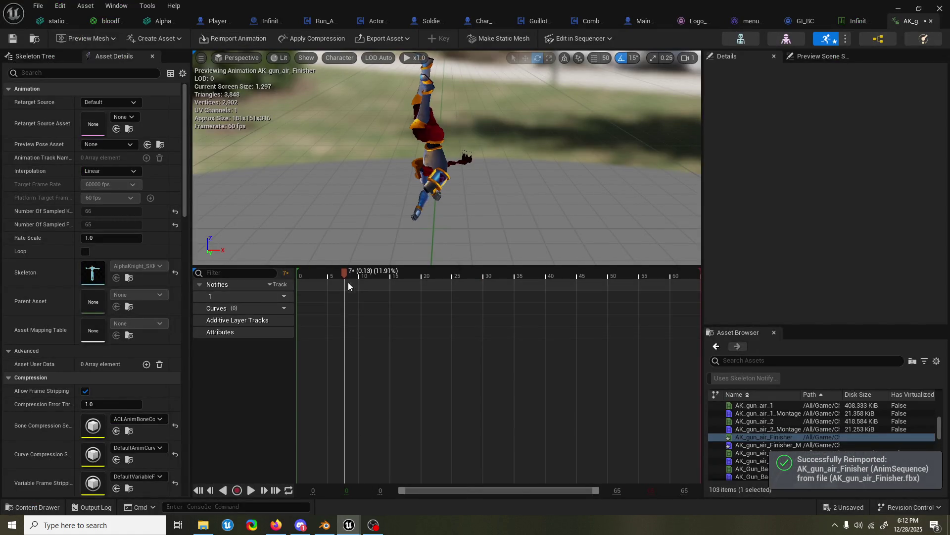
drag(348, 277, 304, 277)
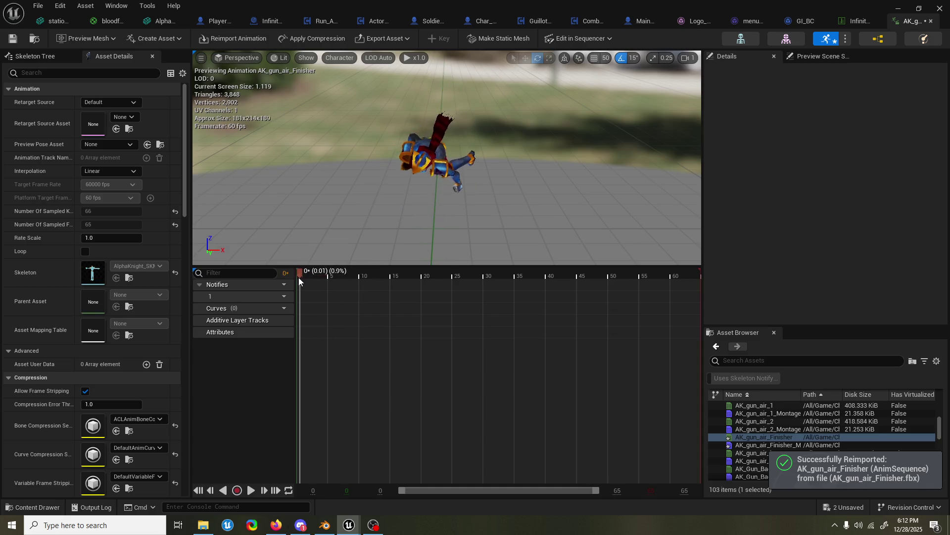
mouse_move(305, 277)
mouse_down()
mouse_move(498, 254)
mouse_move(607, 259)
mouse_move(352, 270)
mouse_move(494, 247)
mouse_move(648, 255)
mouse_up()
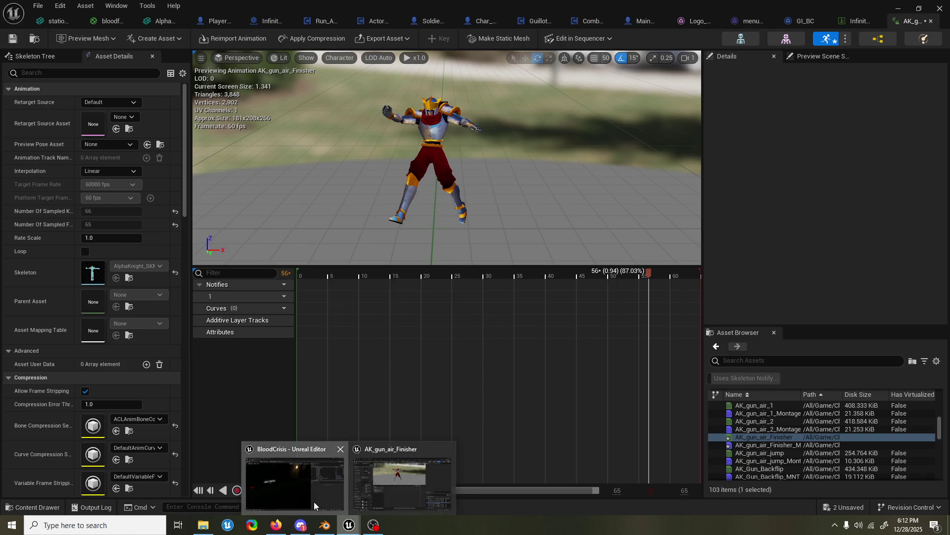
click(326, 525)
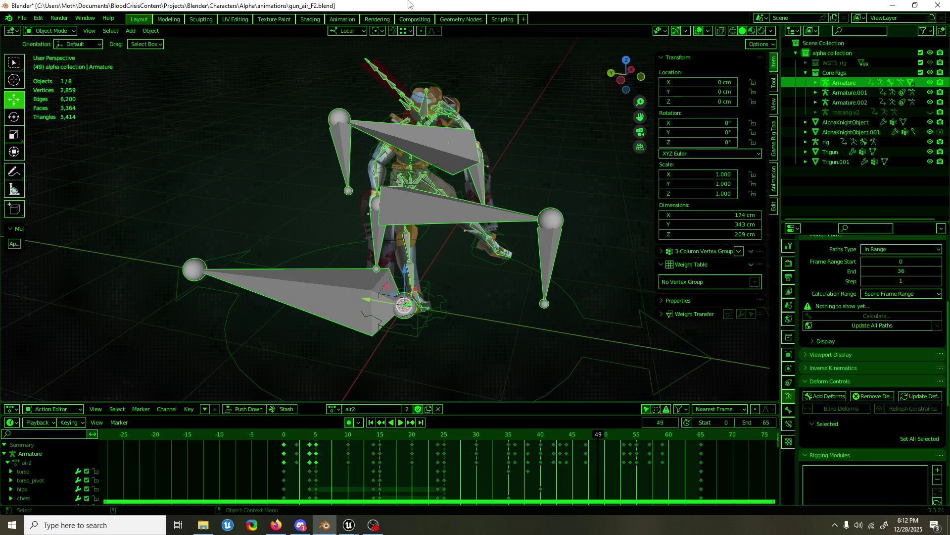
- Re-export AK_gun_air_Finisher.fbx with animation Simplify at 0.00 and switch to Unreal Engine
key(F3)
key(Return)
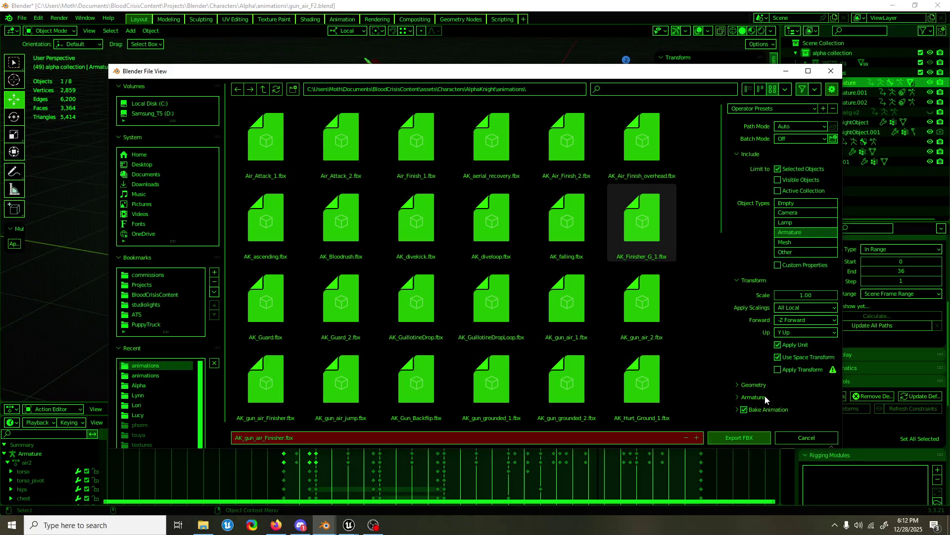
scroll(743, 413, down, 3)
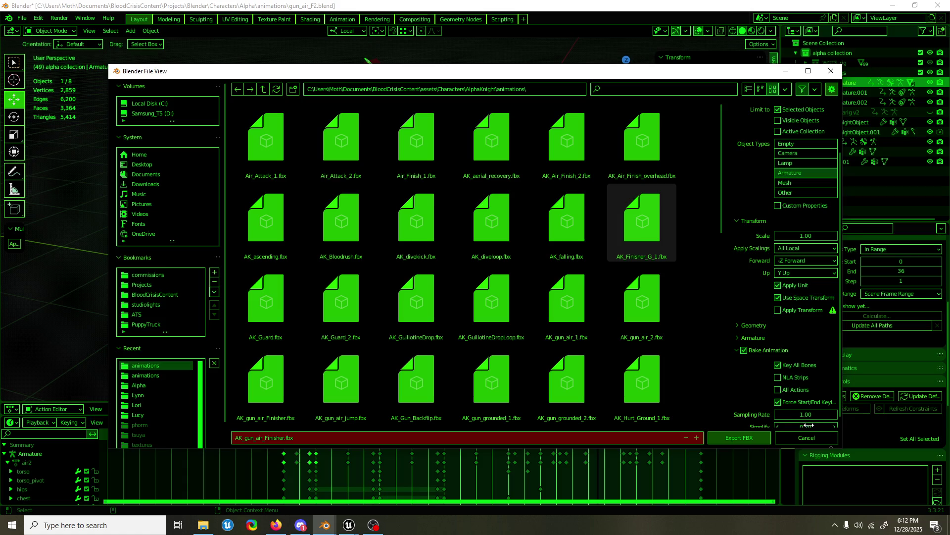
click(807, 425)
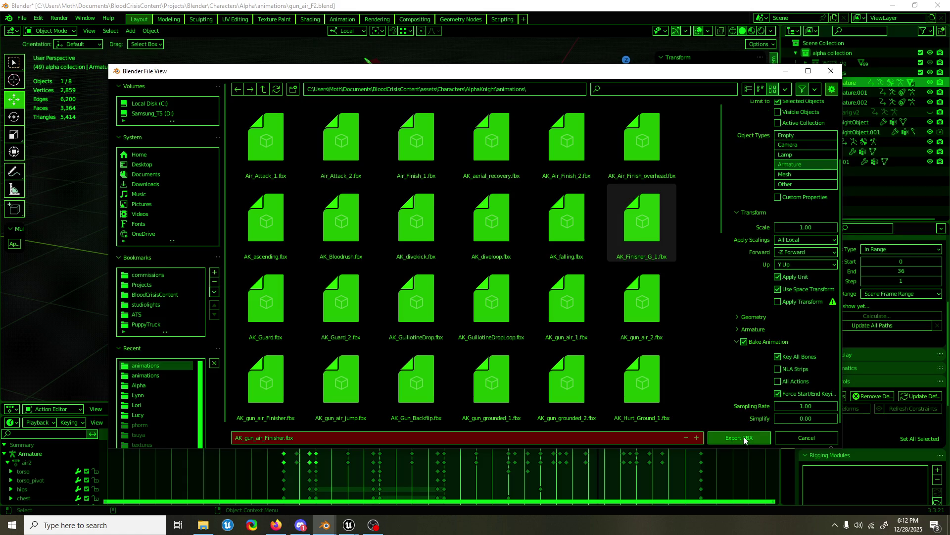
click(745, 438)
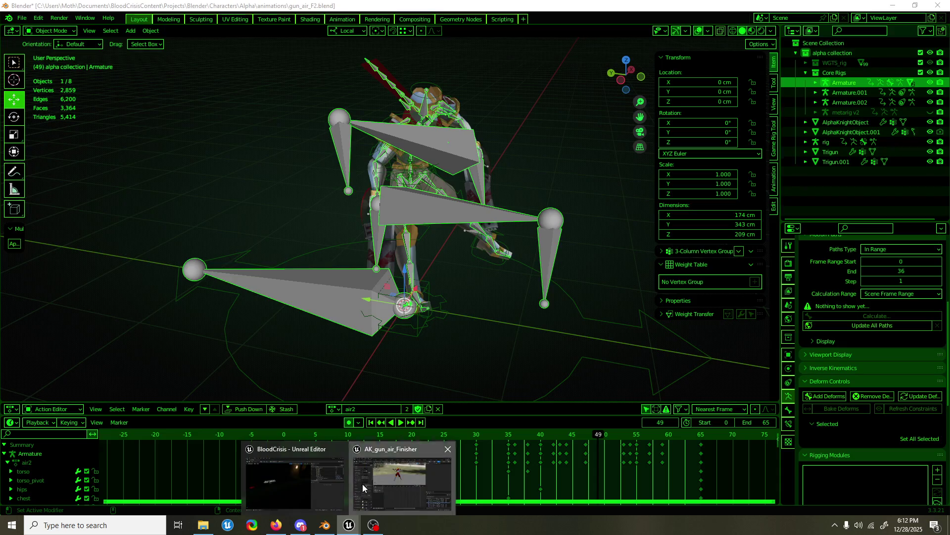
mouse_move(348, 526)
click(363, 484)
- Reimport AK_gun_air_Finisher from the updated FBX, scrub and orbit to review it, and save the asset
click(239, 43)
mouse_move(299, 272)
mouse_down()
mouse_move(629, 272)
mouse_move(294, 289)
mouse_move(537, 280)
mouse_move(333, 281)
mouse_move(381, 272)
mouse_move(311, 274)
mouse_move(331, 273)
mouse_move(322, 265)
mouse_up()
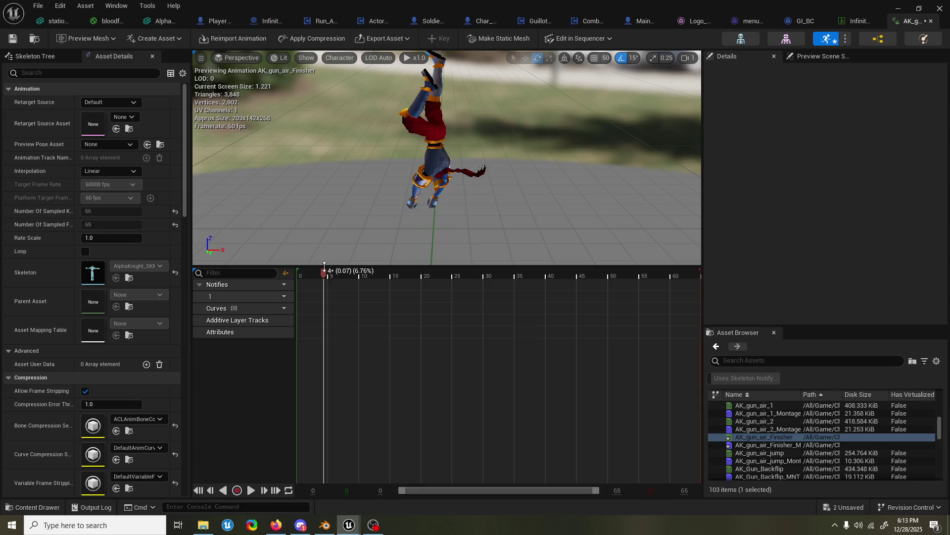
key(Right)
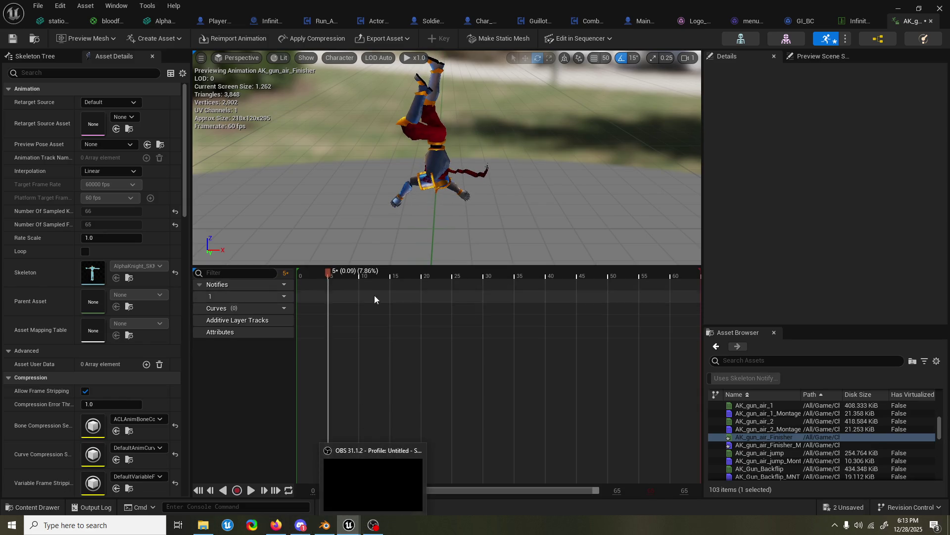
drag(326, 274, 312, 274)
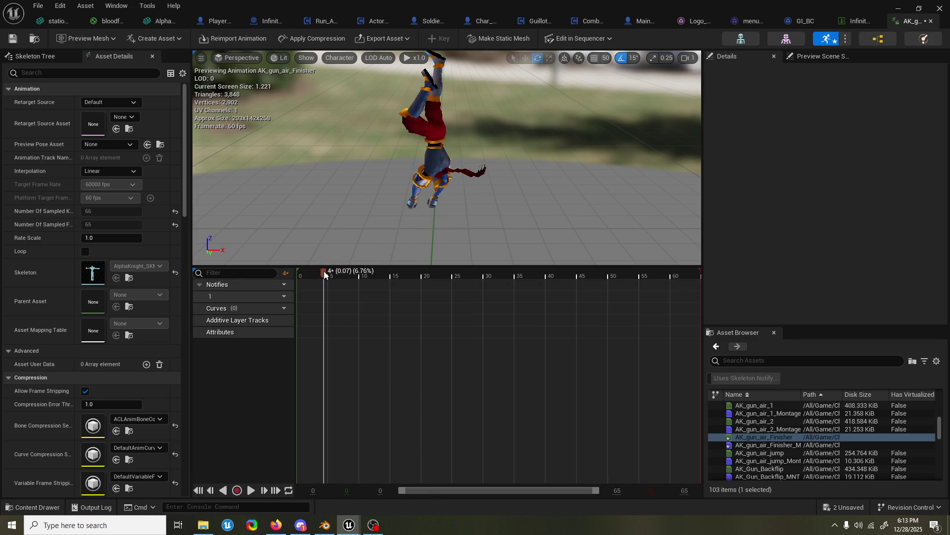
mouse_move(329, 273)
mouse_down()
mouse_move(368, 274)
mouse_move(311, 277)
mouse_move(324, 274)
mouse_up()
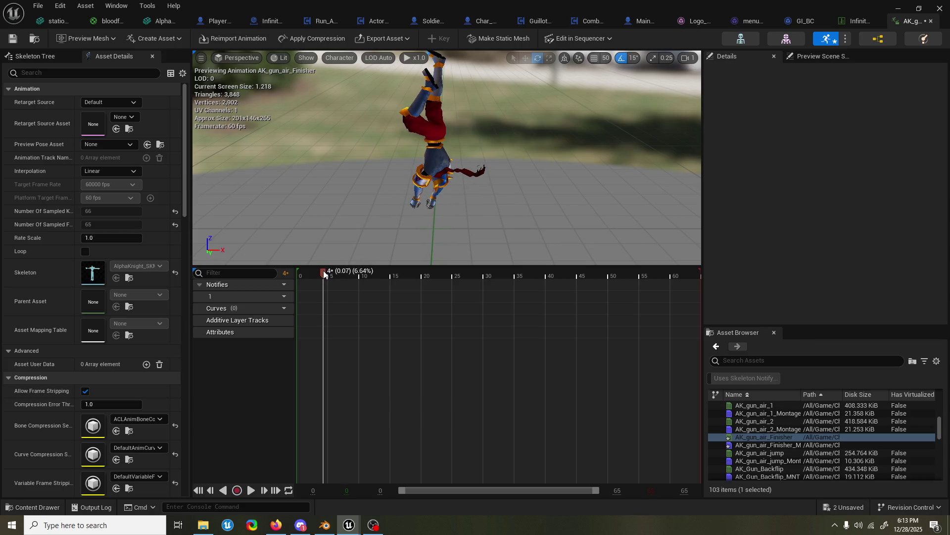
drag(324, 274, 322, 273)
mouse_move(422, 237)
mouse_down()
mouse_move(452, 238)
mouse_move(453, 193)
mouse_move(475, 186)
mouse_move(479, 164)
mouse_up()
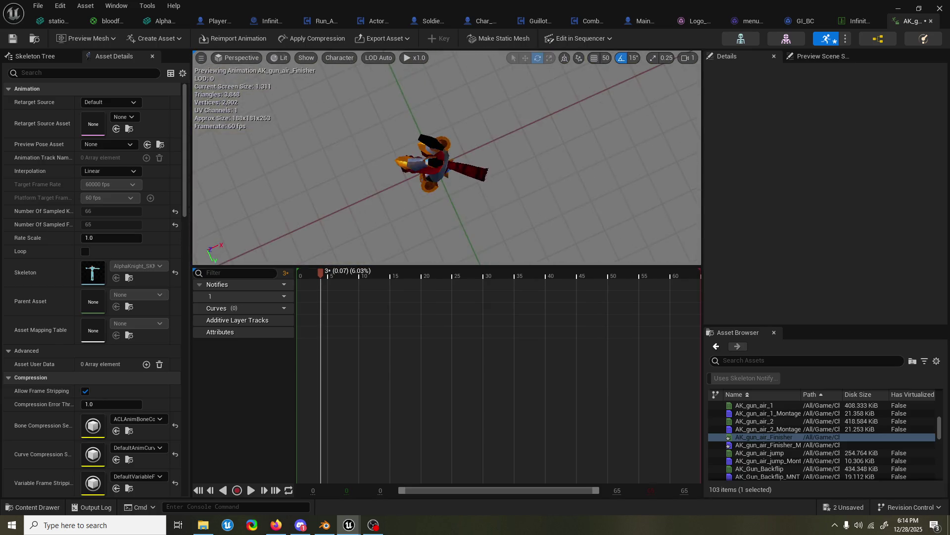
drag(479, 164, 434, 301)
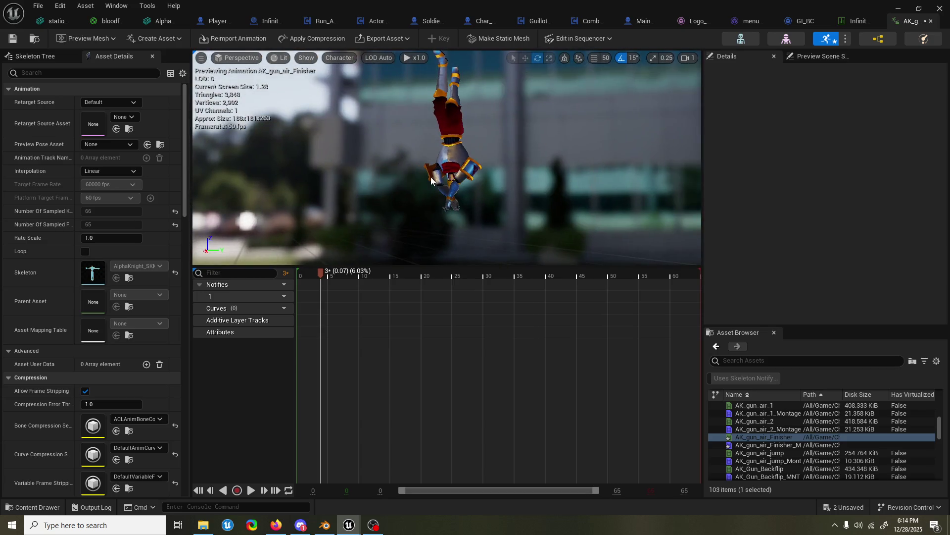
drag(306, 273, 340, 265)
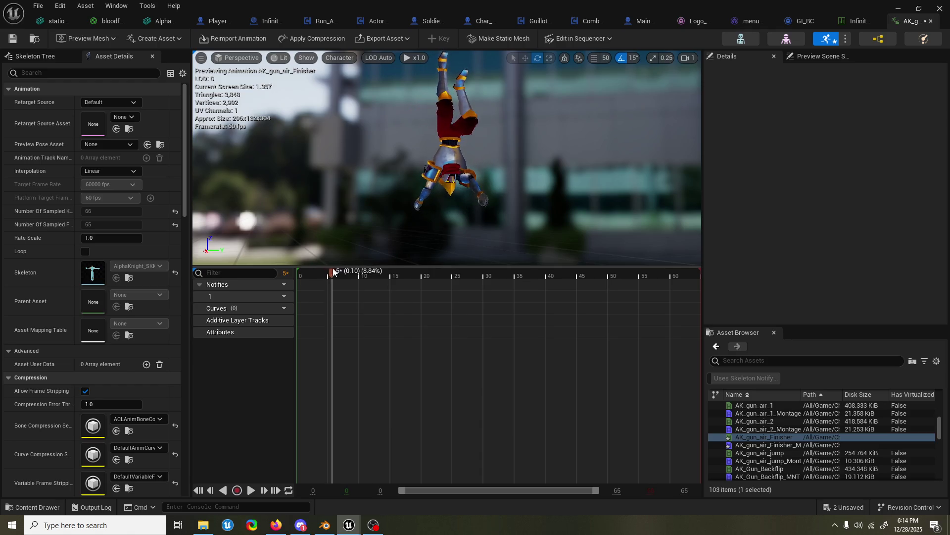
key(ctrl+s)
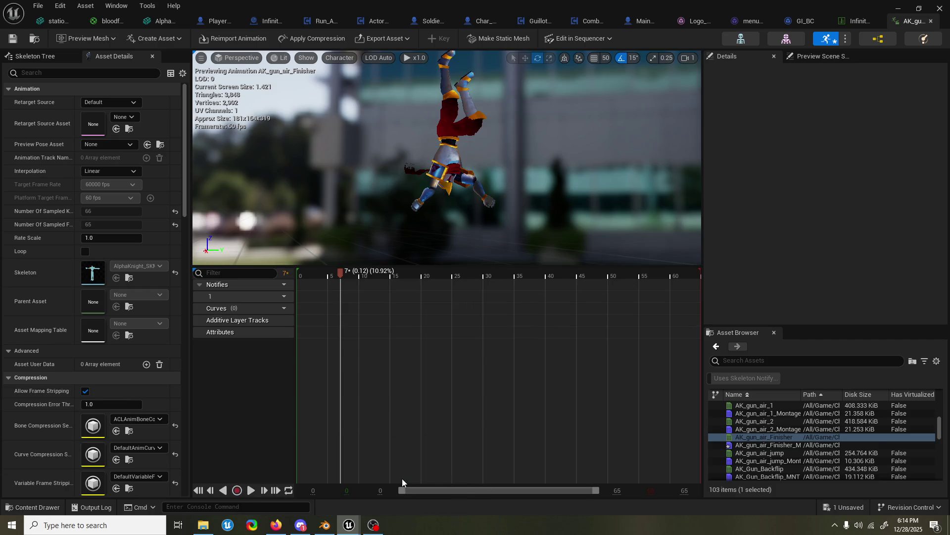
- Save gun_air_F2.blend in Blender and return to the Unreal animation editor
click(325, 524)
middle_drag(519, 211, 478, 198)
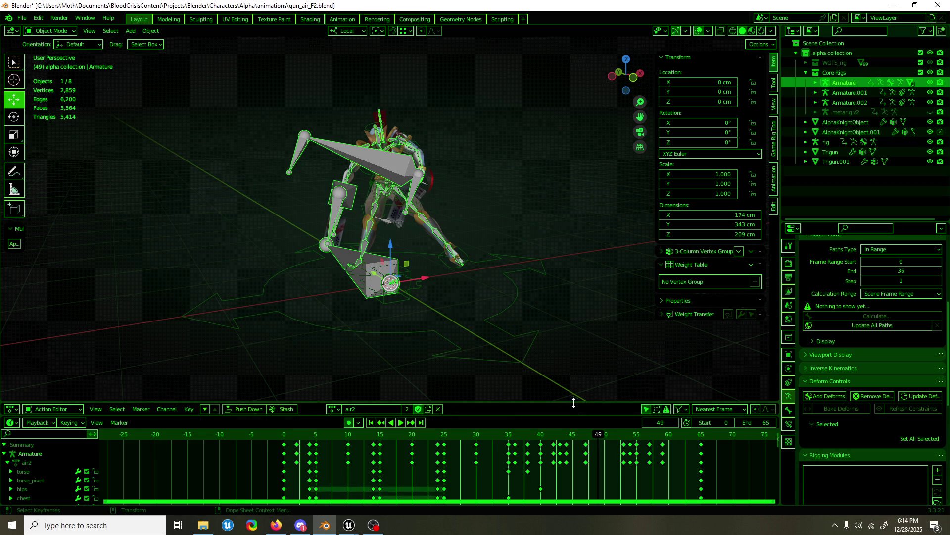
key(ctrl+s)
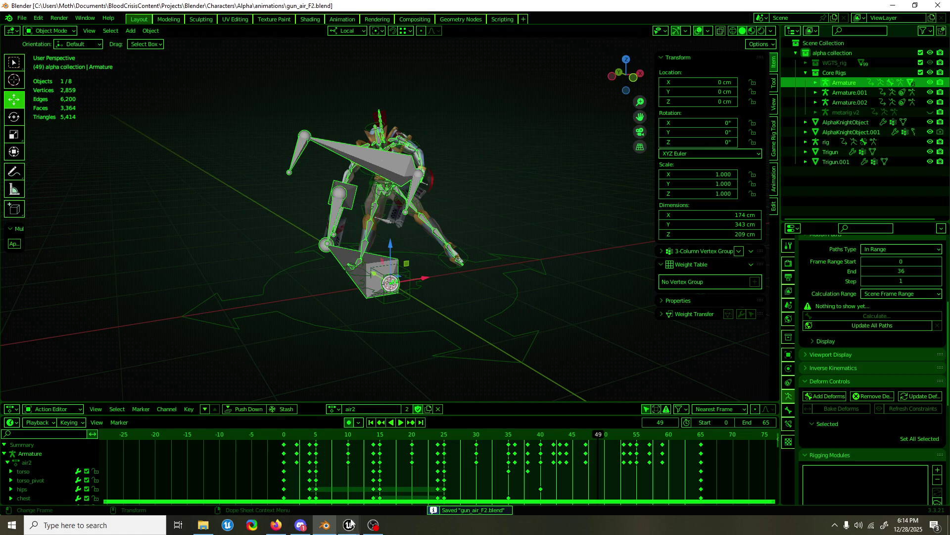
mouse_move(349, 525)
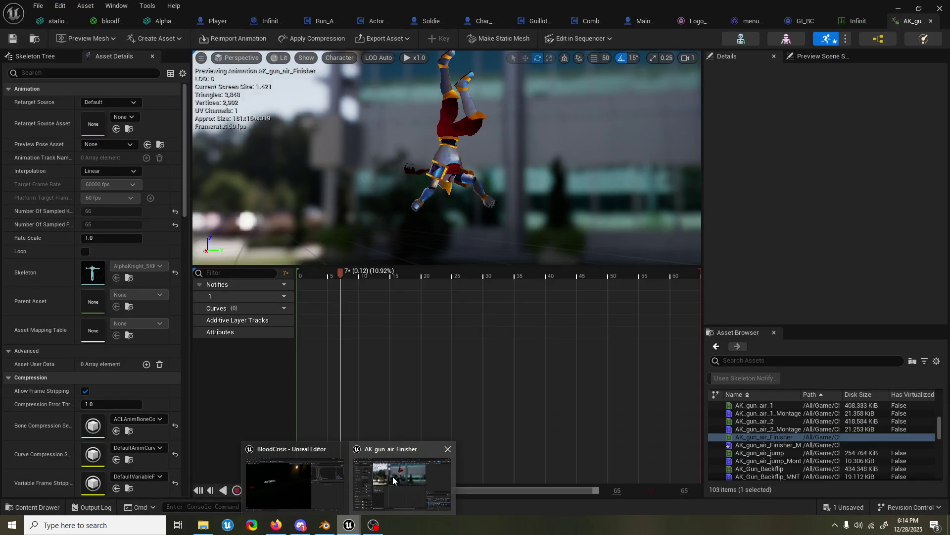
click(393, 481)
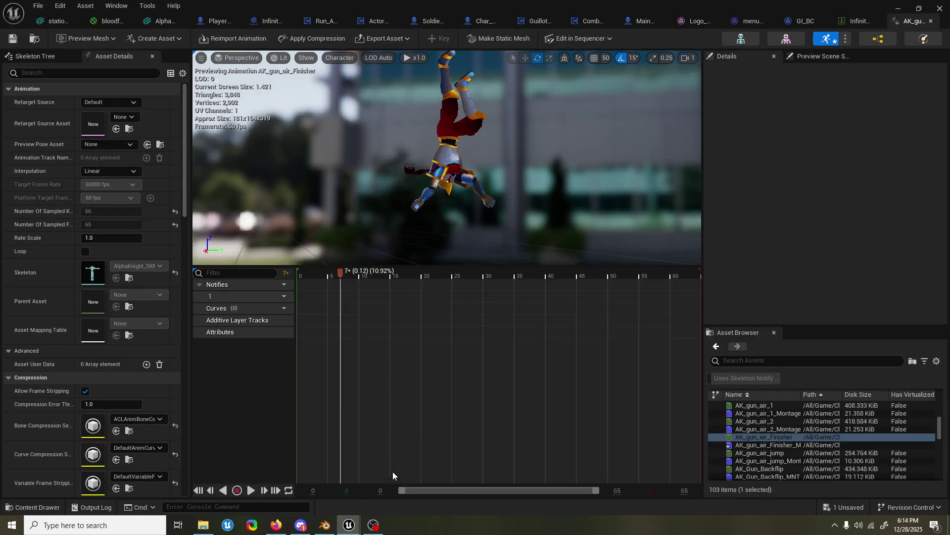
text(sa)
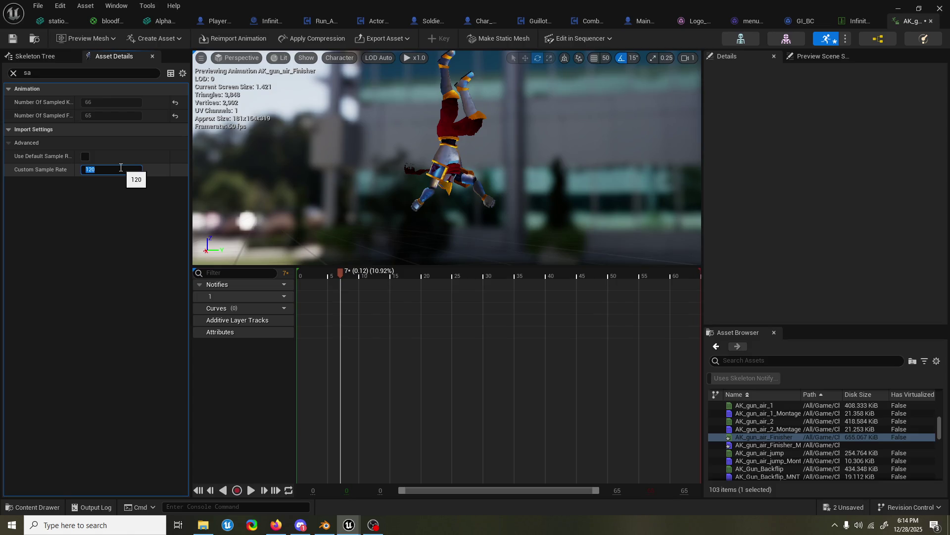
- Reimport the animation at a custom sample rate of 120 and scrub frames 8–34 to check it
key(Return)
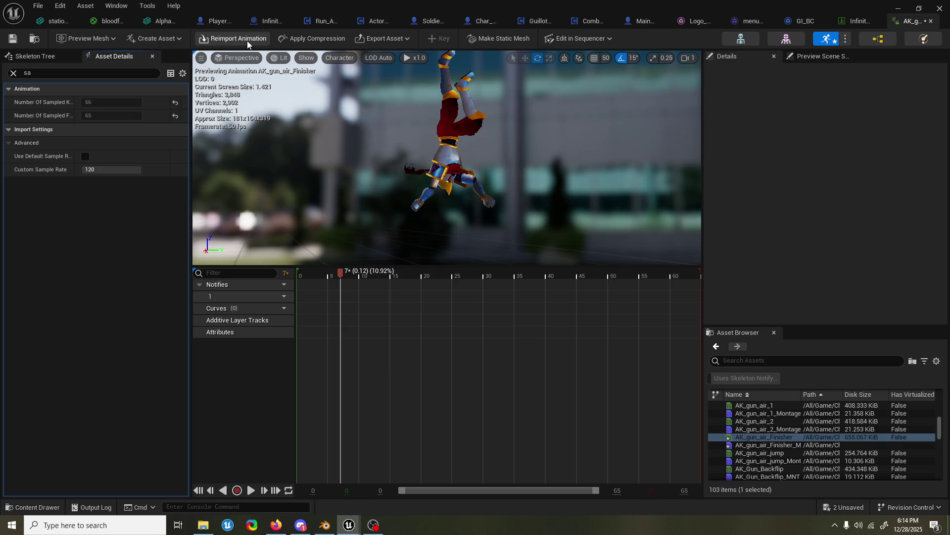
click(248, 41)
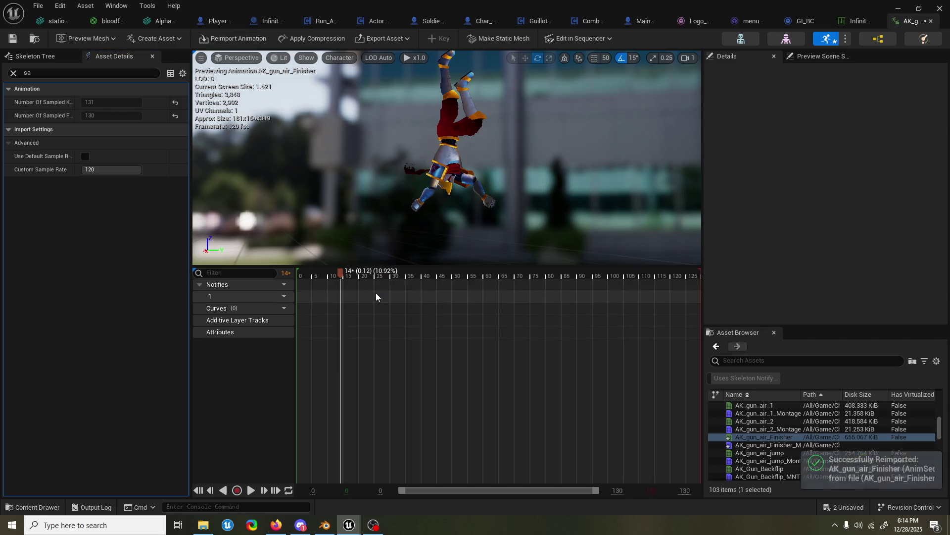
mouse_move(340, 273)
mouse_down()
mouse_move(324, 276)
mouse_move(357, 277)
mouse_up()
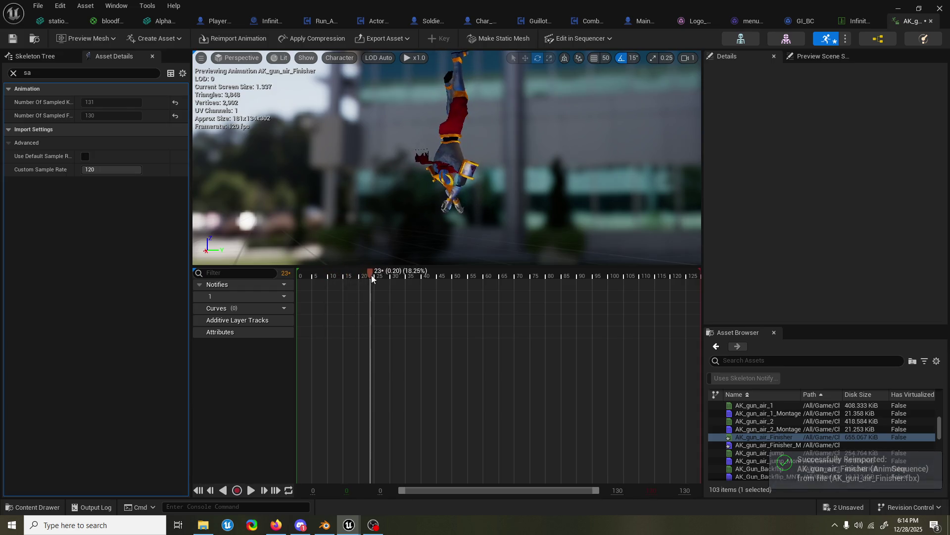
mouse_move(357, 277)
mouse_down()
mouse_move(462, 277)
mouse_move(268, 271)
mouse_move(319, 275)
mouse_up()
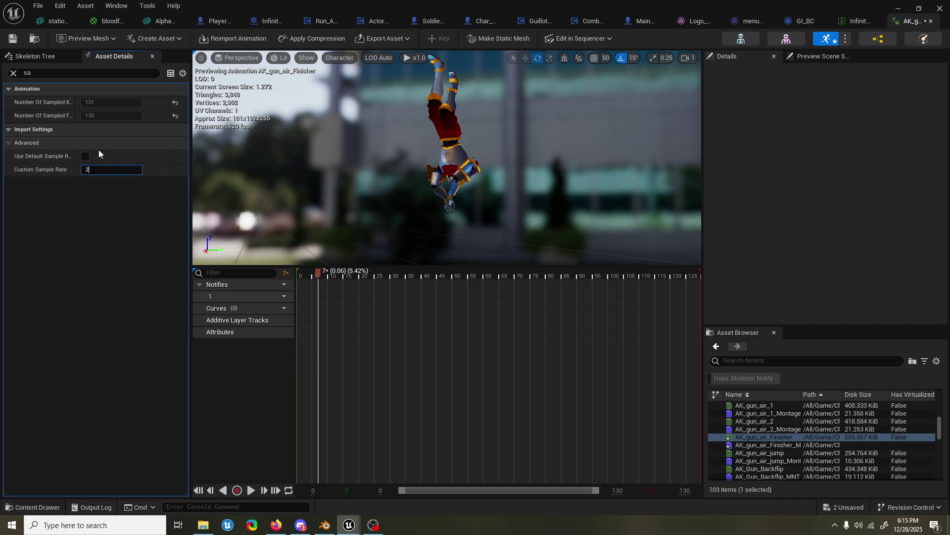
text(40)
- Reimport again at a 240 sample rate, giving 260 frames, scrub it, and switch to Blender
click(239, 32)
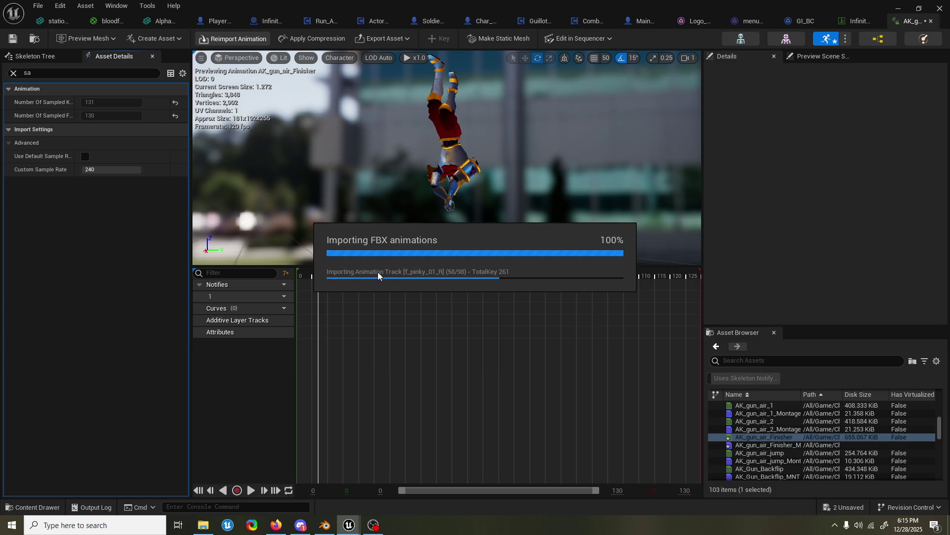
drag(319, 274, 421, 275)
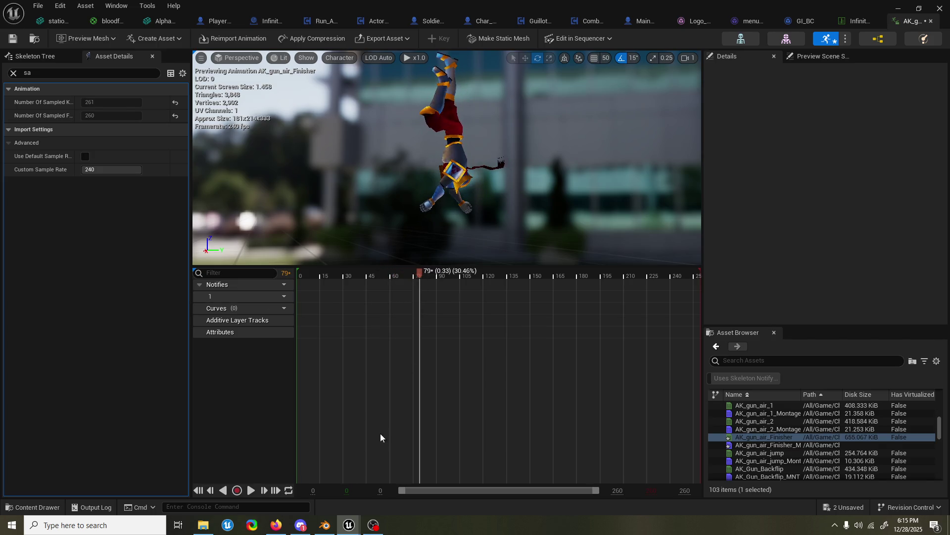
click(323, 527)
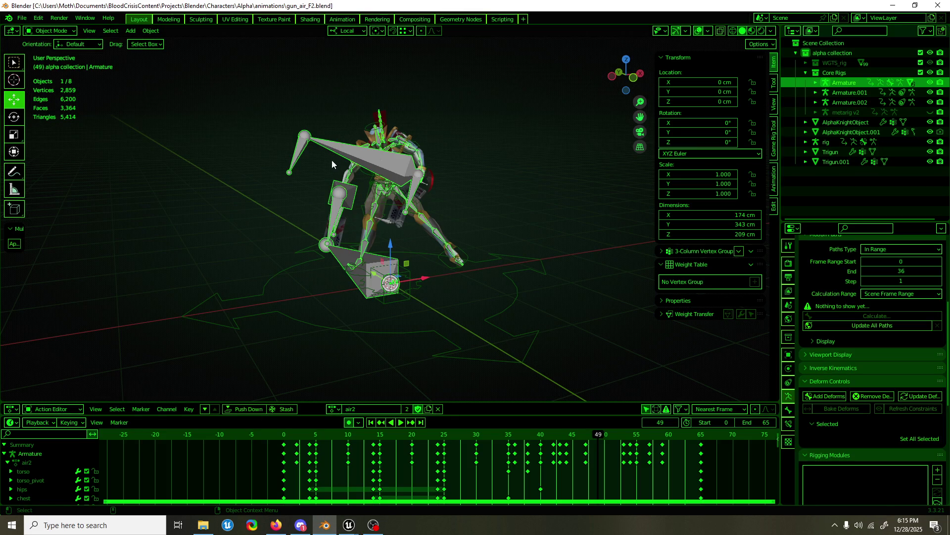
- Export the armature animation as AK_gun_air_Finisher.fbx with bake sampling 4.00 after checking 60×4 = 240
key(F3)
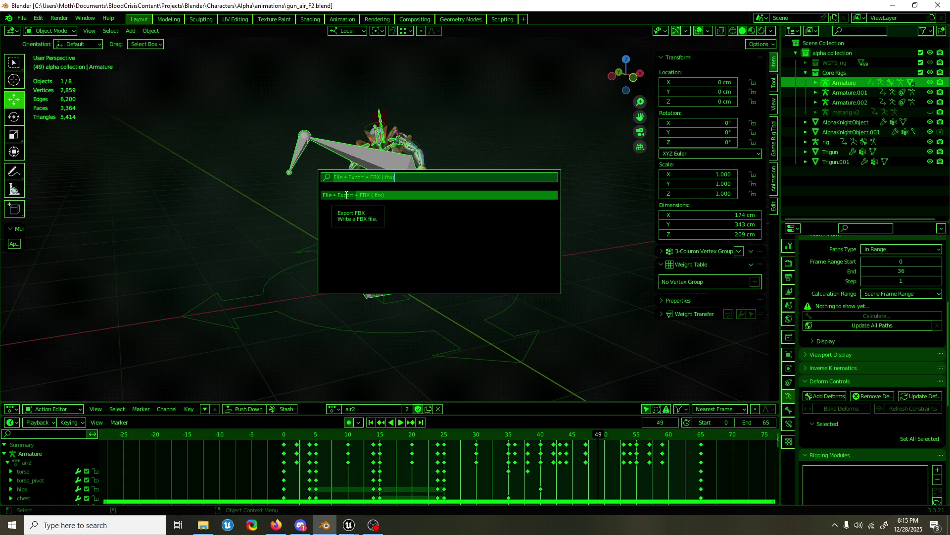
click(347, 195)
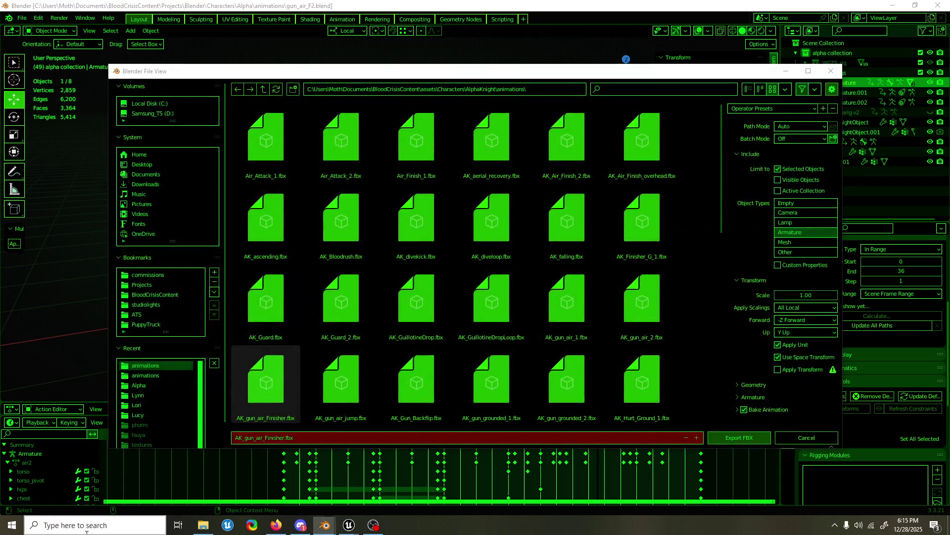
key(super)
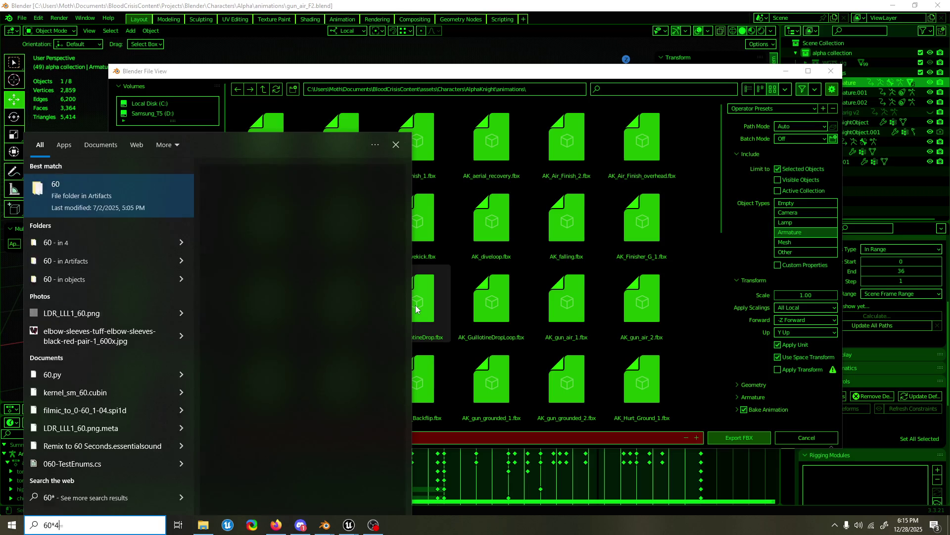
text(*4)
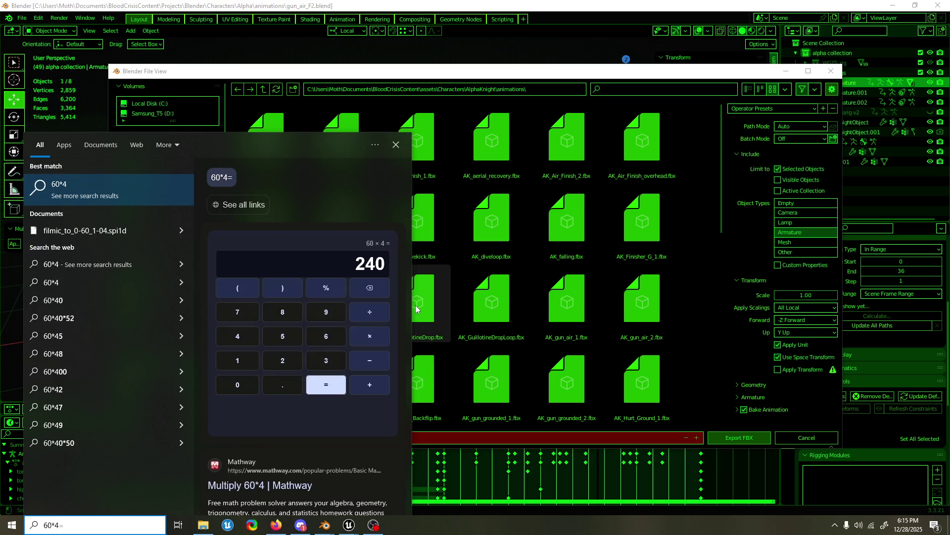
key(Escape)
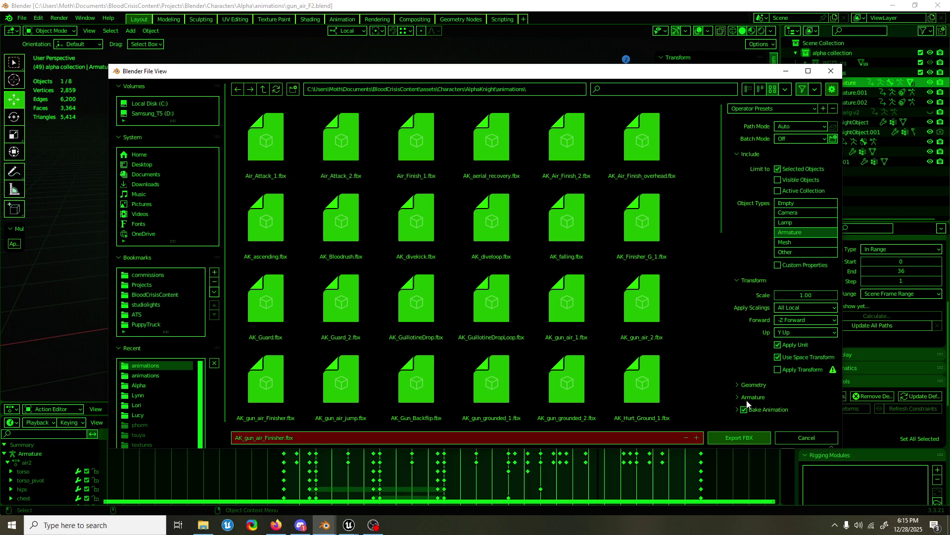
scroll(773, 360, down, 3)
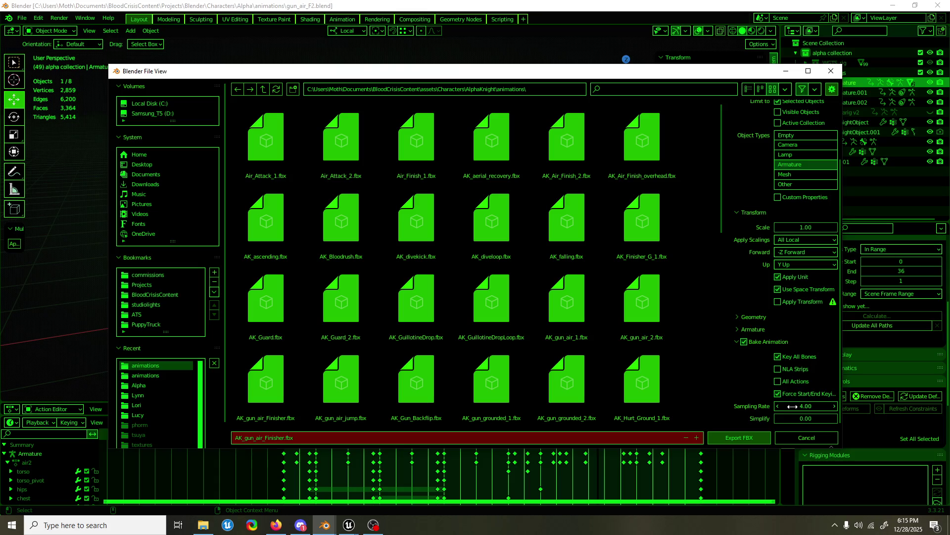
click(739, 438)
mouse_move(349, 525)
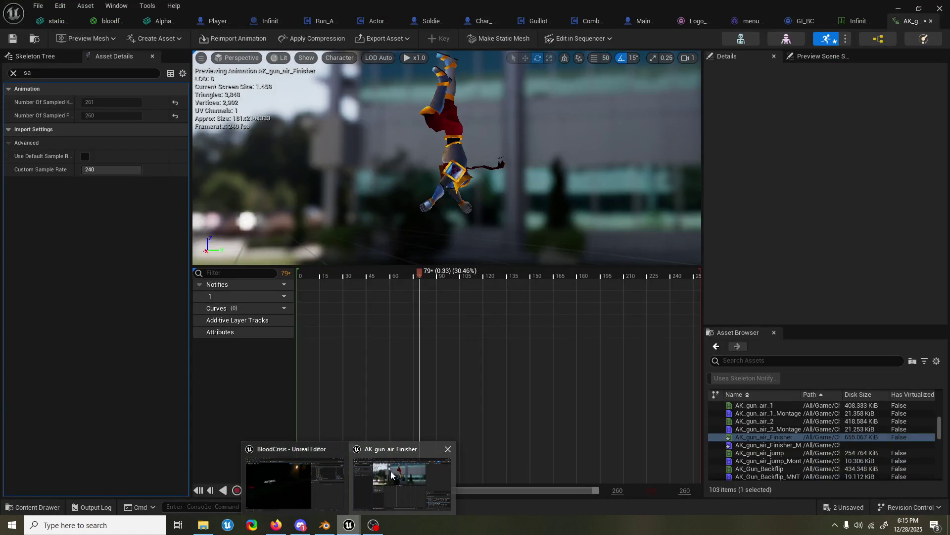
- Reimport AK_gun_air_Finisher in Unreal from the new FBX, scrub the preview, and return to Blender
click(401, 479)
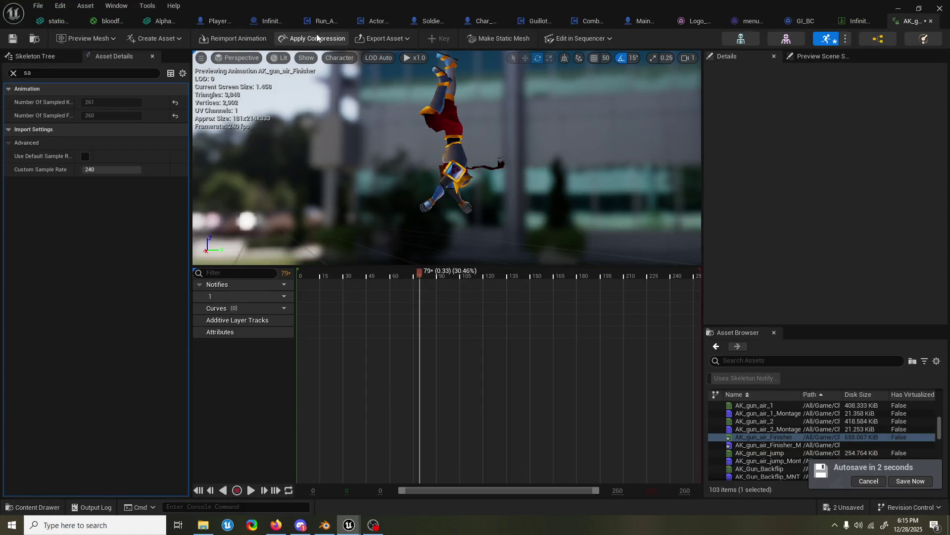
click(244, 39)
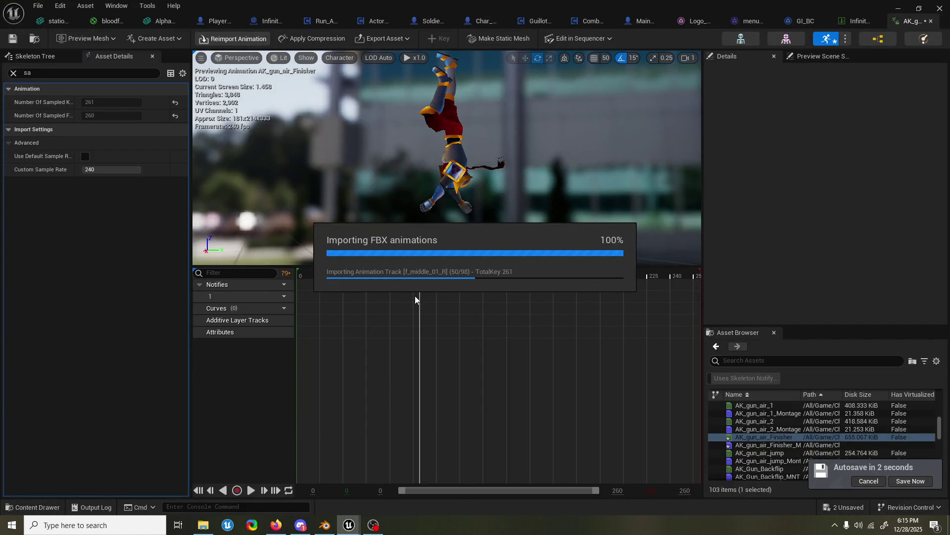
mouse_move(349, 275)
mouse_down()
mouse_move(294, 280)
mouse_move(487, 275)
mouse_up()
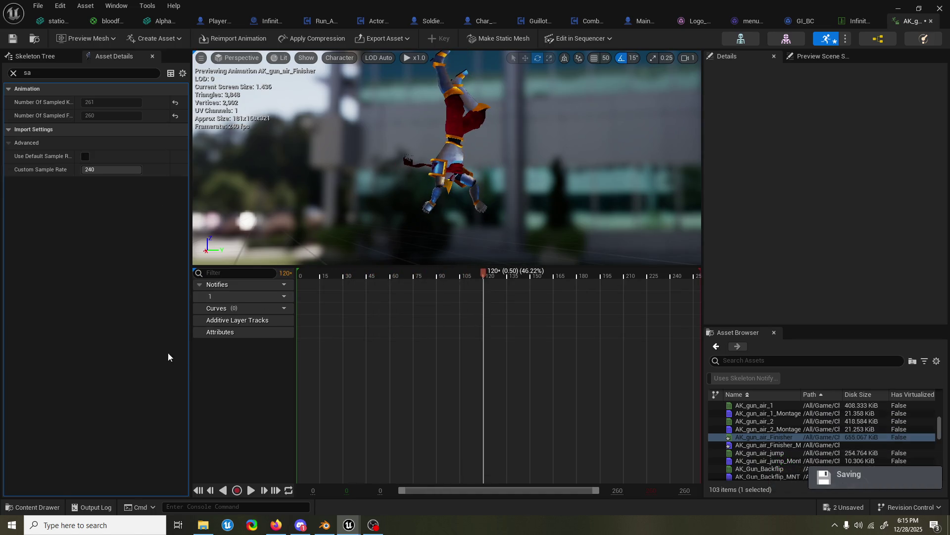
click(330, 529)
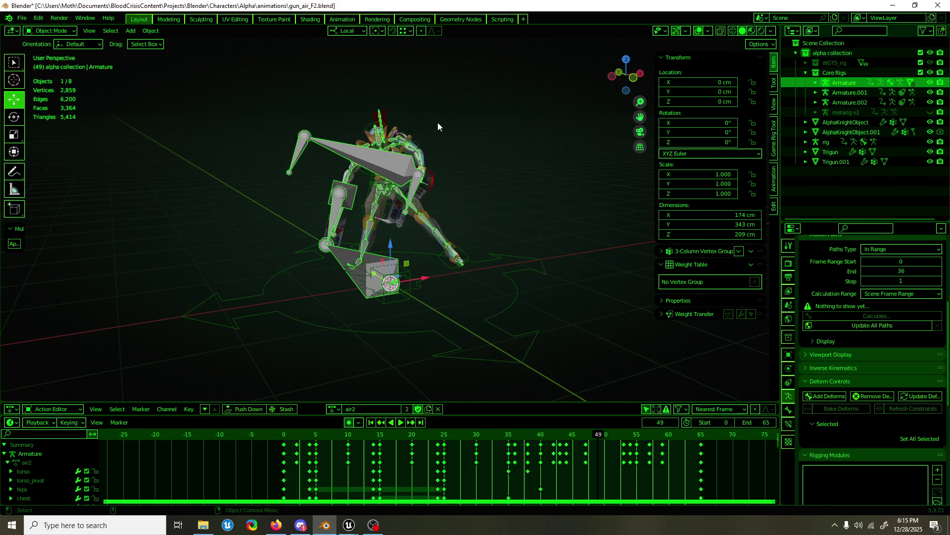
- Export the animation to FBX again with the Bake Animation options expanded
key(F3)
key(Return)
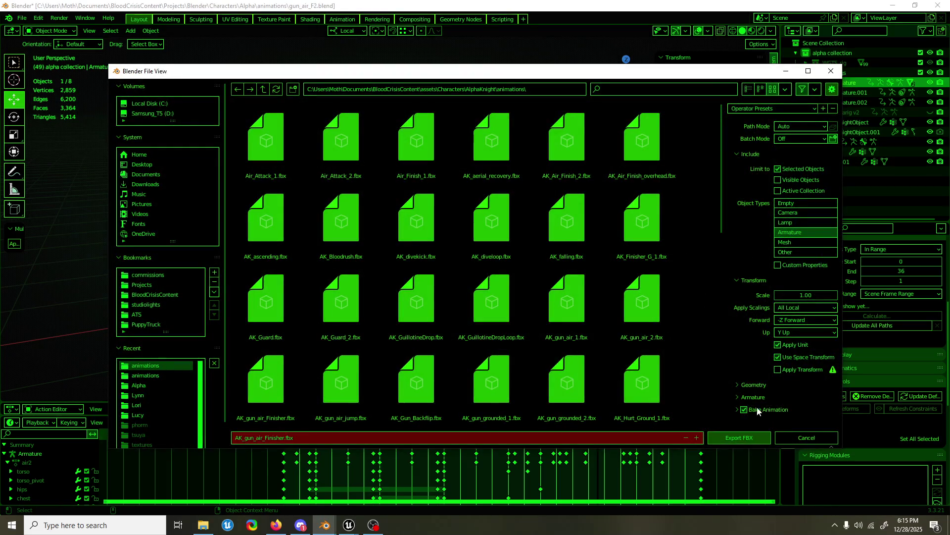
click(737, 410)
scroll(746, 386, down, 2)
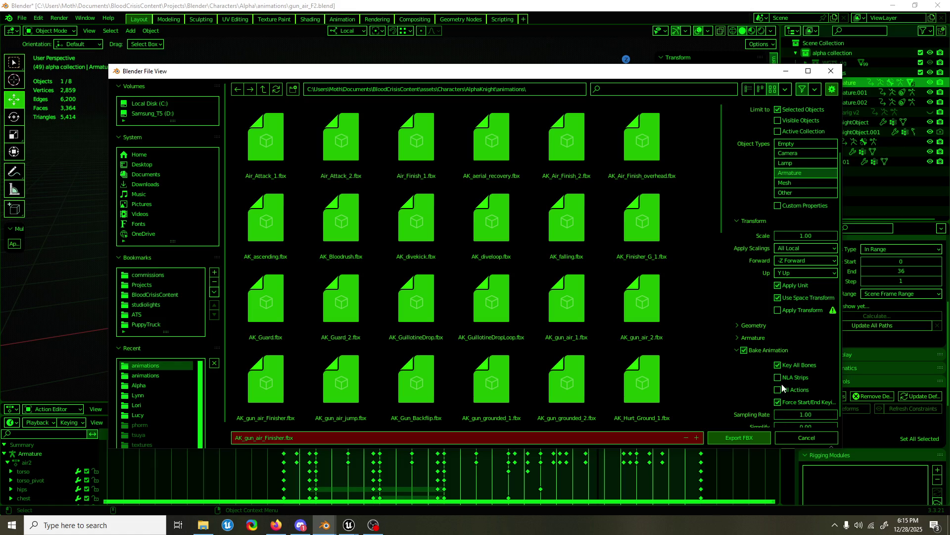
scroll(783, 388, down, 1)
click(753, 435)
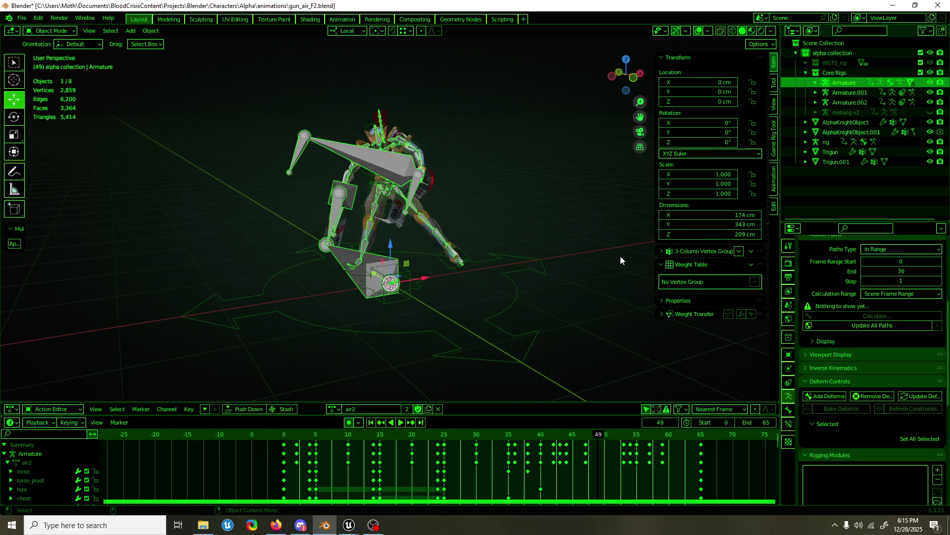
- Set the scene frame rate to 240 fps in Output Properties
click(789, 306)
click(789, 292)
click(789, 264)
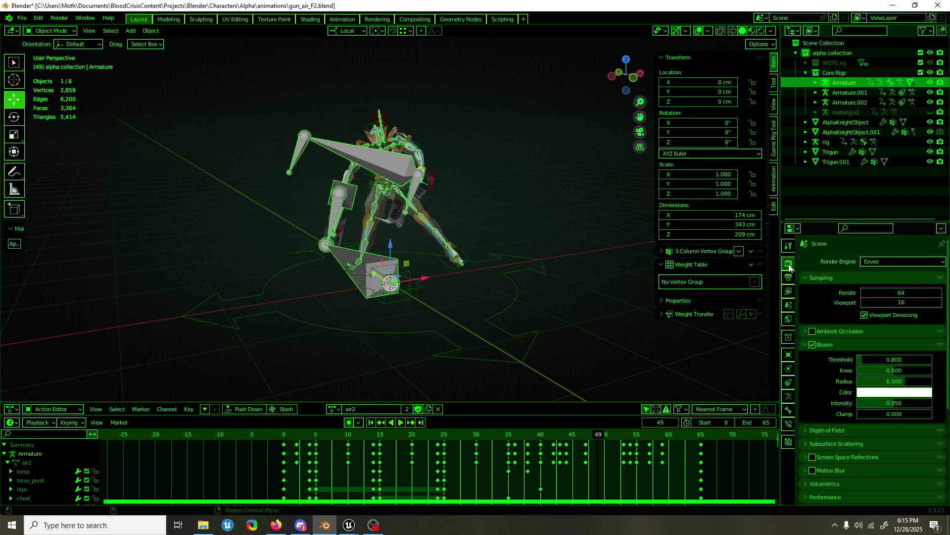
click(788, 276)
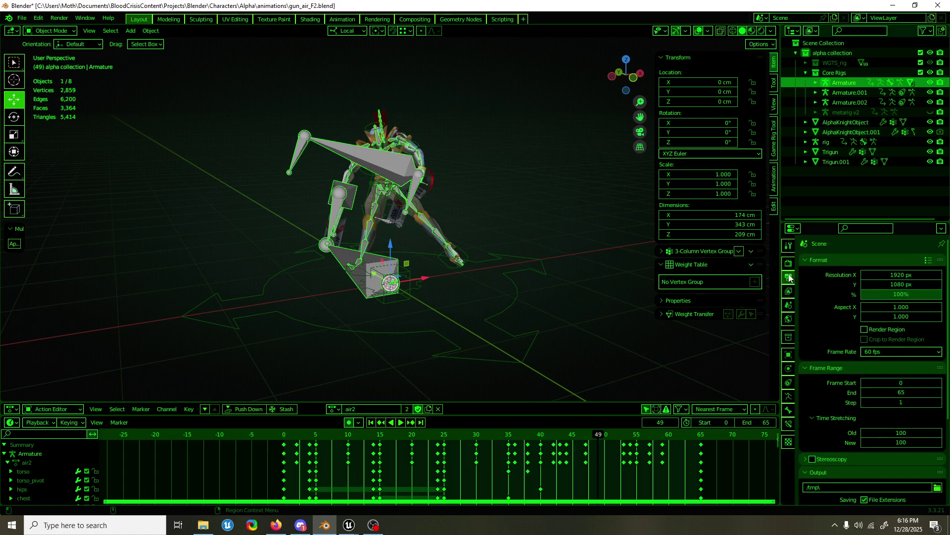
click(912, 351)
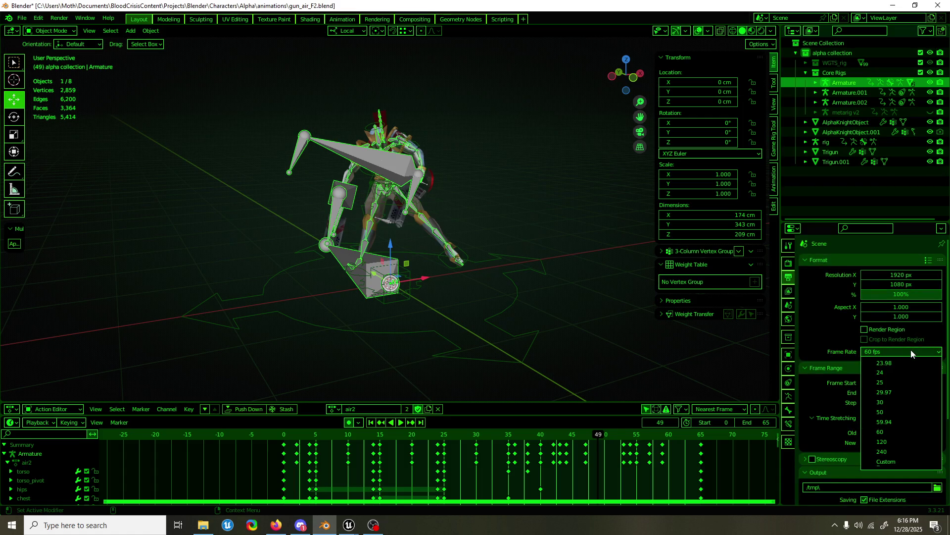
click(904, 450)
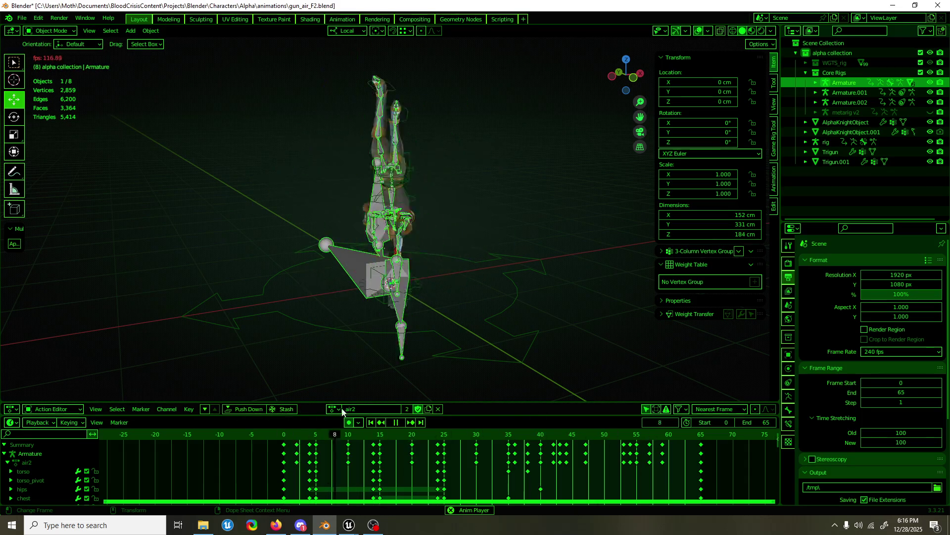
- Set the scene end frame to 260 and scale the air2 keyframes fourfold from frame 0, then play it
key(space)
scroll(616, 466, down, 2)
scroll(616, 468, down, 1)
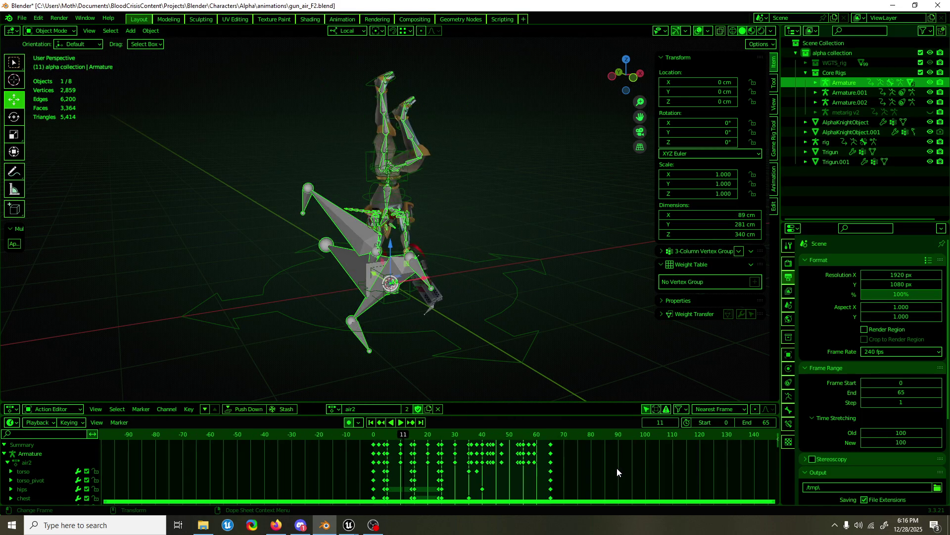
scroll(595, 464, down, 1)
scroll(571, 459, down, 1)
middle_drag(572, 461, 565, 478)
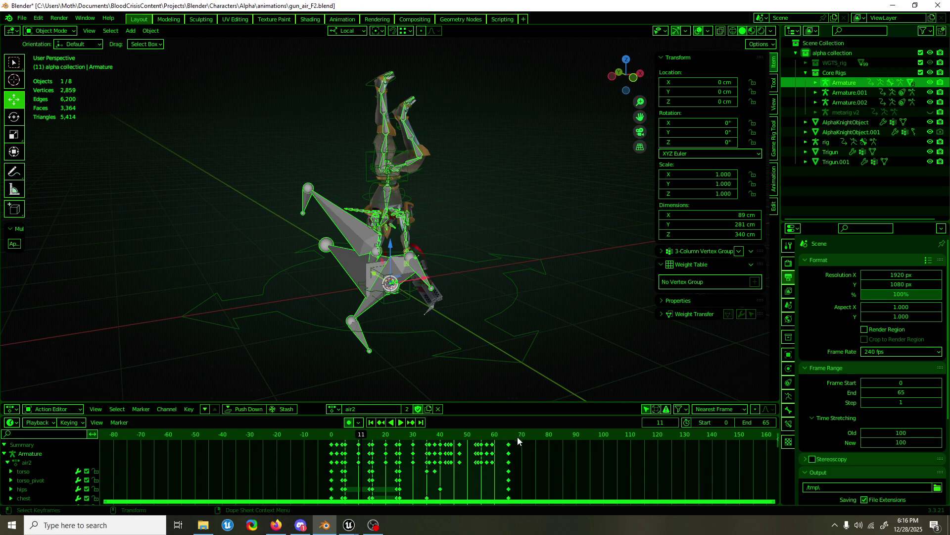
drag(518, 437, 507, 436)
click(111, 520)
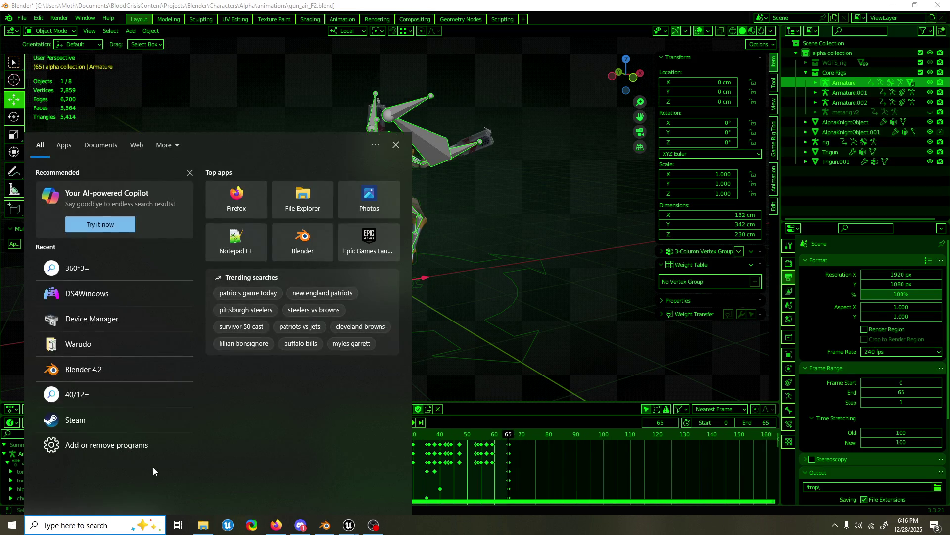
text(64*4)
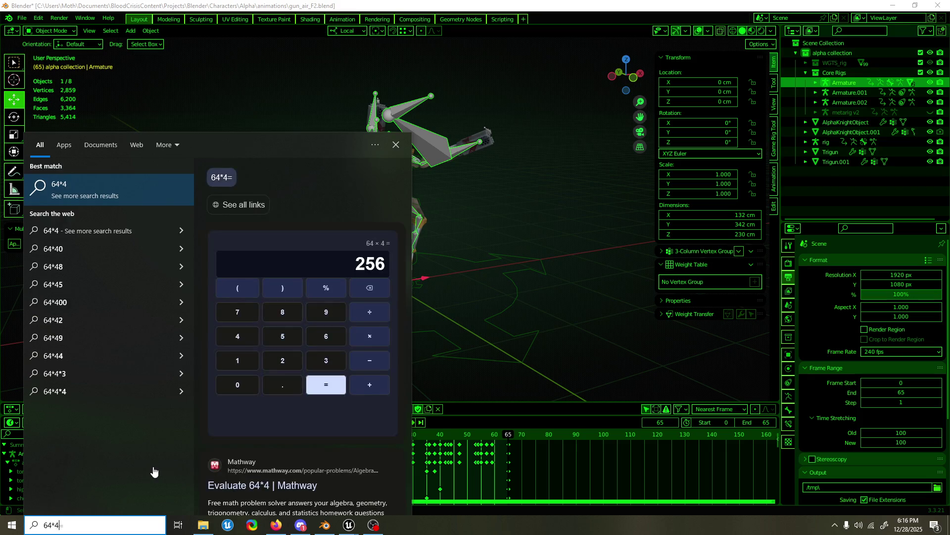
key(BackSpace)
key(BackSpace)
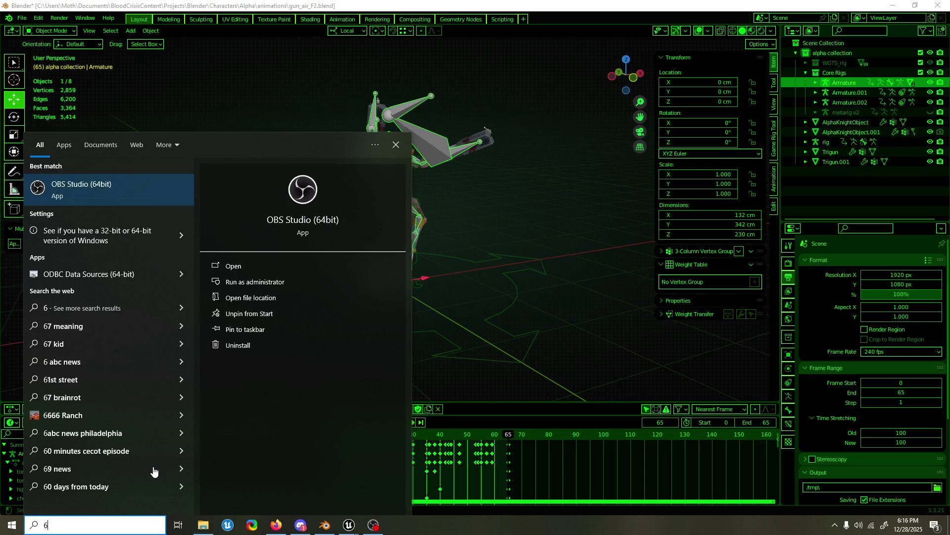
text(5*4)
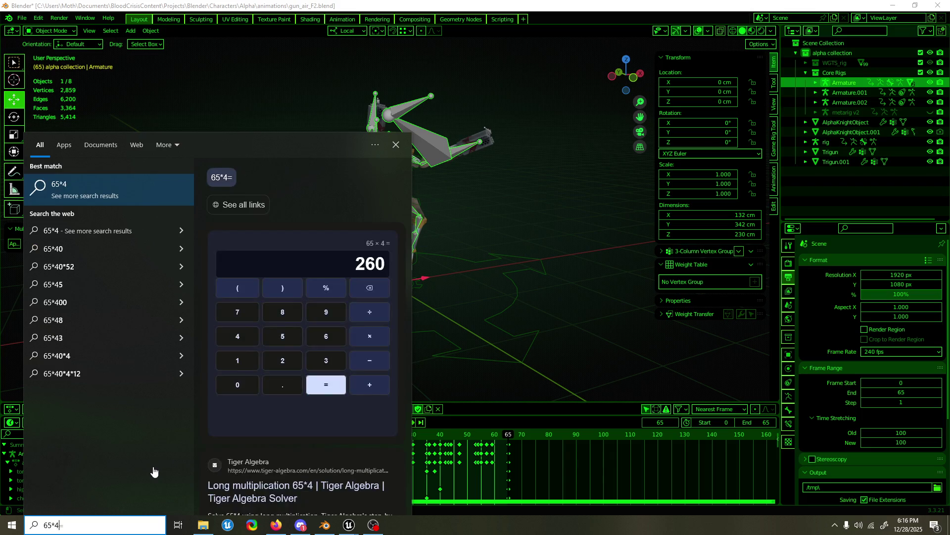
click(482, 5)
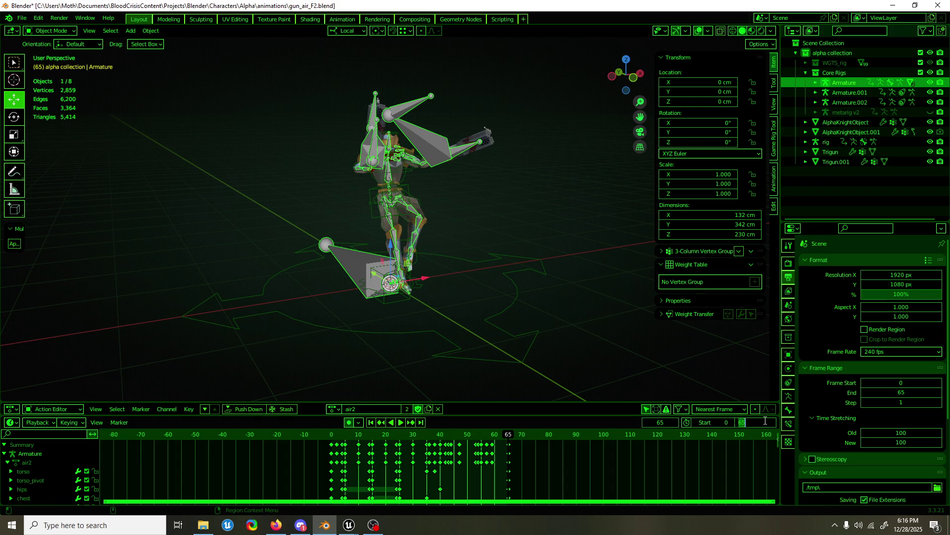
text(60)
key(Return)
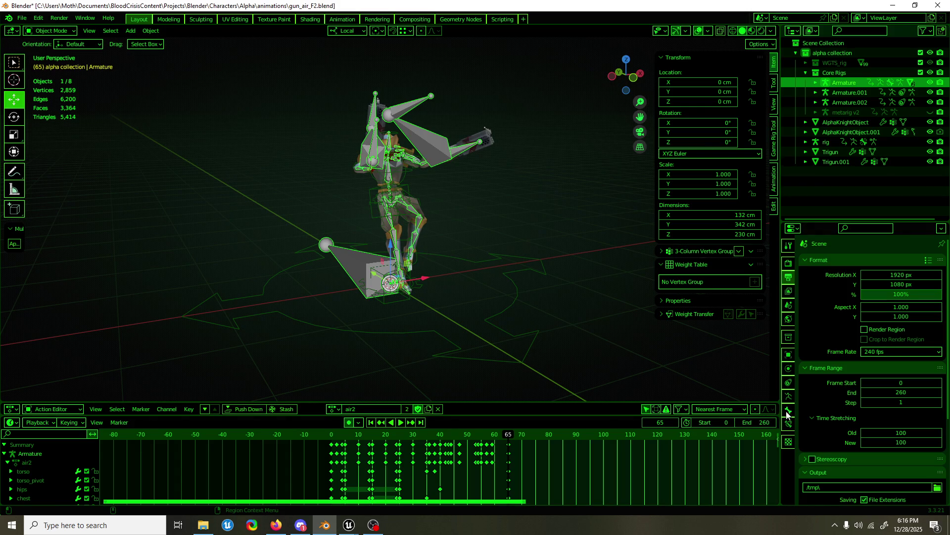
scroll(720, 459, down, 3)
ctrl+scroll(721, 452, down, 2)
scroll(631, 462, down, 1)
key(shift+Left)
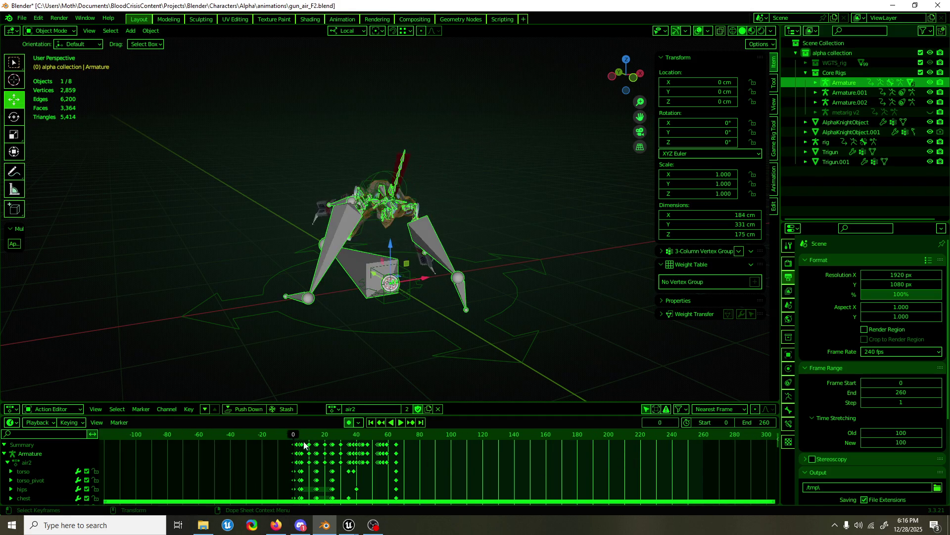
key(s)
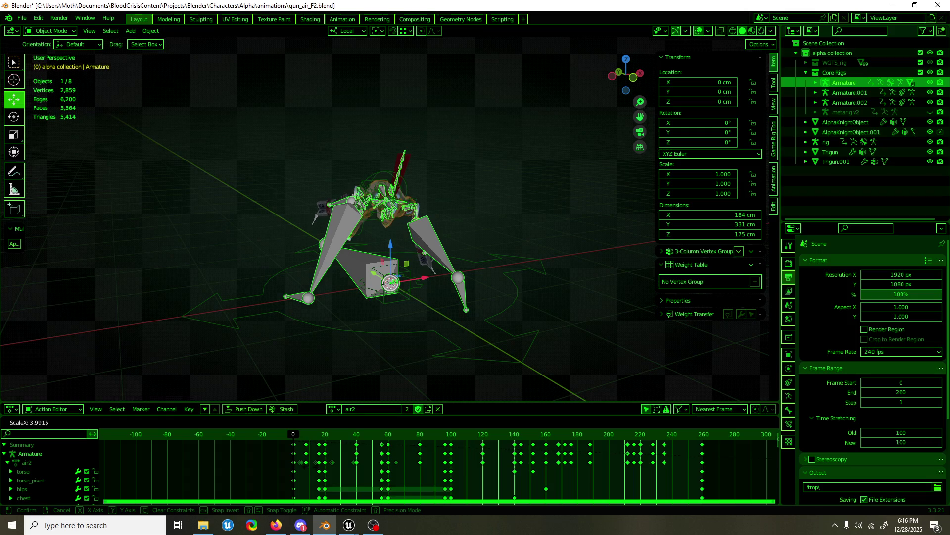
click(312, 467)
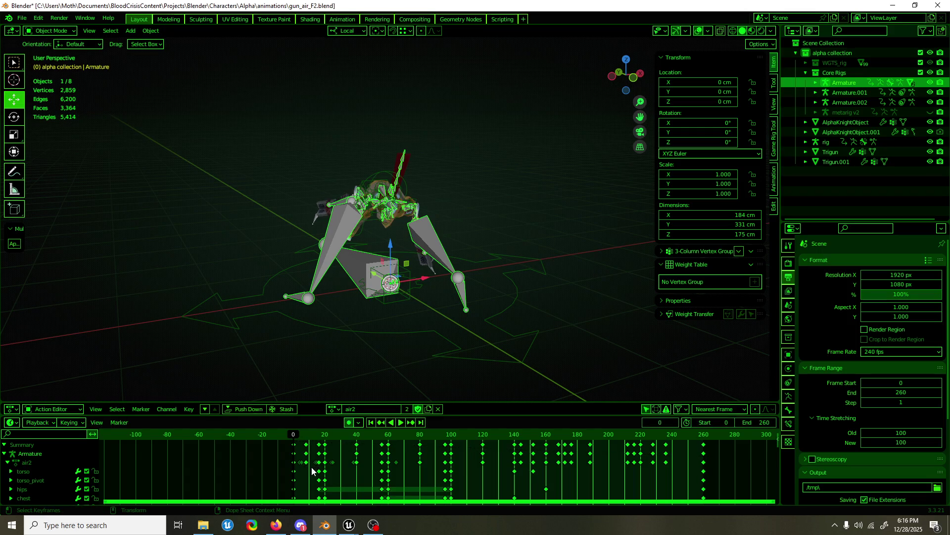
key(space)
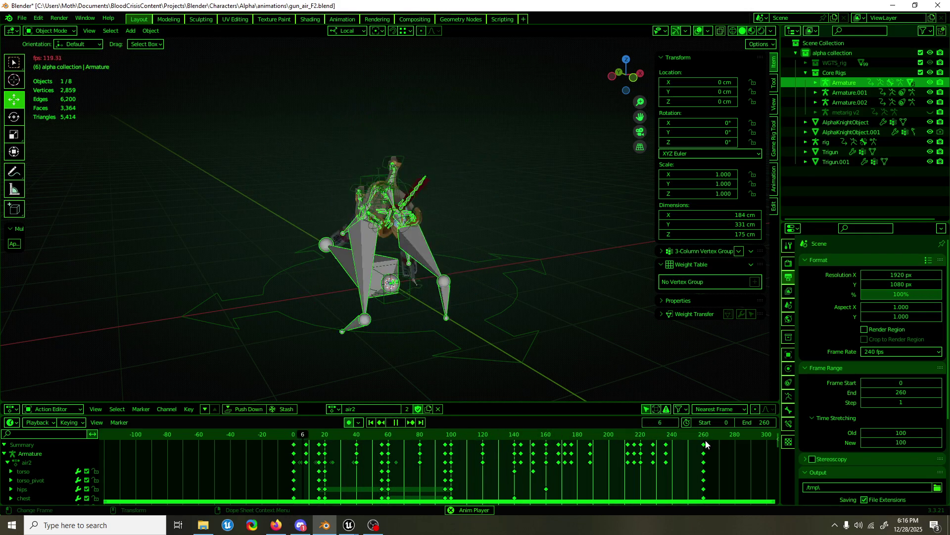
- Set the end frame to 130 and scale the keyframes by 0.5 so the action spans frames 0–130
click(125, 525)
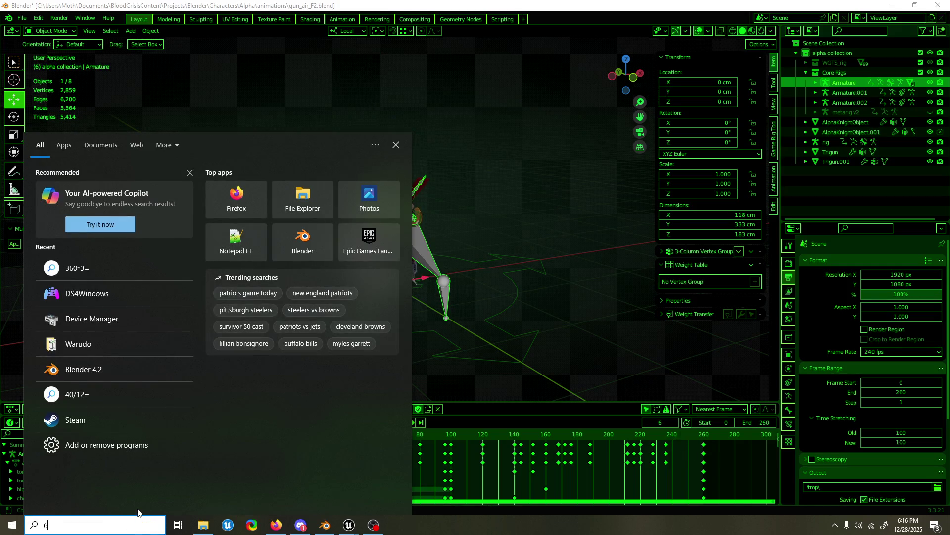
text(5*2)
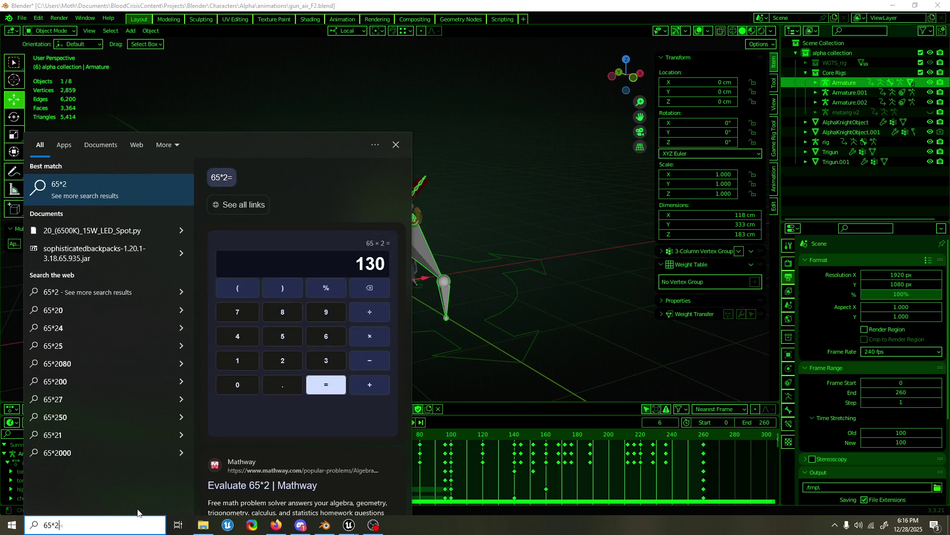
click(171, 6)
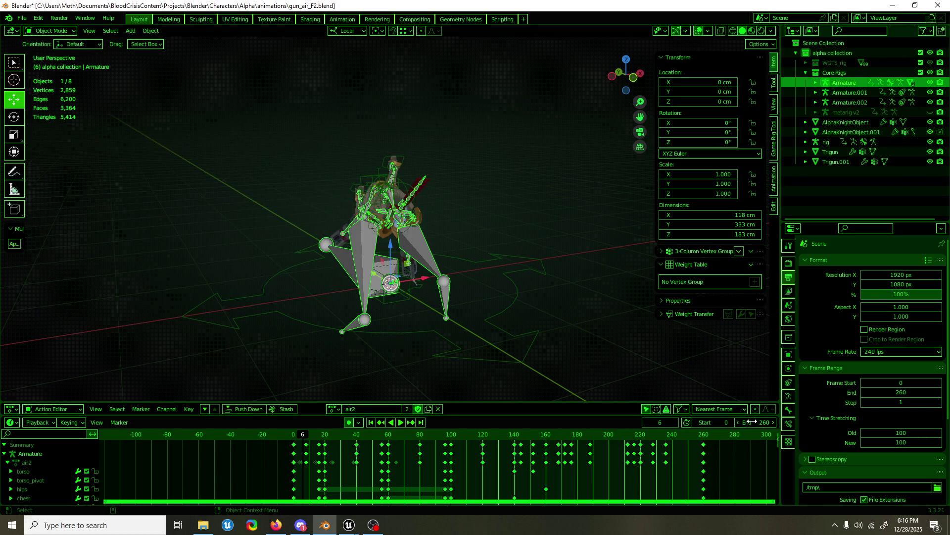
text(30)
key(Return)
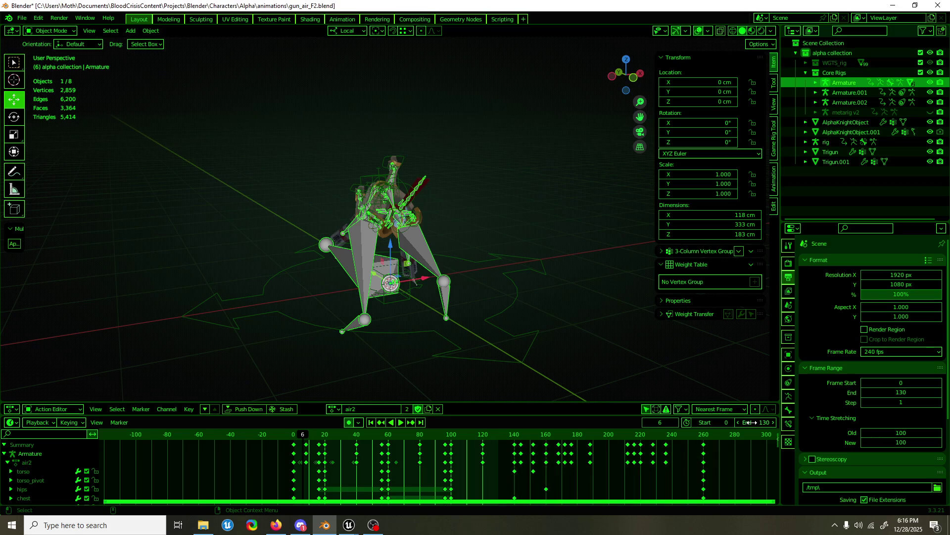
key(s)
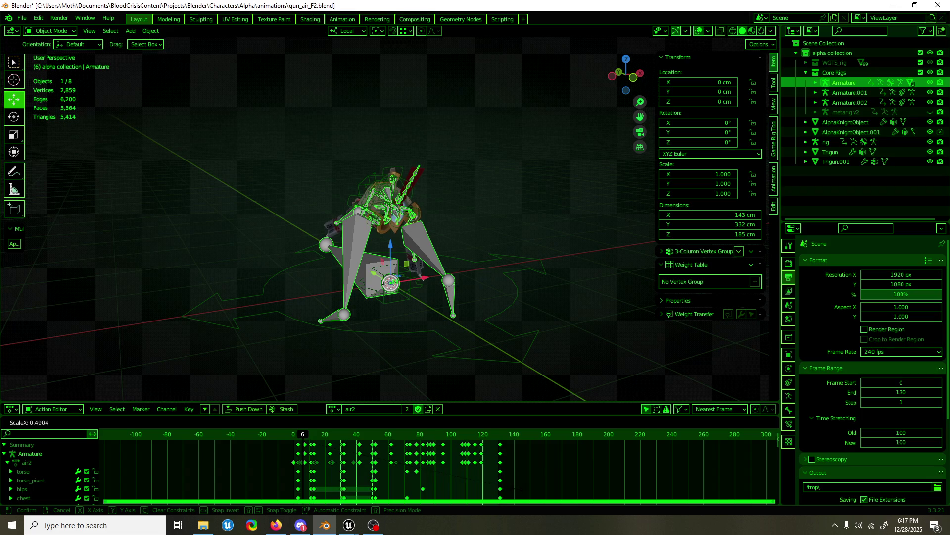
click(517, 495)
key(space)
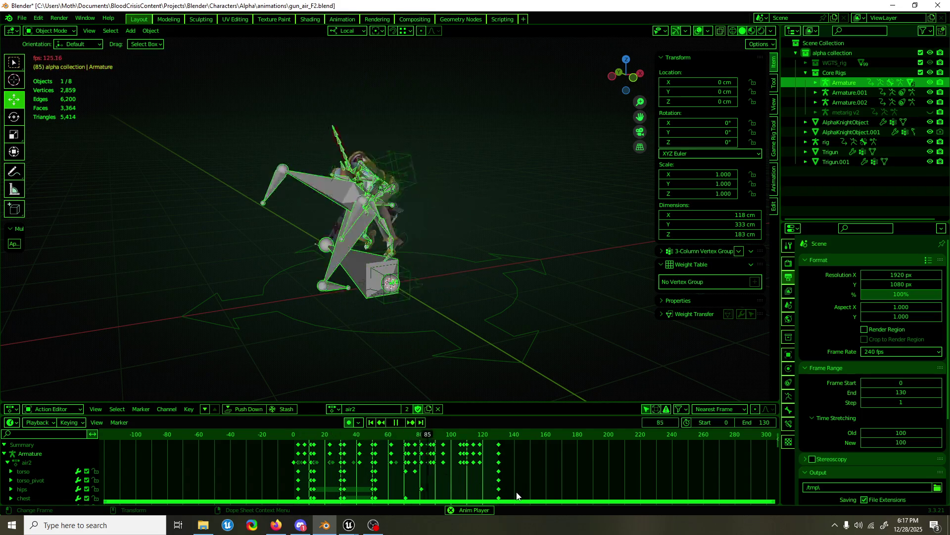
- Review playback without overlays and shift the opening keyframes one frame earlier
click(698, 32)
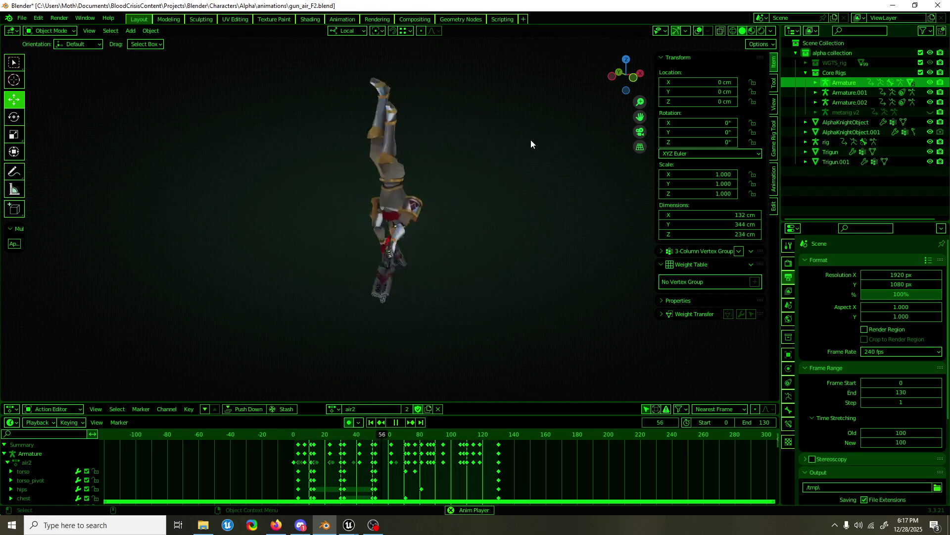
middle_drag(498, 166, 475, 167)
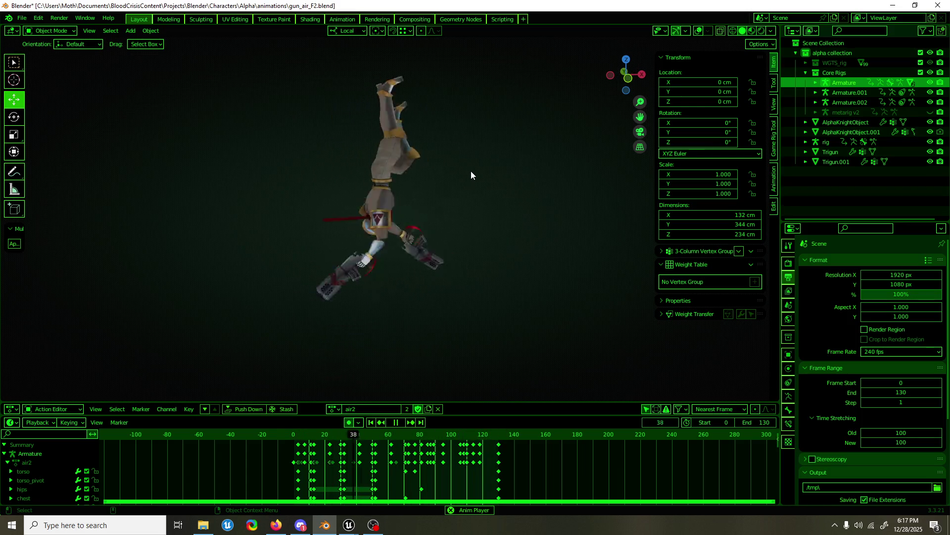
key(Escape)
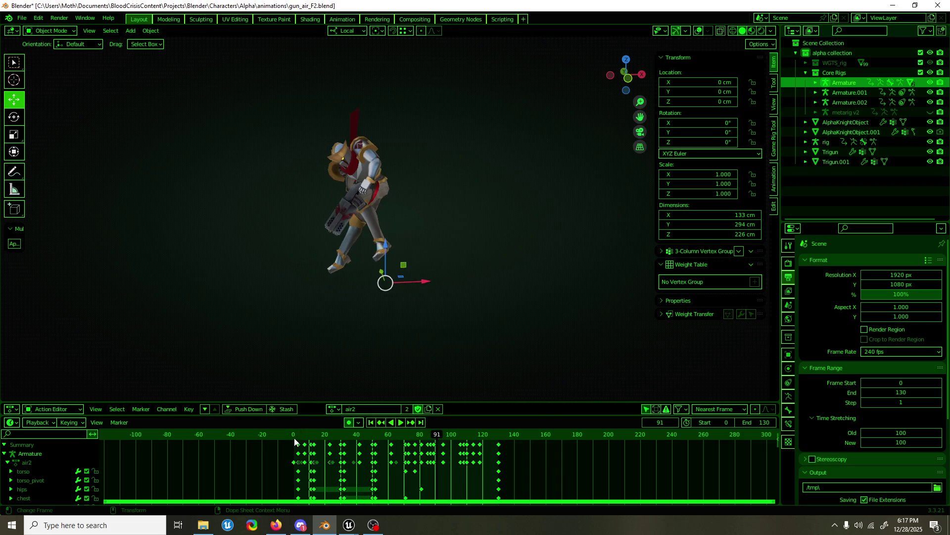
click(294, 436)
key(space)
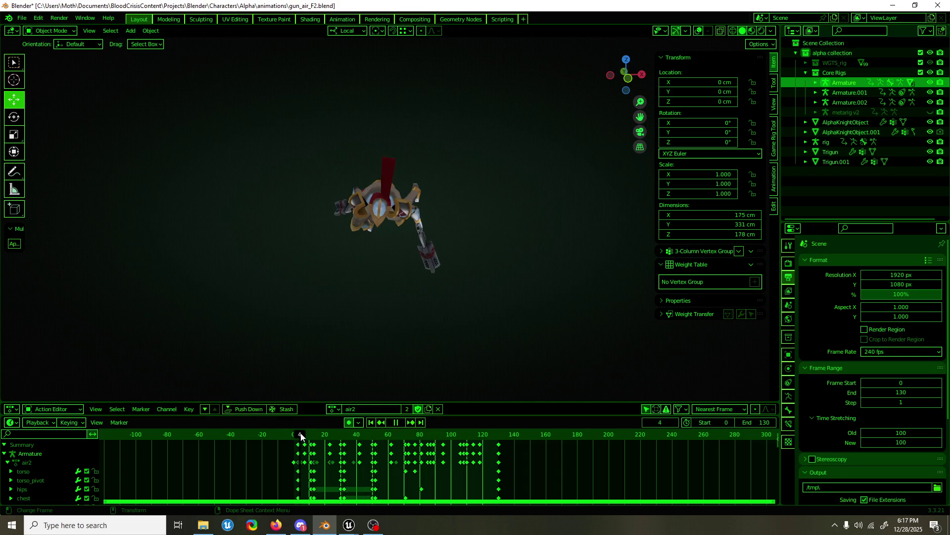
drag(302, 436, 298, 437)
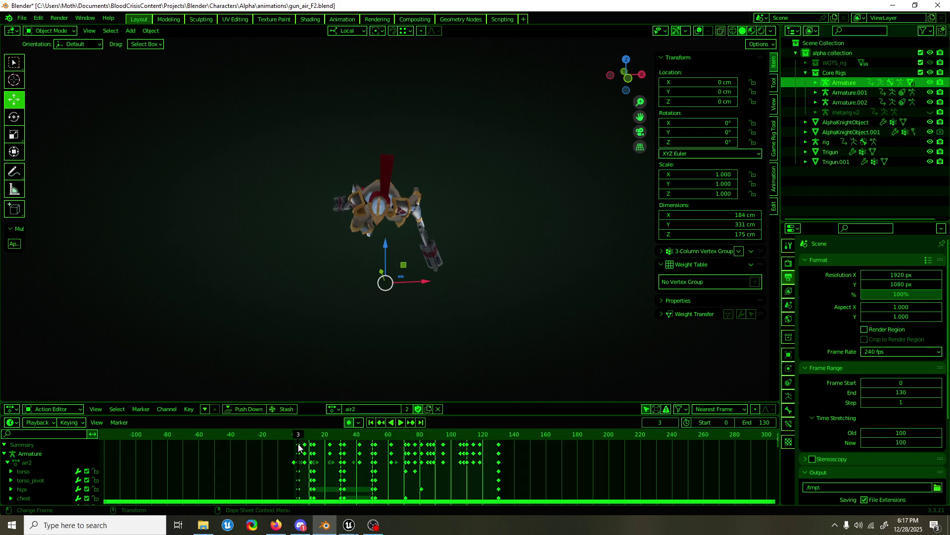
mouse_move(299, 447)
mouse_down()
mouse_move(314, 435)
mouse_move(392, 435)
mouse_up()
click(297, 438)
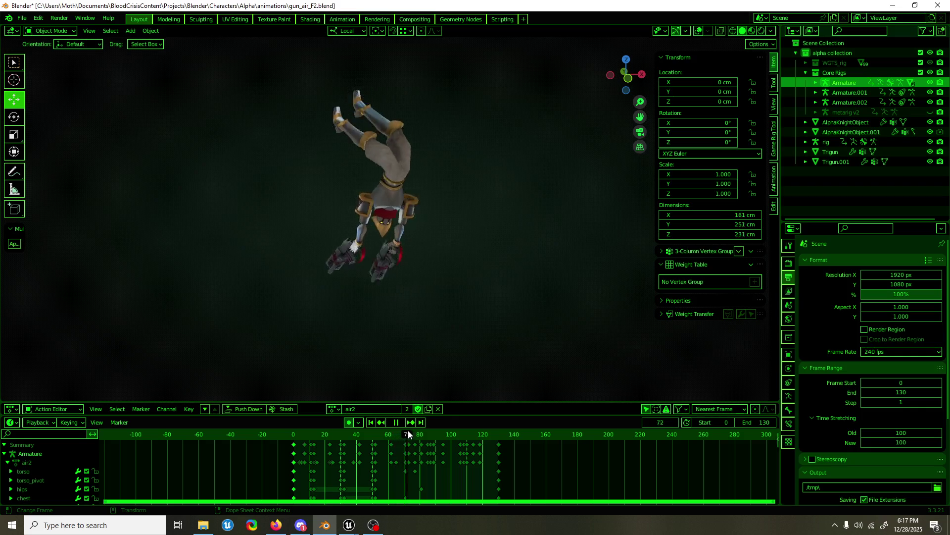
- Scrub to around frame 114, save gun_air_F2.blend, and restore the viewport overlays
drag(391, 435, 478, 392)
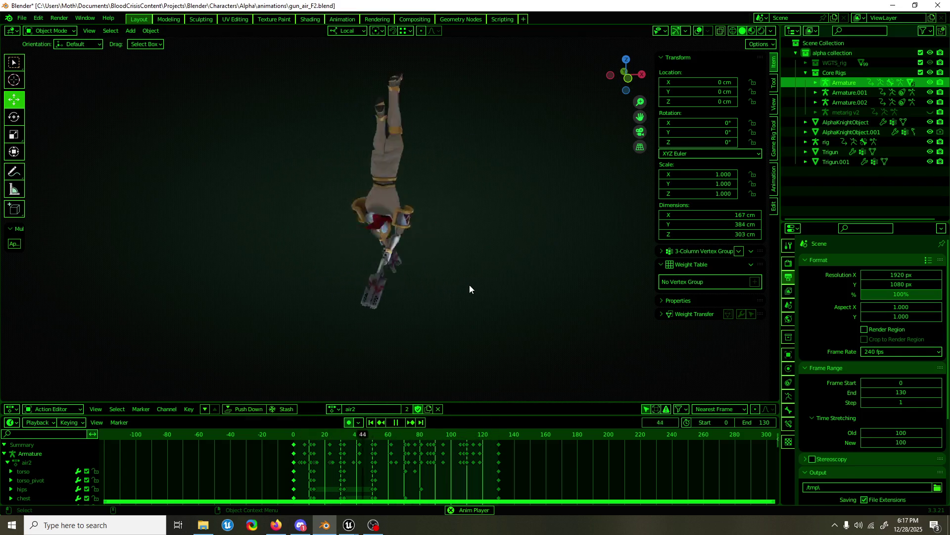
key(ctrl+s)
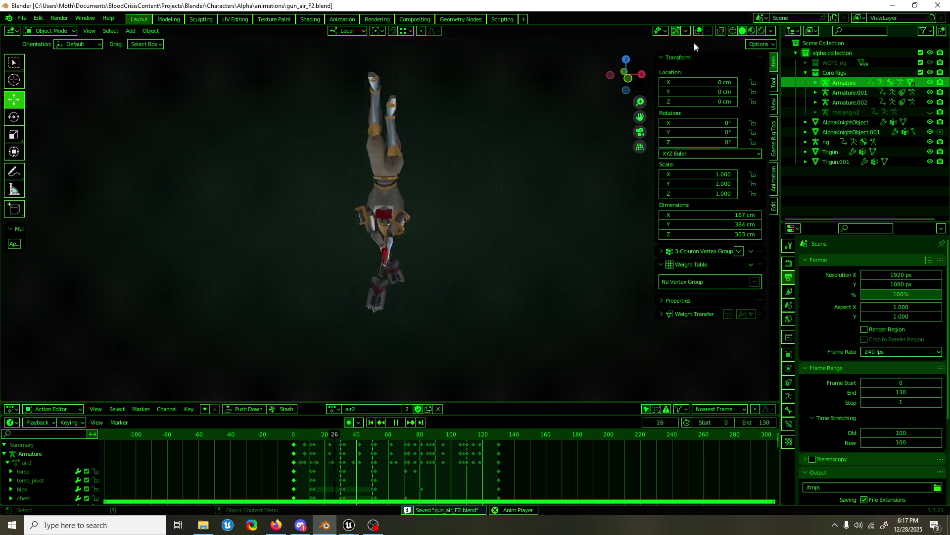
click(699, 31)
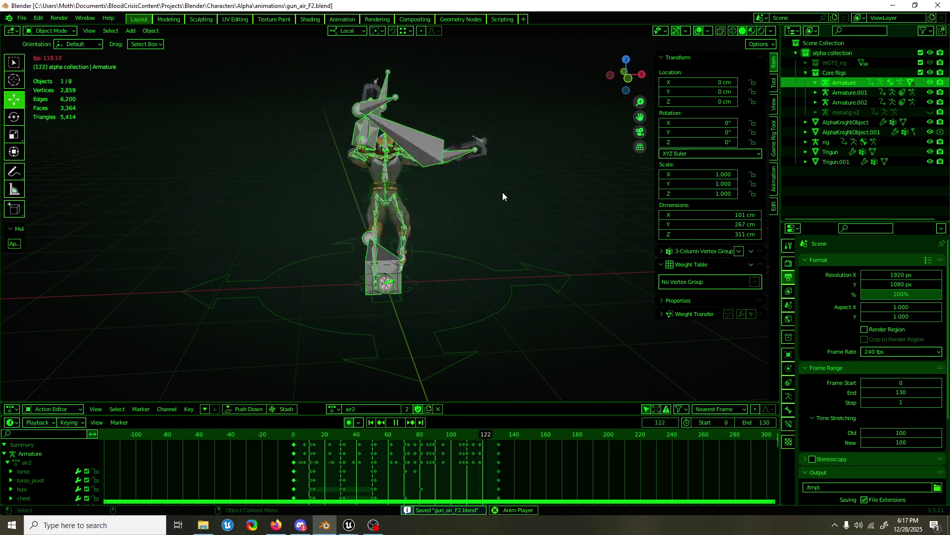
key(space)
key(F3)
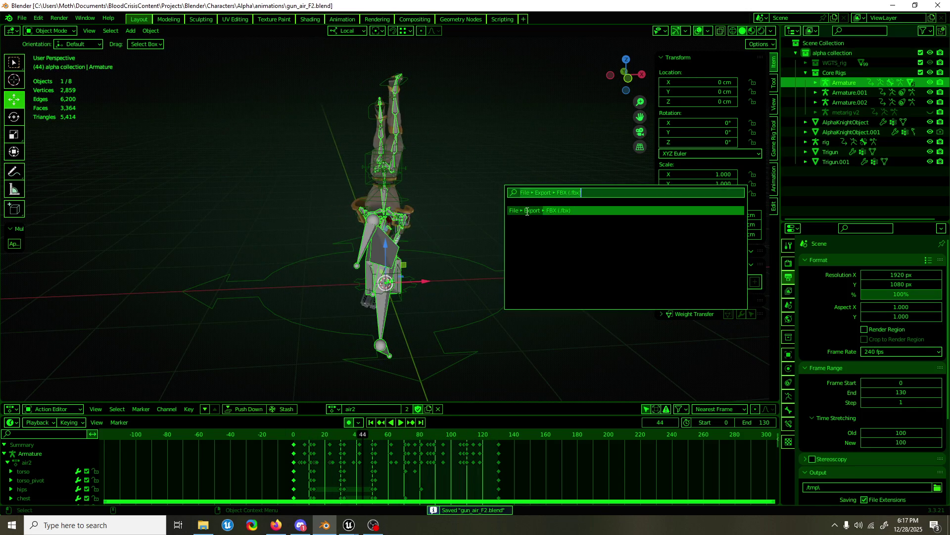
- Export AK_gun_air_Finisher.fbx from Blender and reimport it in the Unreal animation editor
click(527, 211)
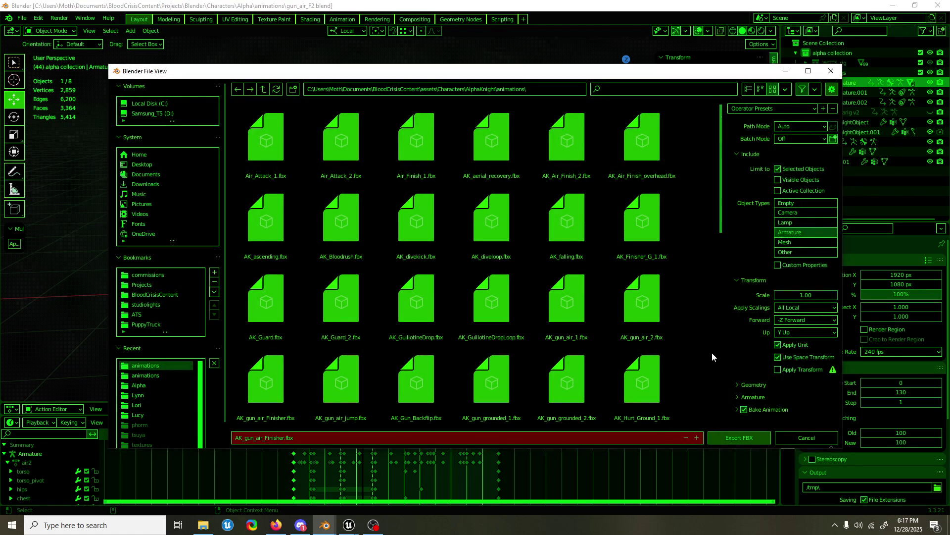
click(751, 438)
mouse_move(348, 525)
click(379, 487)
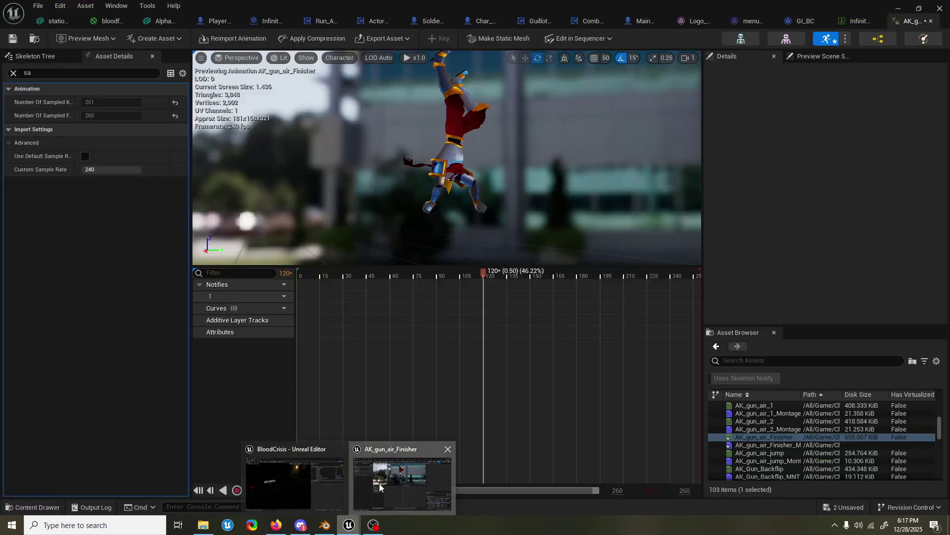
click(247, 37)
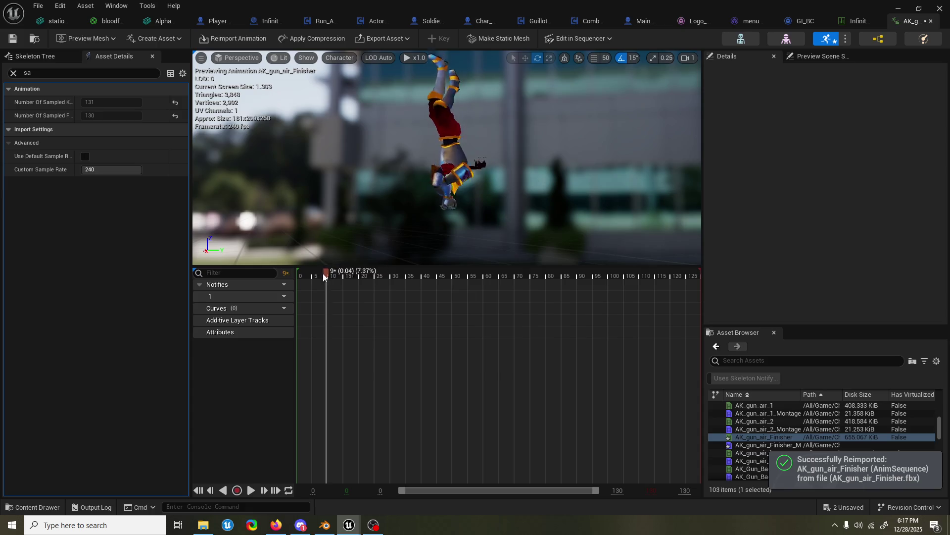
- Scrub and play the reimported 130-frame animation, orbit closer, and reimport at the current rate
drag(322, 276, 430, 275)
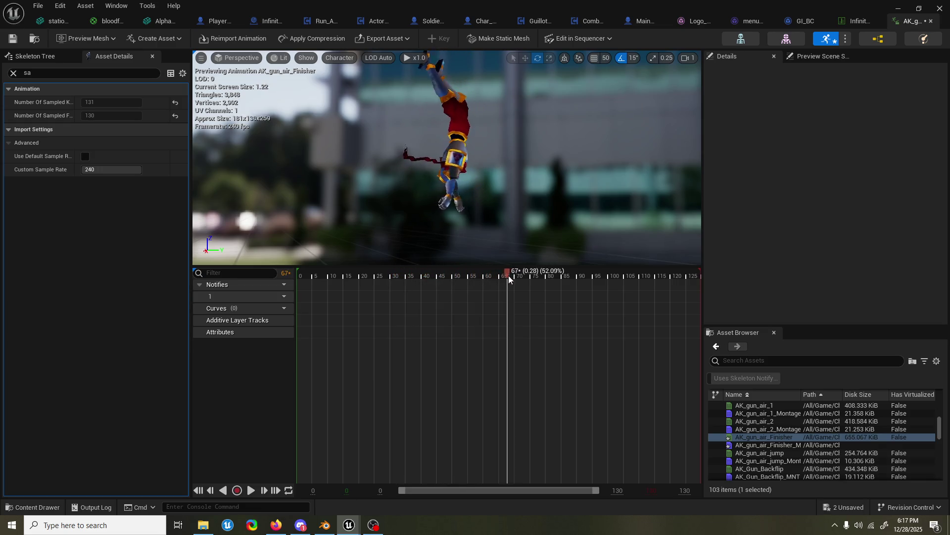
drag(550, 276, 698, 277)
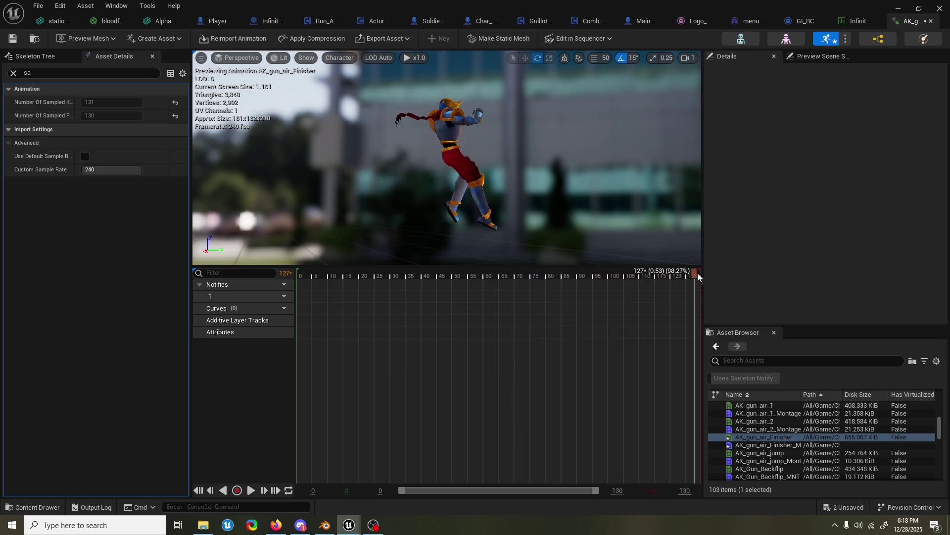
key(space)
drag(628, 213, 594, 185)
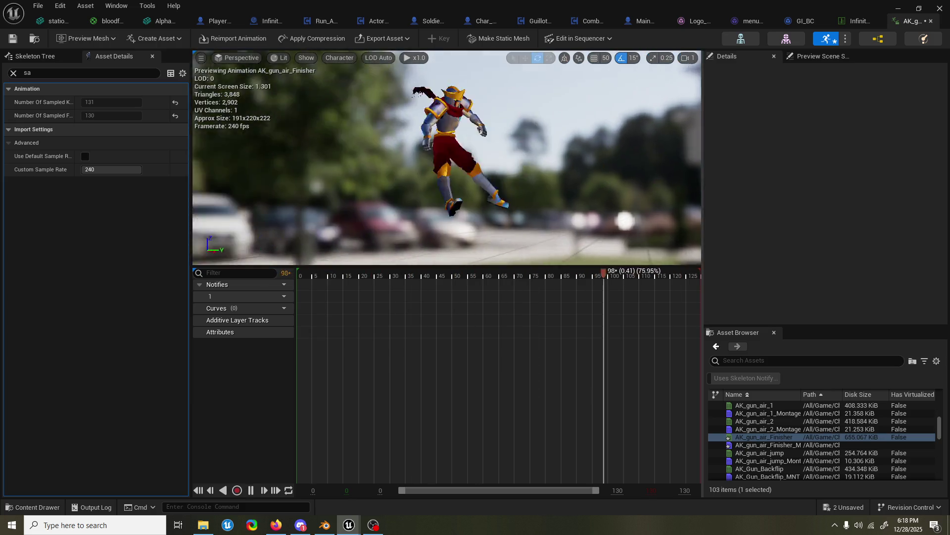
click(211, 38)
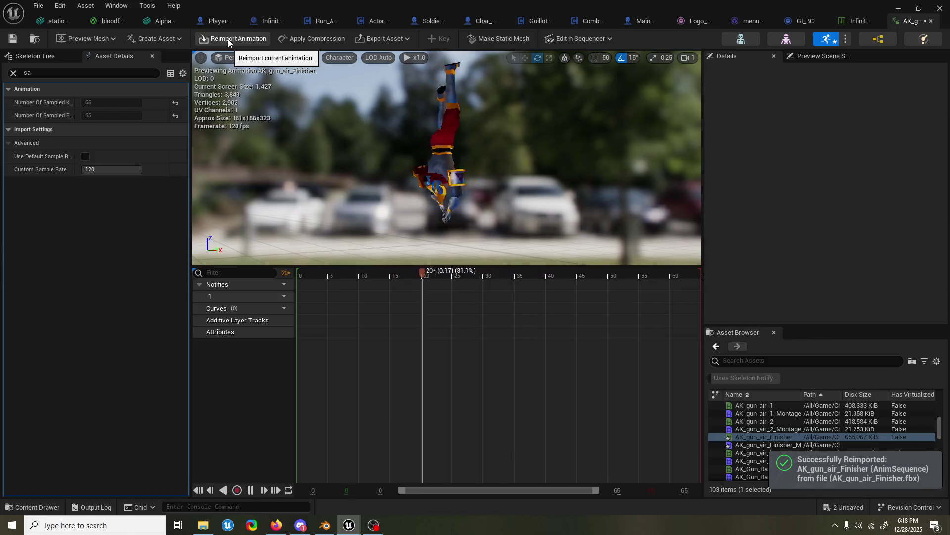
- Set Custom Sample Rate to 240, reimport the animation, and switch back to Blender
click(124, 169)
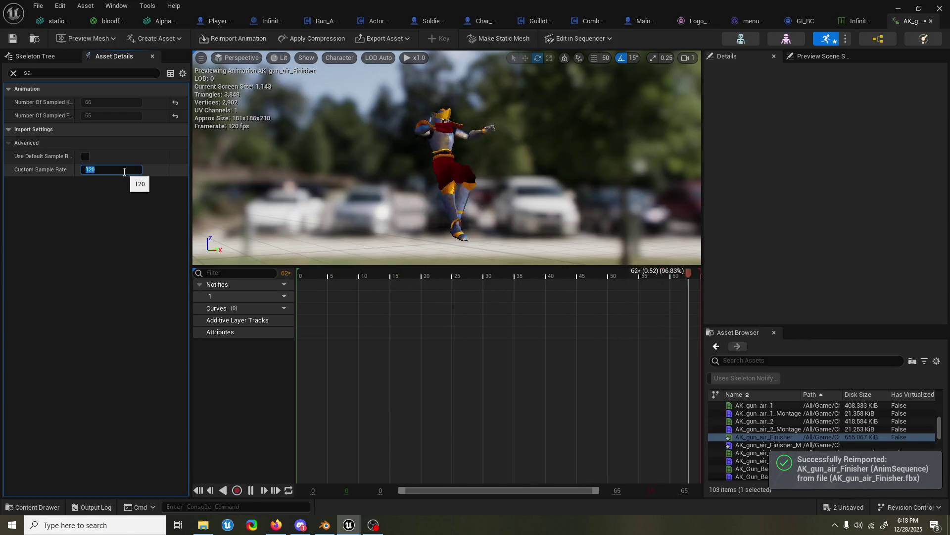
text(240)
key(Return)
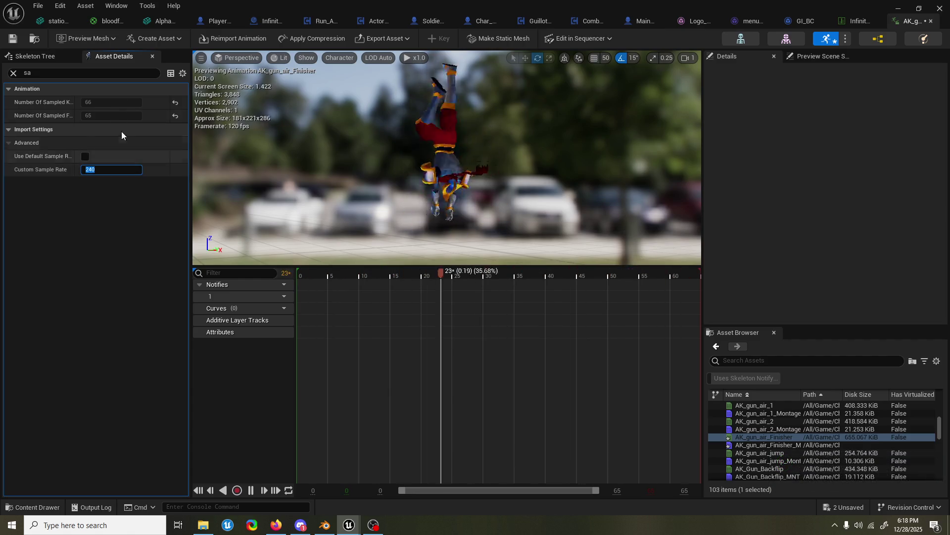
click(249, 39)
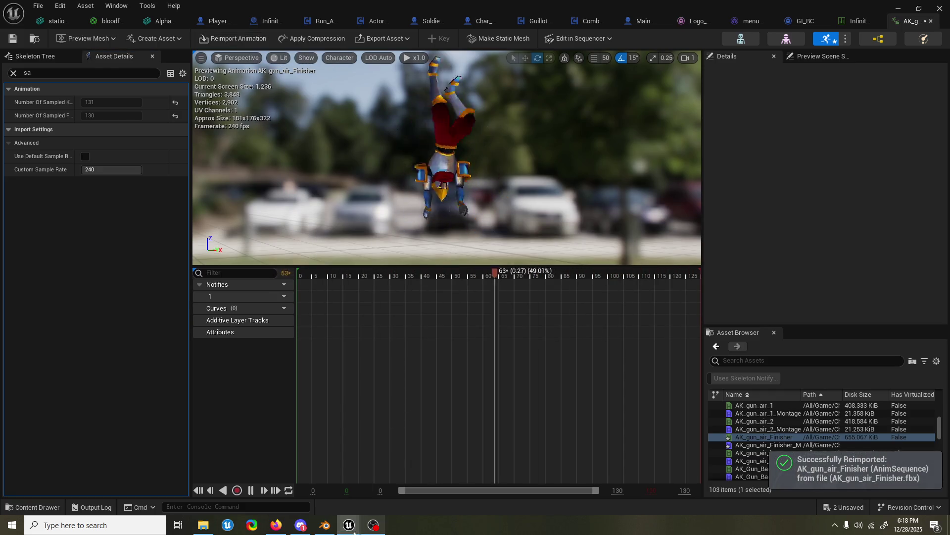
click(325, 525)
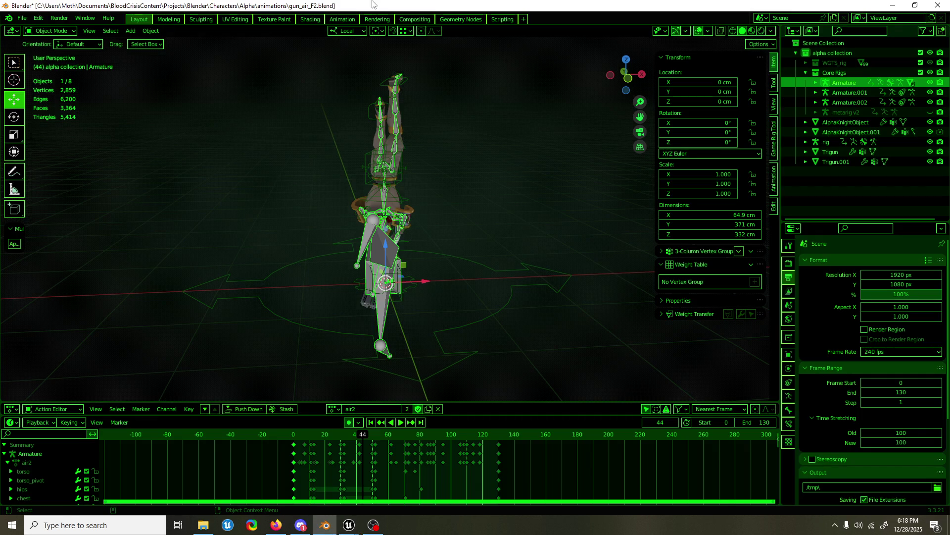
- Play the animation and try a 120 fps scene frame rate from the presets list
key(space)
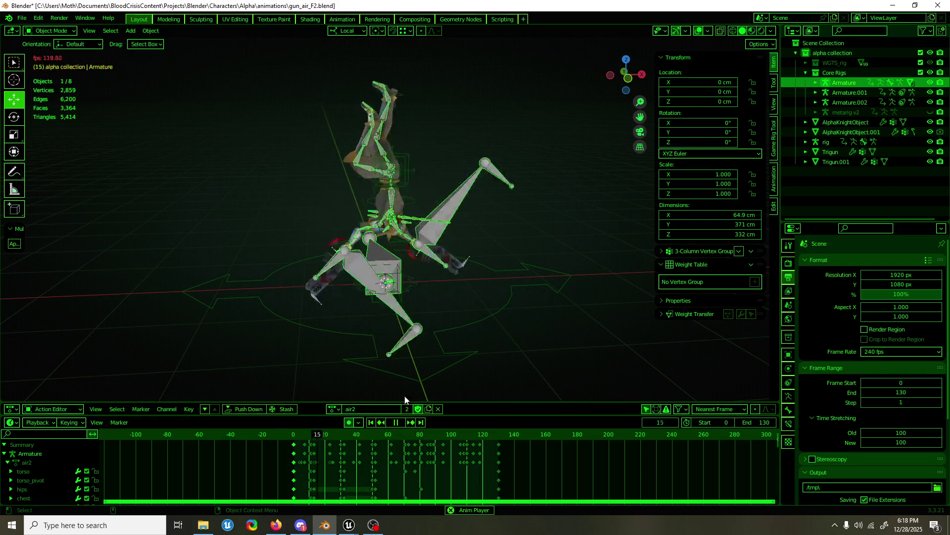
key(space)
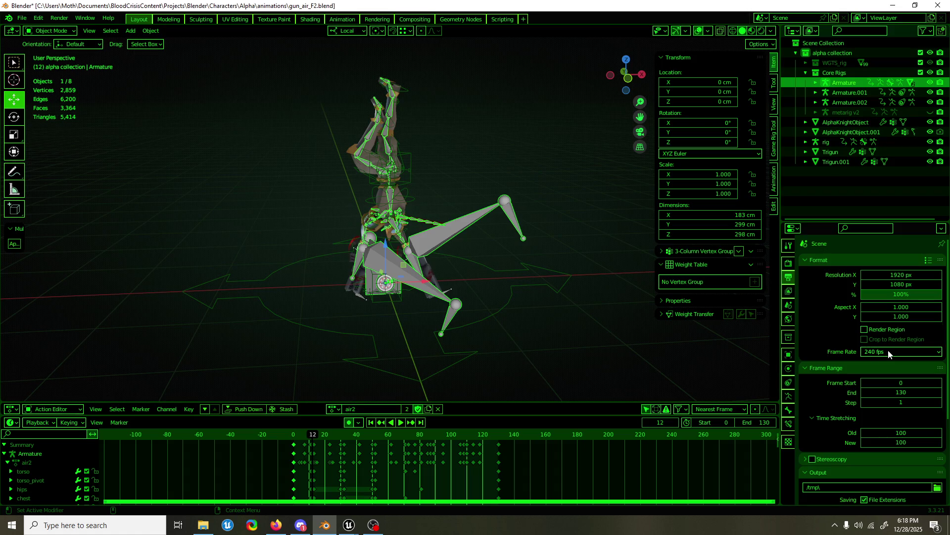
click(888, 350)
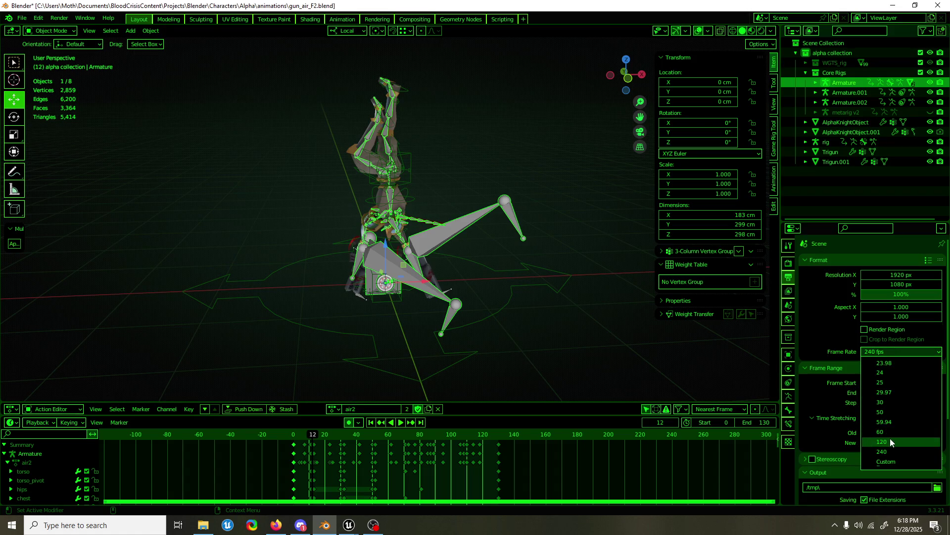
key(space)
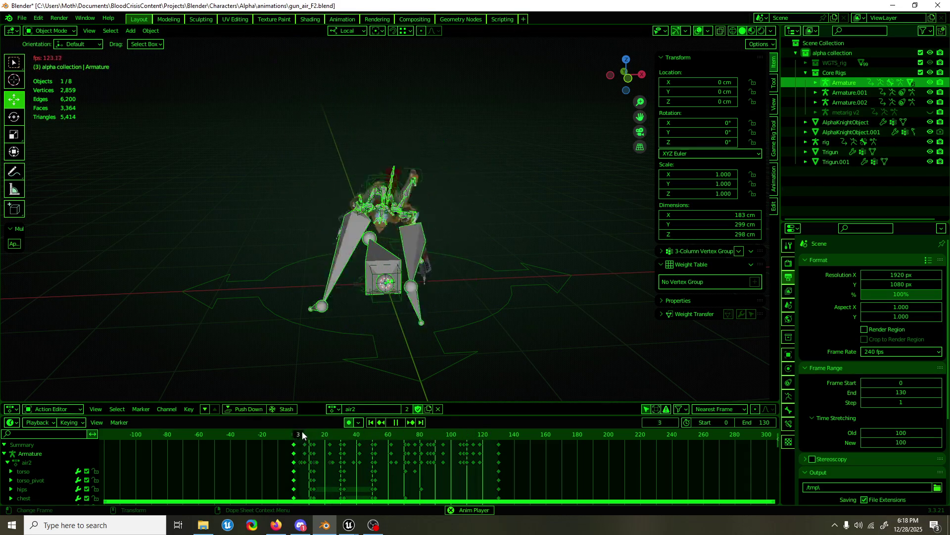
key(Escape)
key(space)
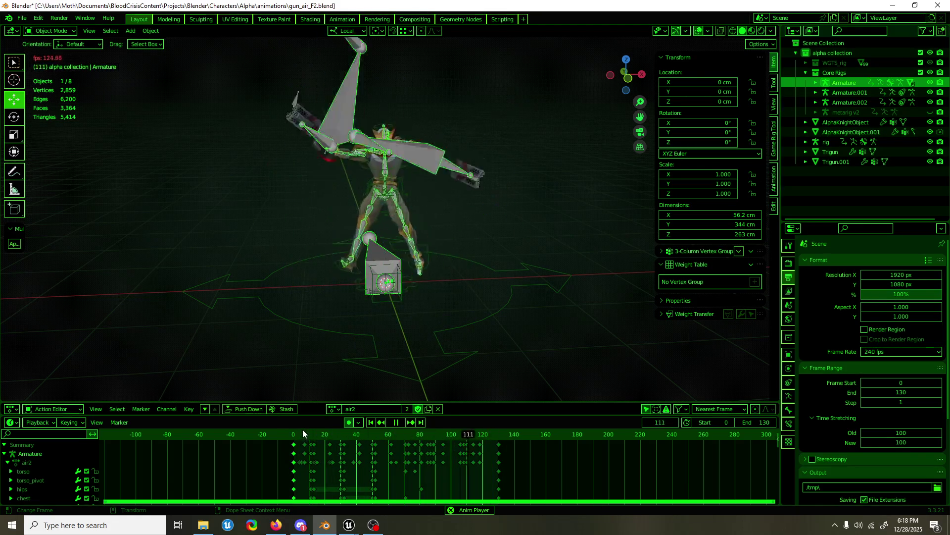
click(895, 353)
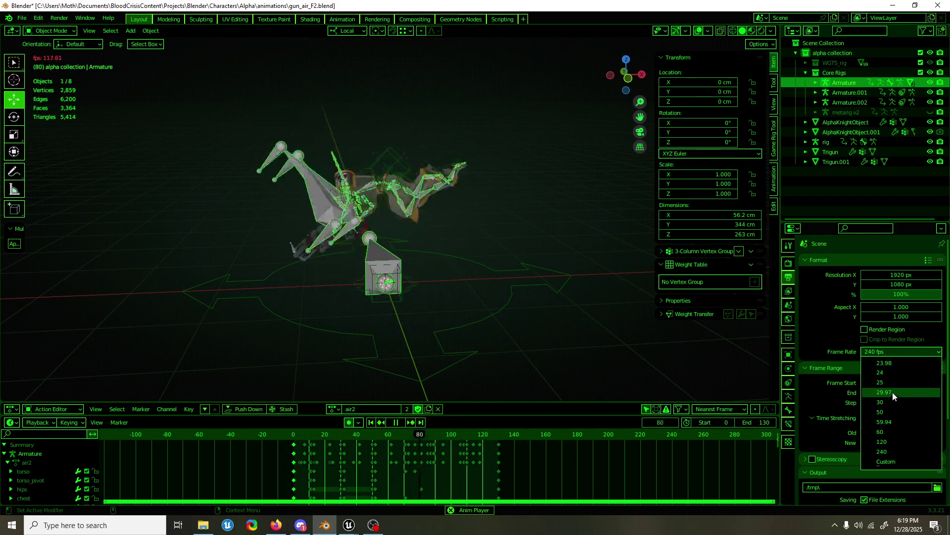
click(893, 442)
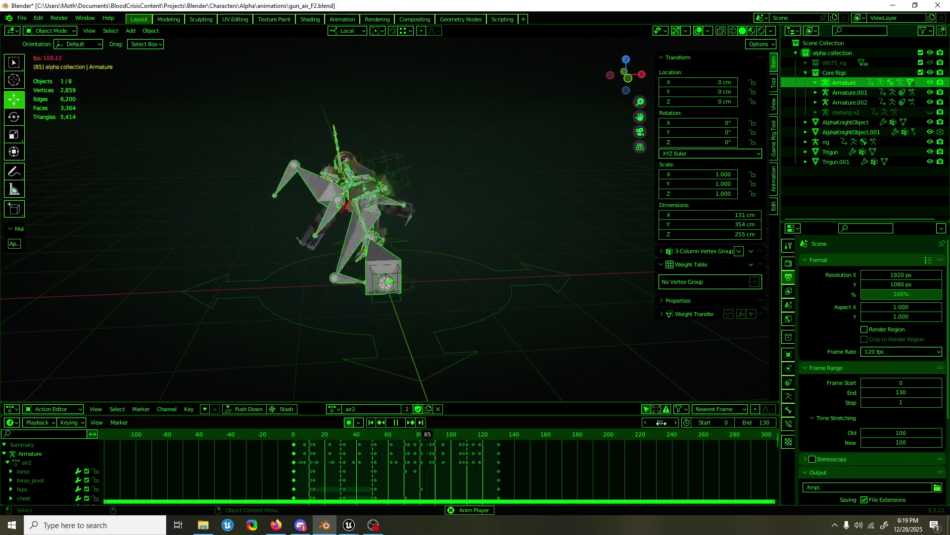
- Undo back to 60 fps with air2 ending at frame 65, save gun_air_F2.blend, and hide the export armature
key(space)
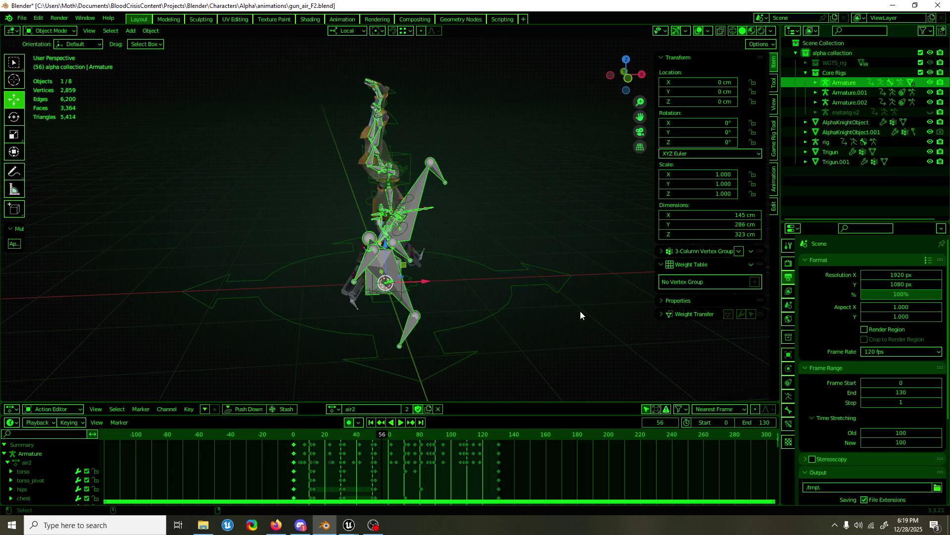
key(ctrl+z)
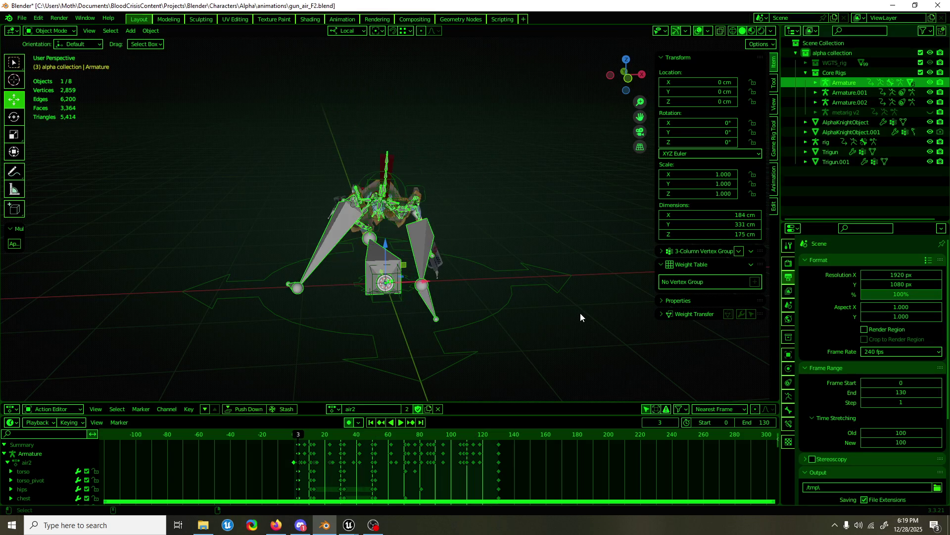
key(ctrl+z)
key(ctrl+z)
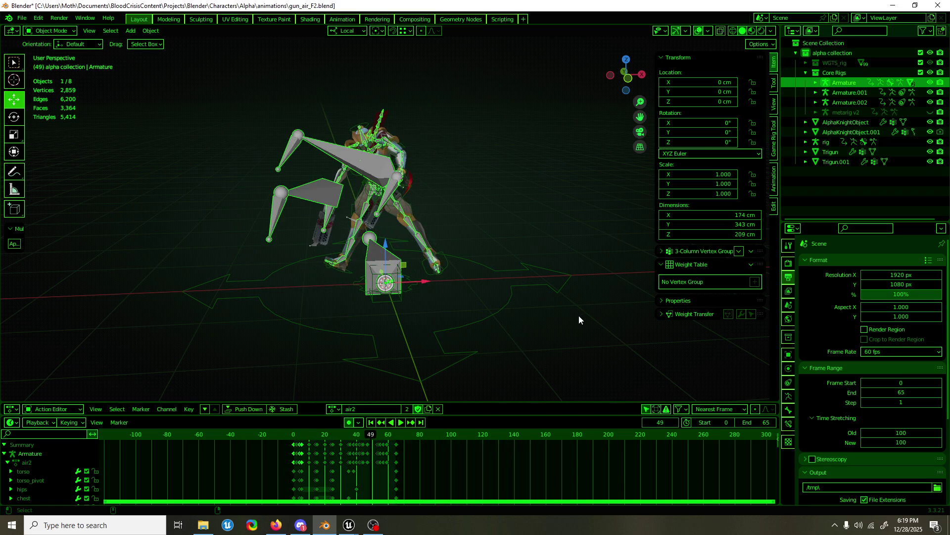
key(space)
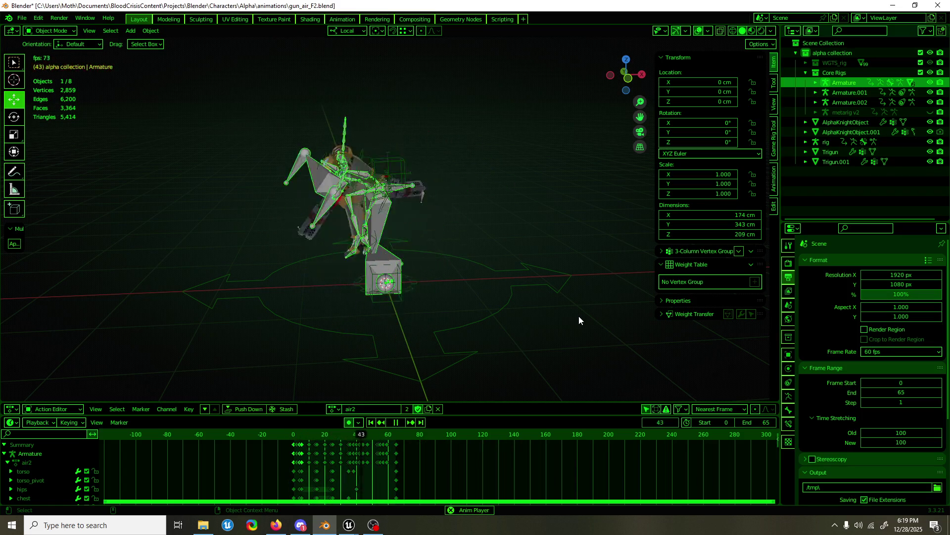
key(space)
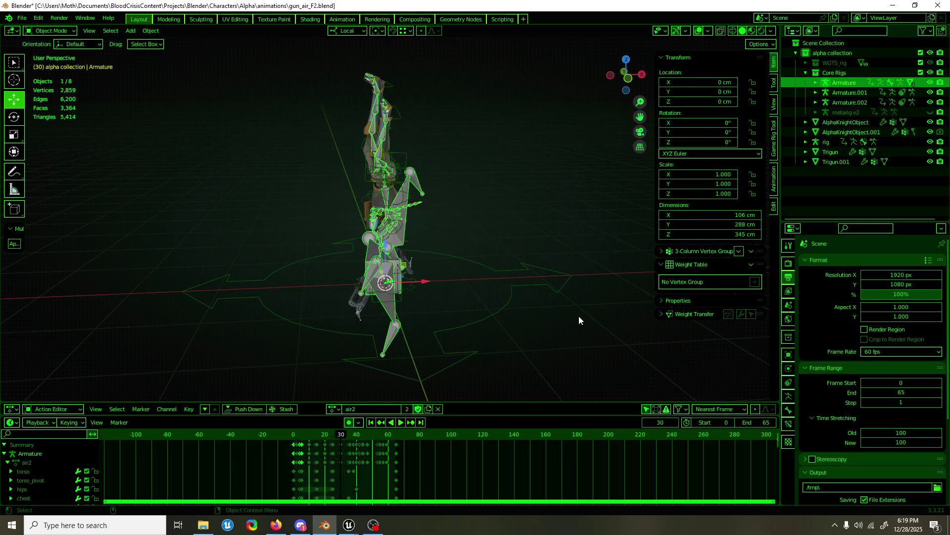
key(ctrl+s)
key(h)
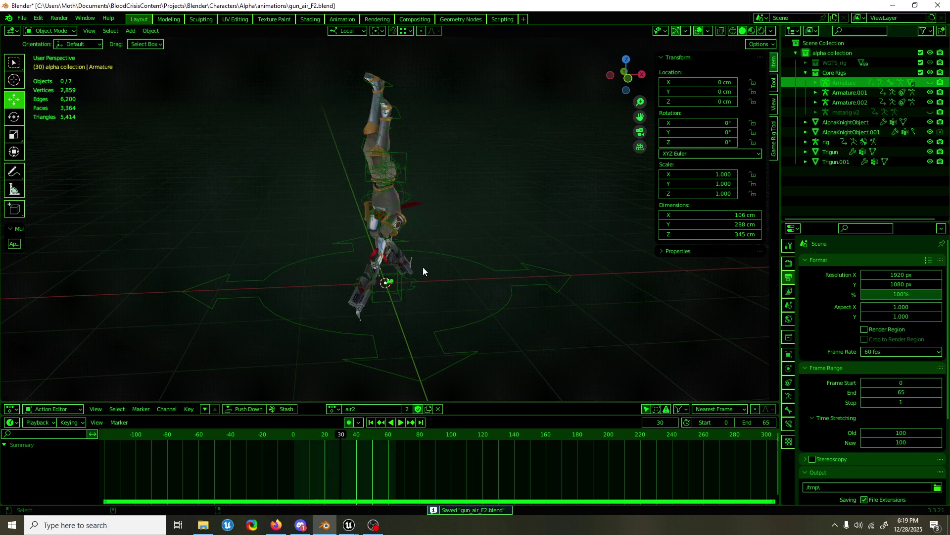
scroll(412, 264, up, 3)
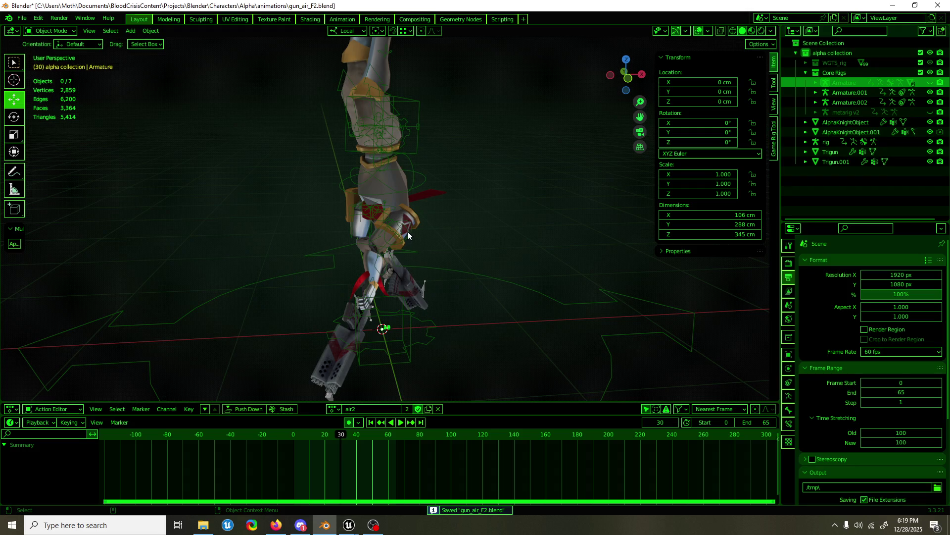
- Enter Pose mode on the rig and review the arm motion around frames 15-25 from several angles
key(alt+h)
key(ctrl+Tab)
mouse_move(408, 231)
middle_down()
mouse_move(454, 252)
mouse_move(470, 237)
middle_up()
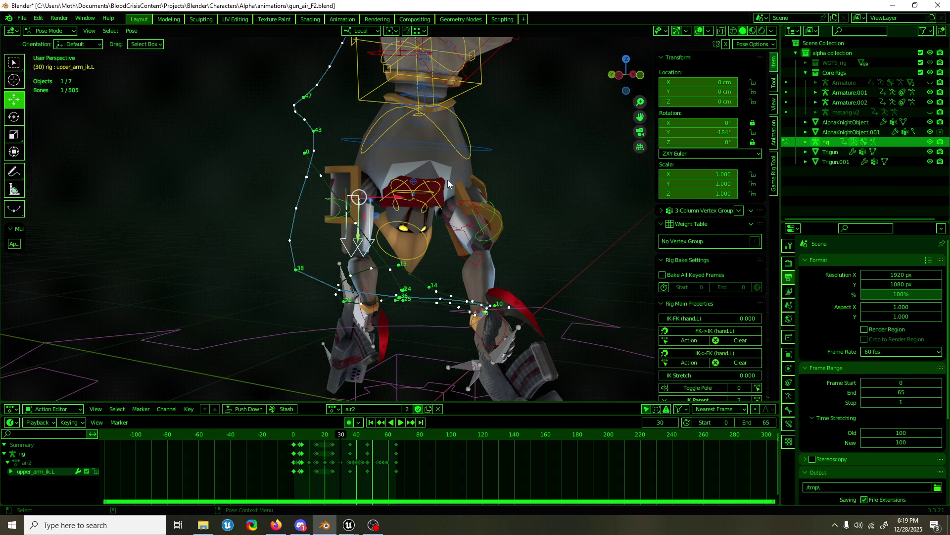
click(482, 233)
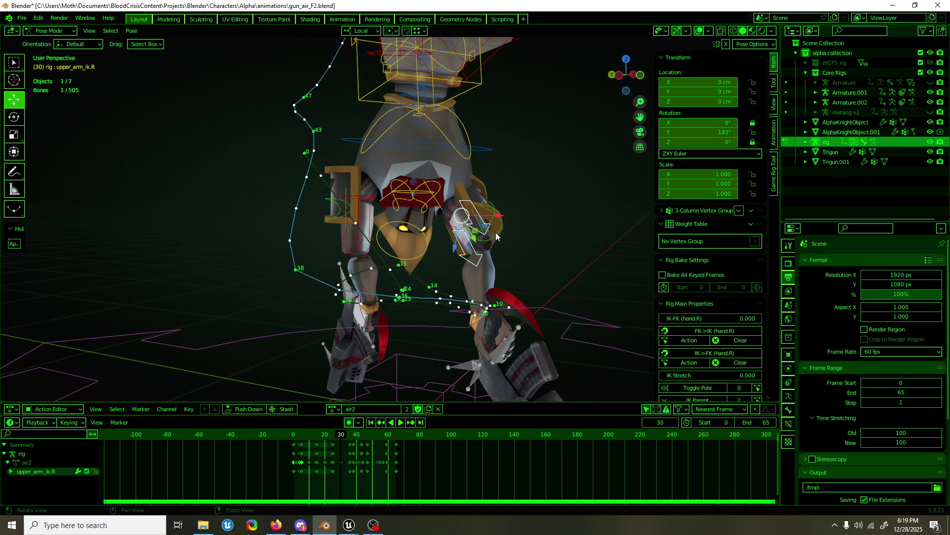
middle_drag(495, 233, 362, 241)
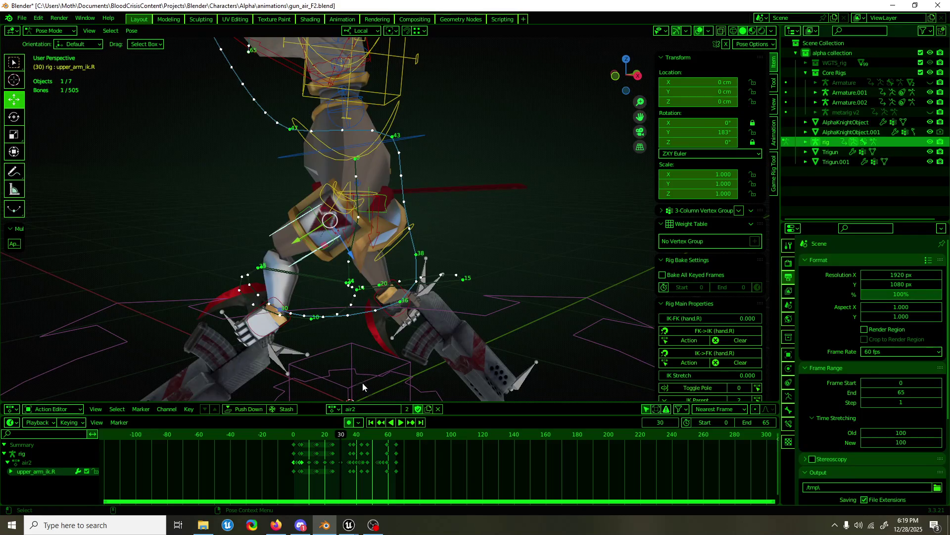
middle_drag(372, 295, 311, 400)
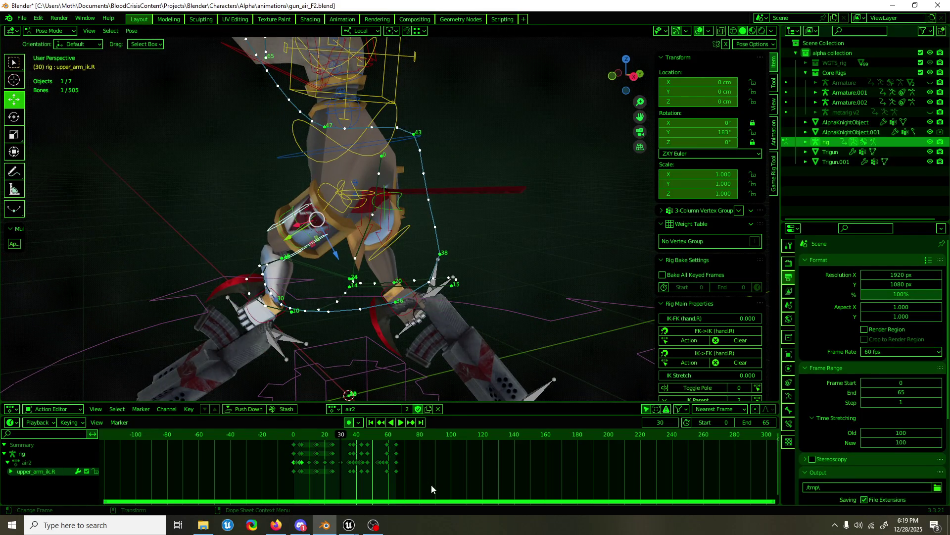
key(Home)
scroll(333, 444, down, 2)
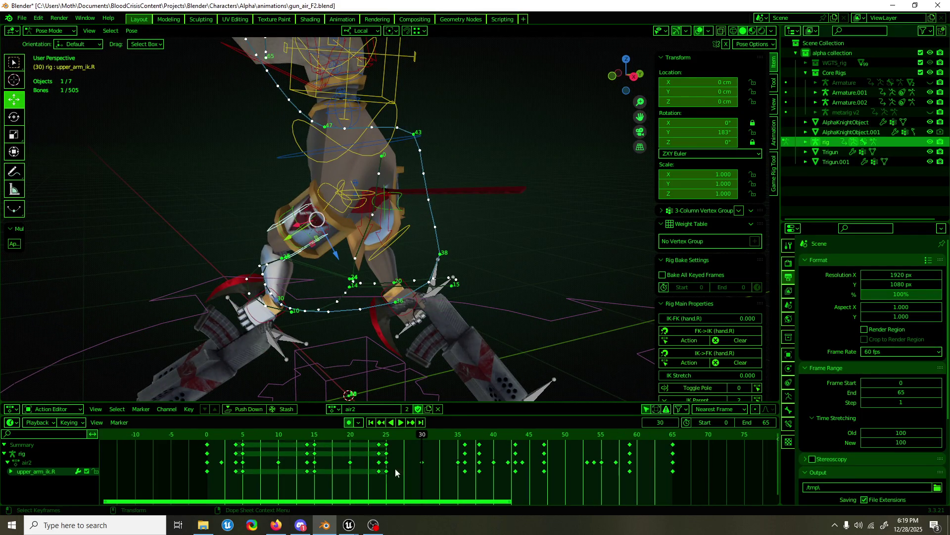
click(385, 438)
key(space)
key(space)
middle_drag(339, 338, 423, 337)
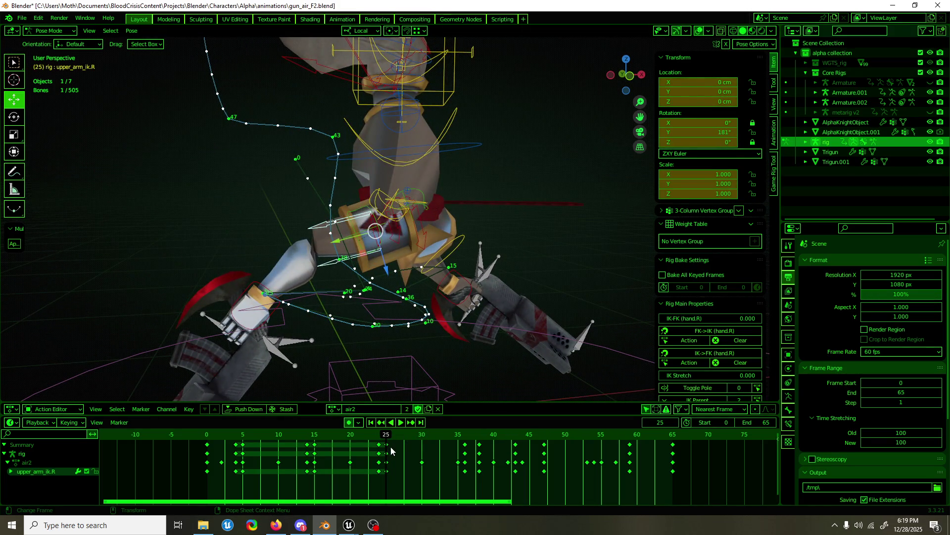
key(space)
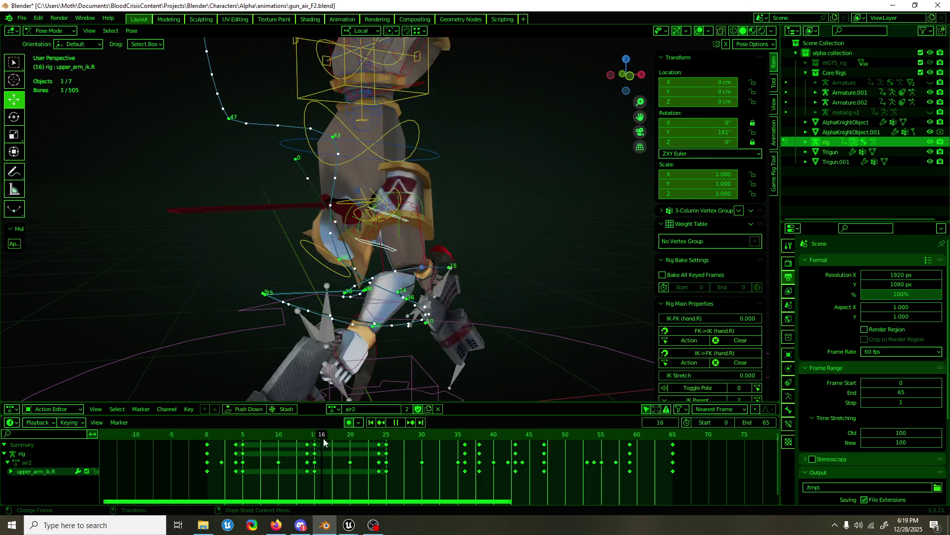
mouse_move(373, 440)
mouse_down()
mouse_move(316, 439)
mouse_move(336, 439)
mouse_up()
key(space)
- Move the upper_arm_ik.L keys six frames earlier, save the blend file and replay to check timing
click(449, 256)
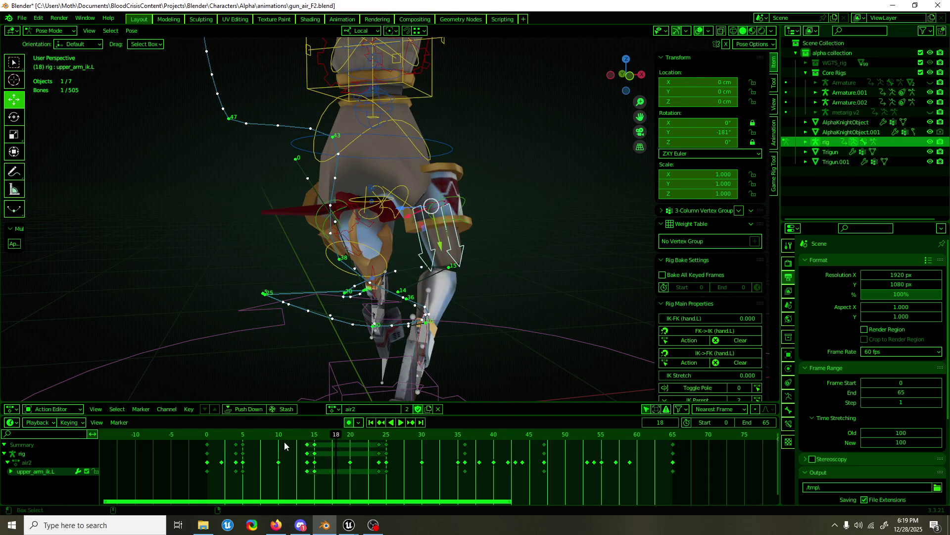
key(shift+d)
click(212, 451)
mouse_move(234, 430)
mouse_down()
mouse_move(248, 437)
mouse_move(206, 435)
mouse_move(378, 424)
mouse_up()
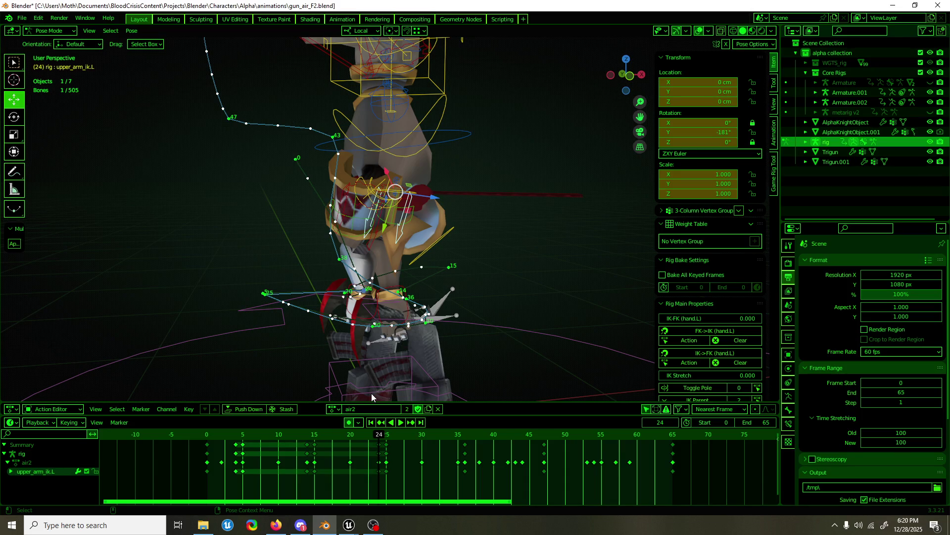
key(ctrl+s)
key(space)
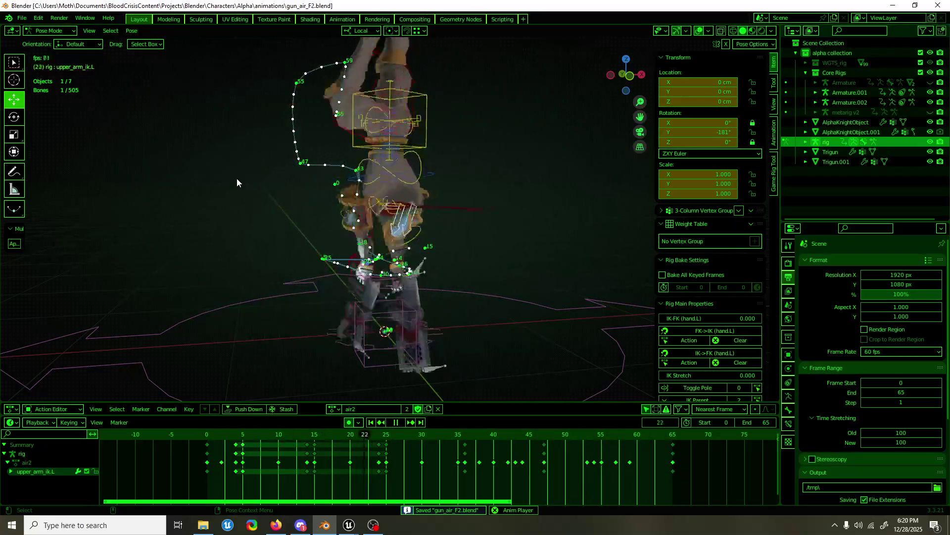
key(space)
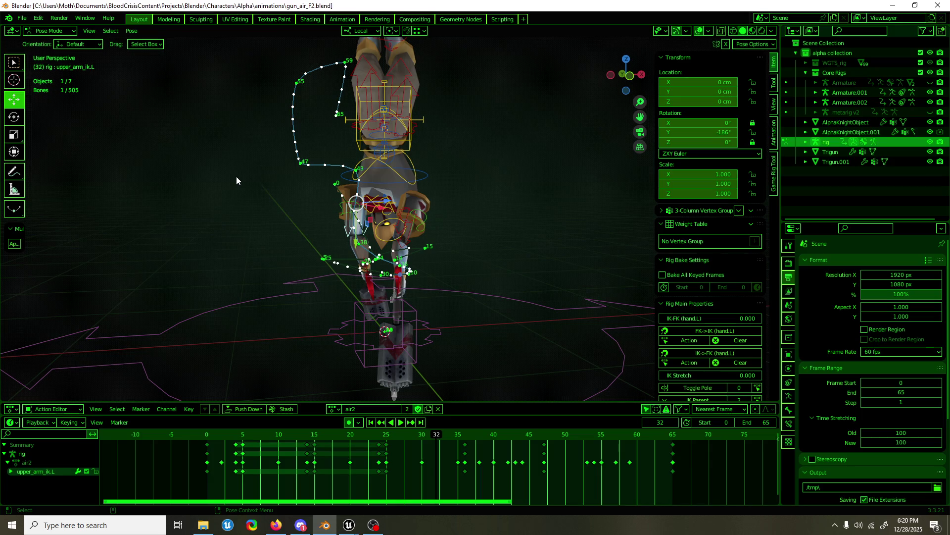
key(ctrl+Tab)
- Unhide and select the Armature, save, and export it as AK_gun_air_Finisher.fbx
key(alt+h)
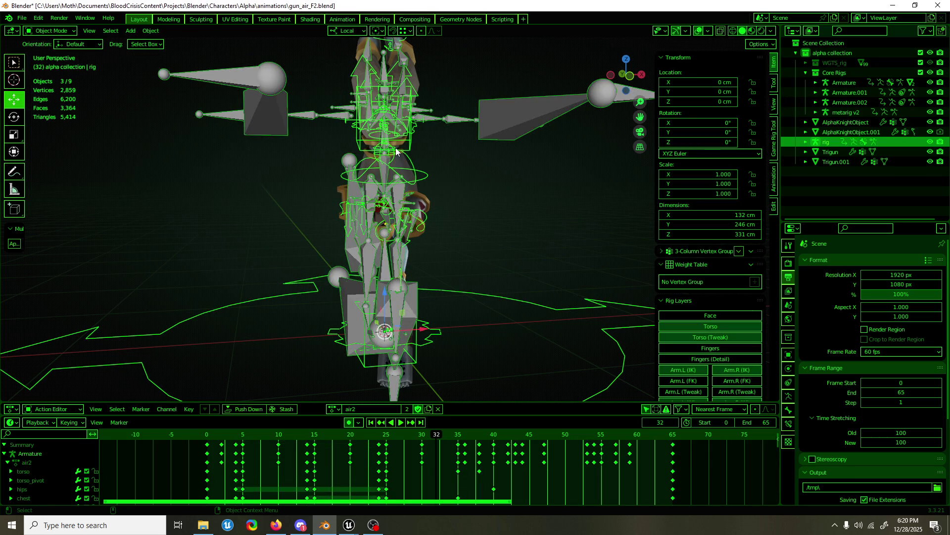
ctrl+middle_drag(396, 148, 399, 343)
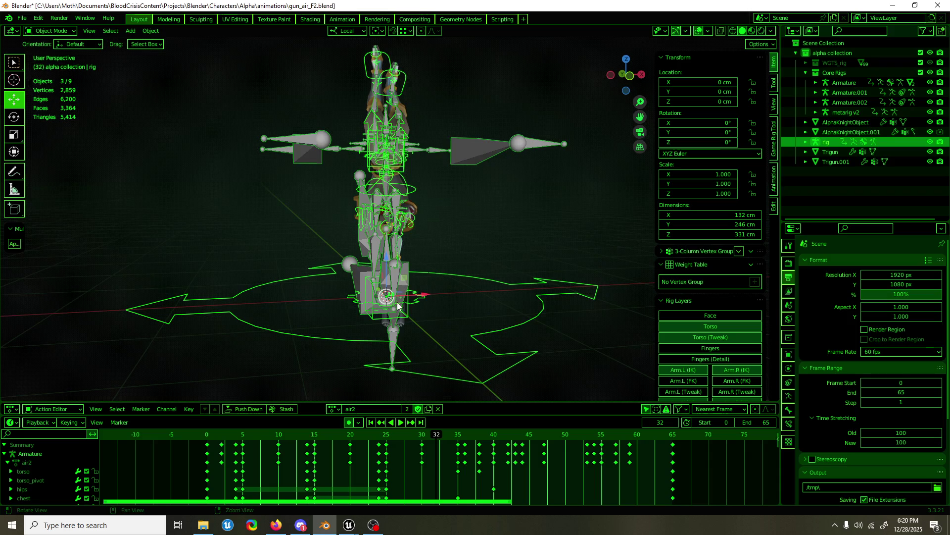
click(400, 343)
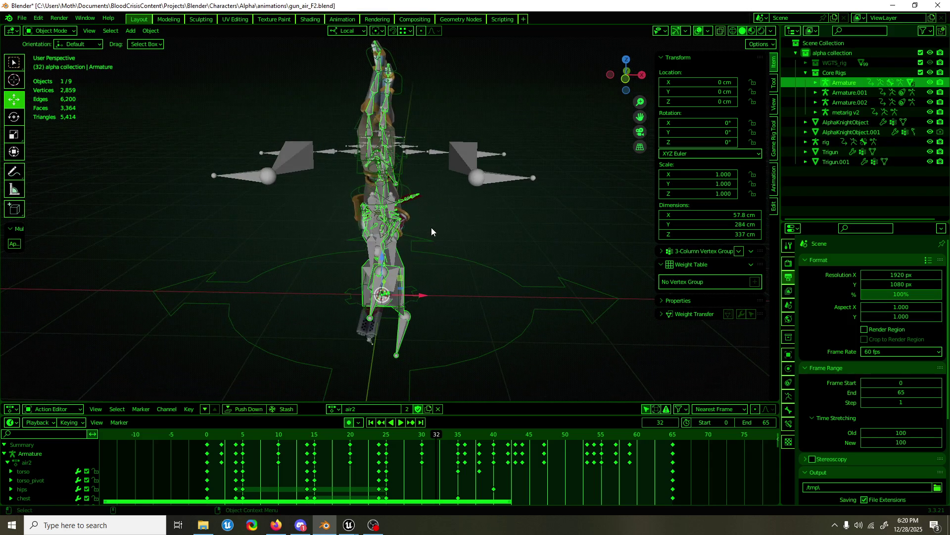
key(ctrl+s)
key(F3)
key(Return)
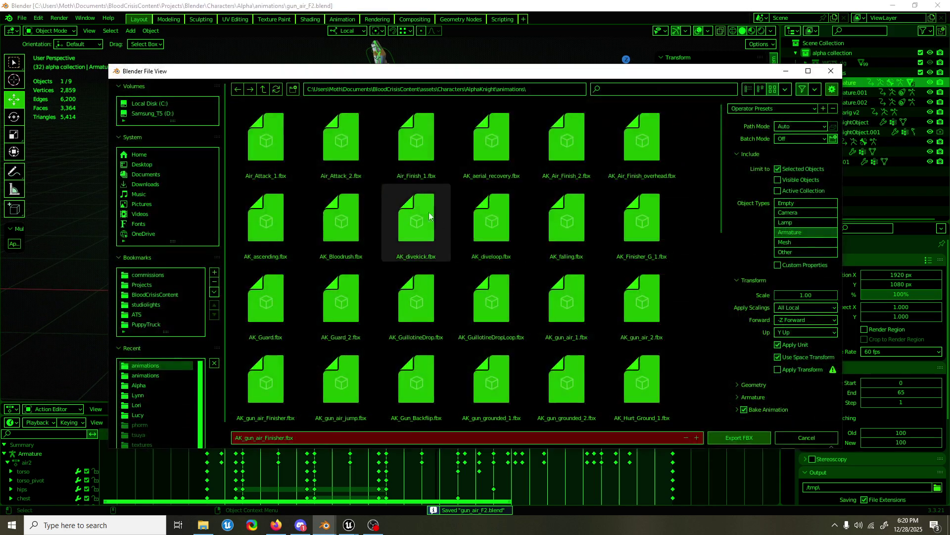
click(745, 437)
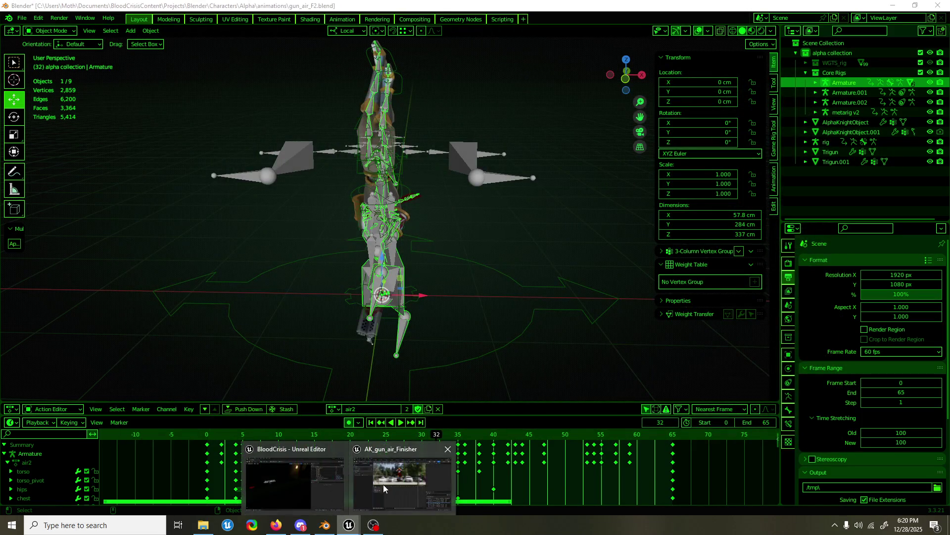
- Reimport AK_gun_air_Finisher in the Unreal animation editor, stop the preview and minimize back to the level editor
mouse_move(349, 525)
click(401, 479)
click(226, 39)
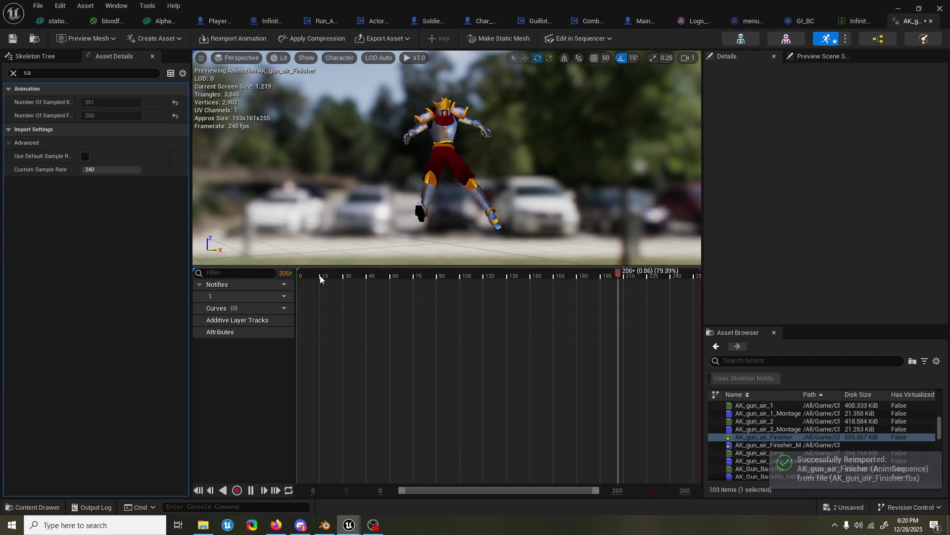
click(302, 275)
click(898, 7)
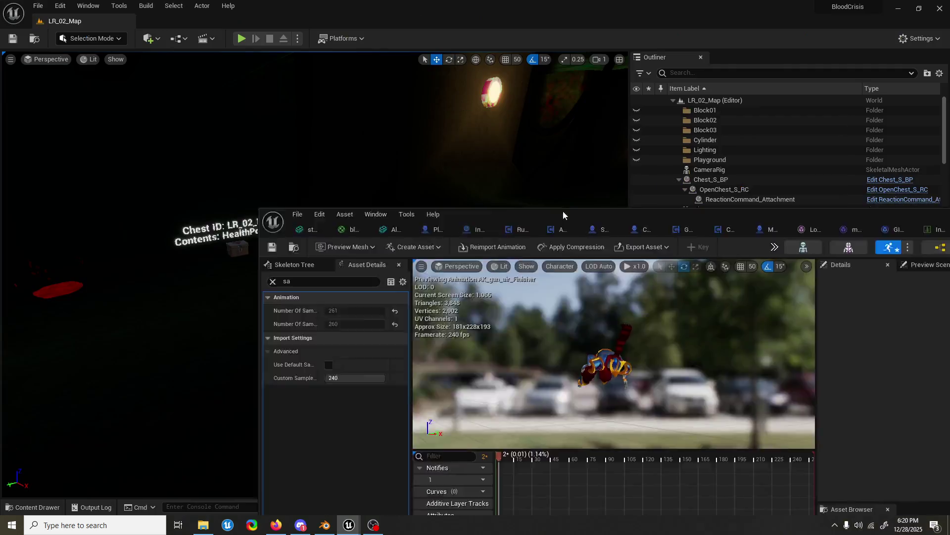
- Load the Graveyard level, launch DS4Windows for the controller, and start a play-in-editor session
click(34, 6)
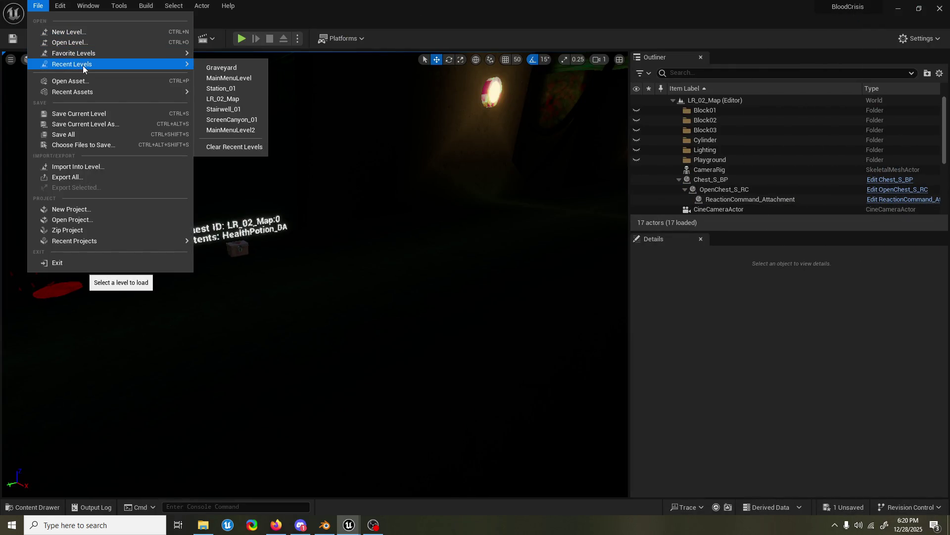
click(242, 69)
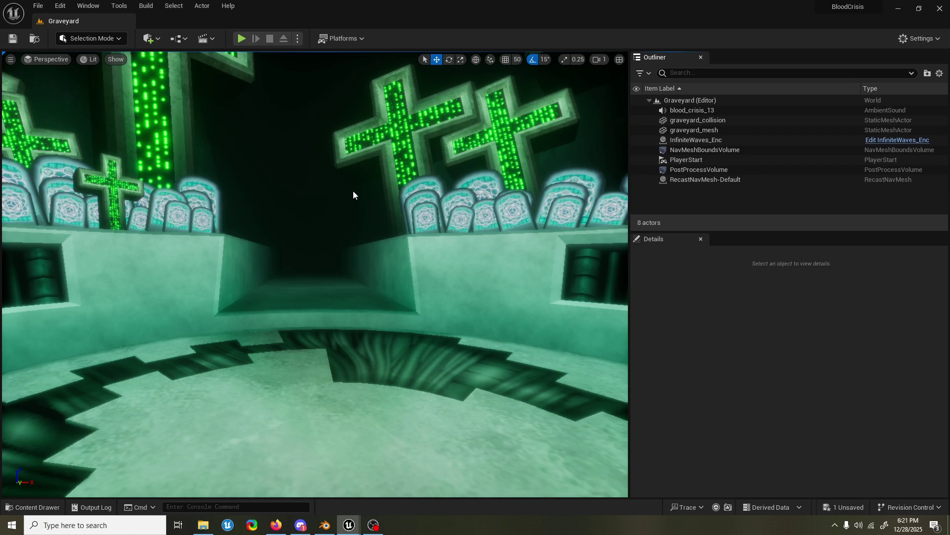
click(109, 524)
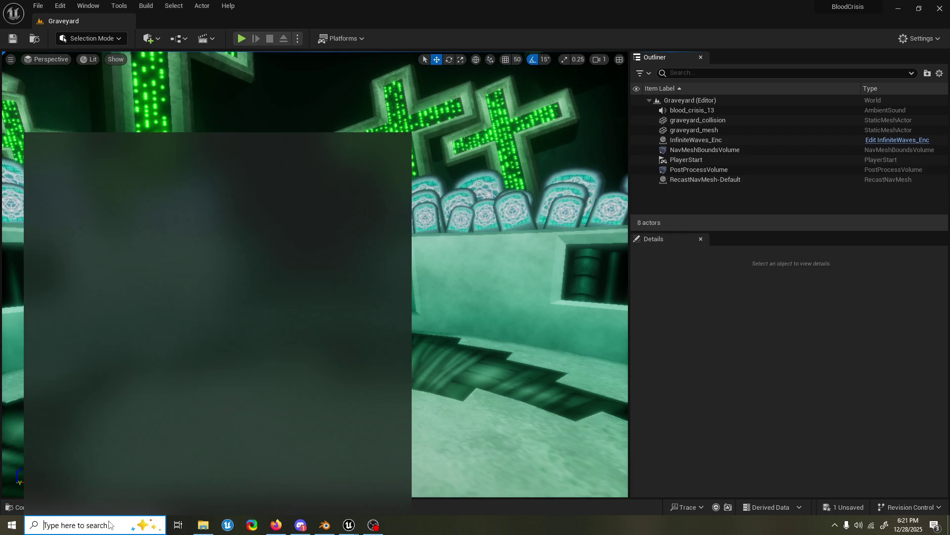
text(ds4)
click(107, 188)
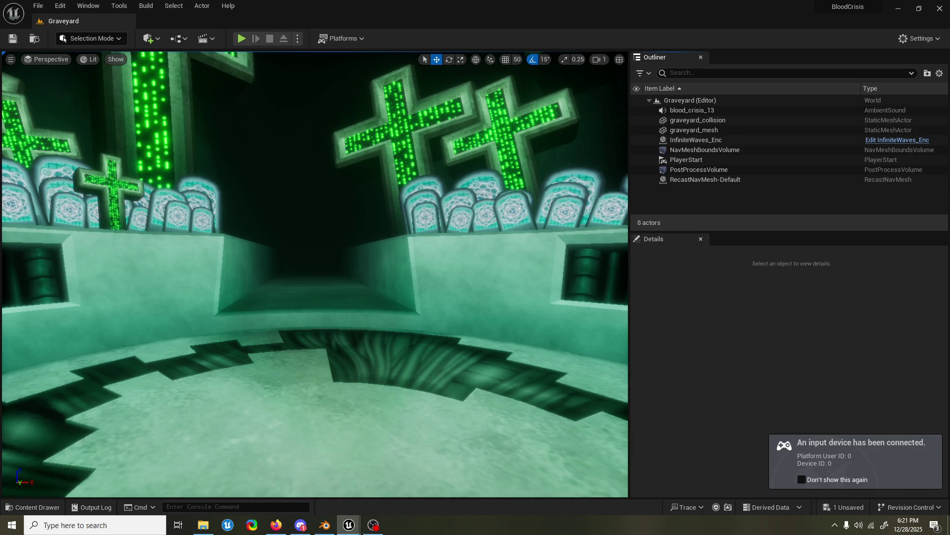
click(242, 38)
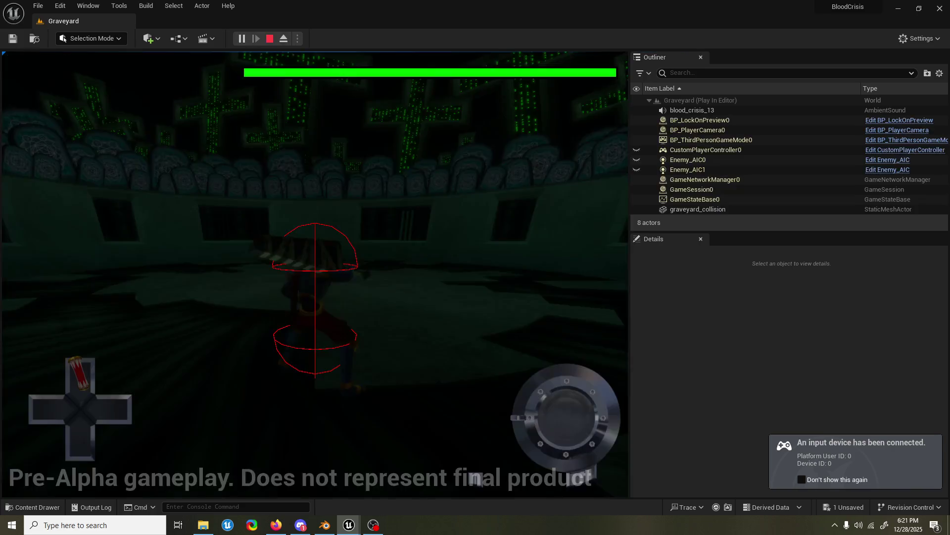
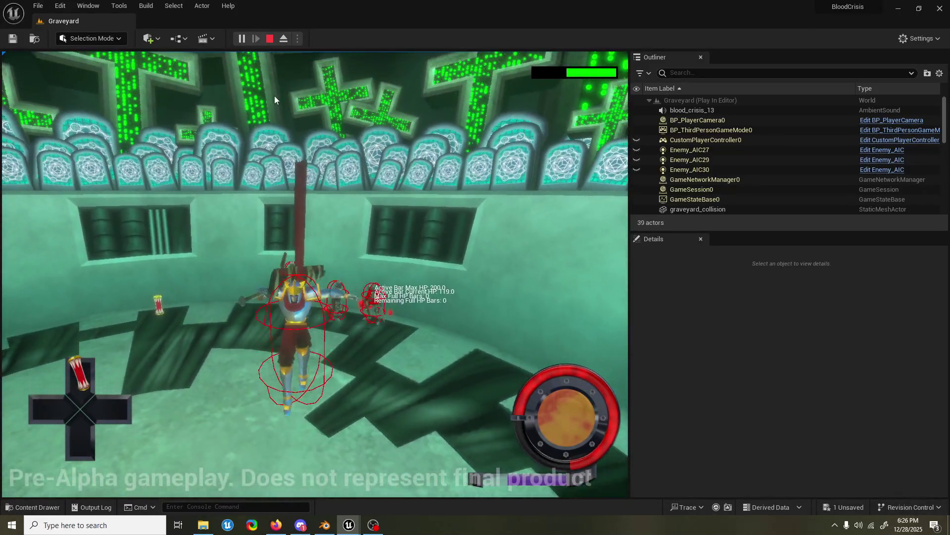
- End the Play-in-Editor session and return to the Graveyard level editor
key(Escape)
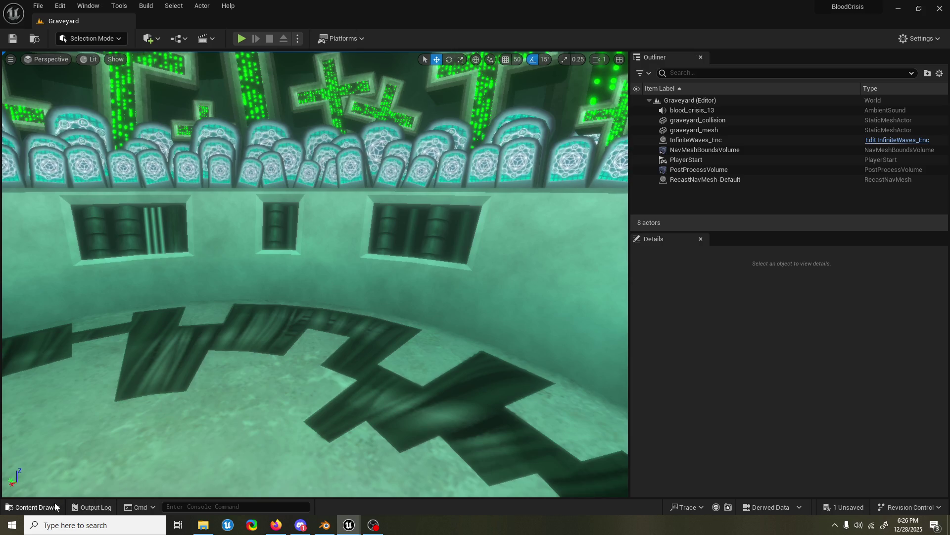
- Find the finisher animations in the Content Drawer and open gun_grounded_finisher_Montage
click(32, 506)
key(ctrl+space)
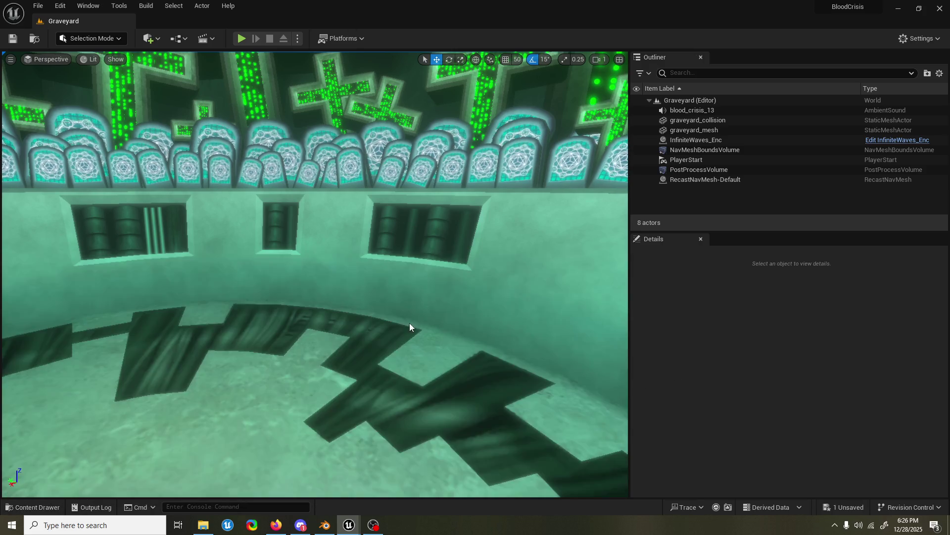
click(50, 509)
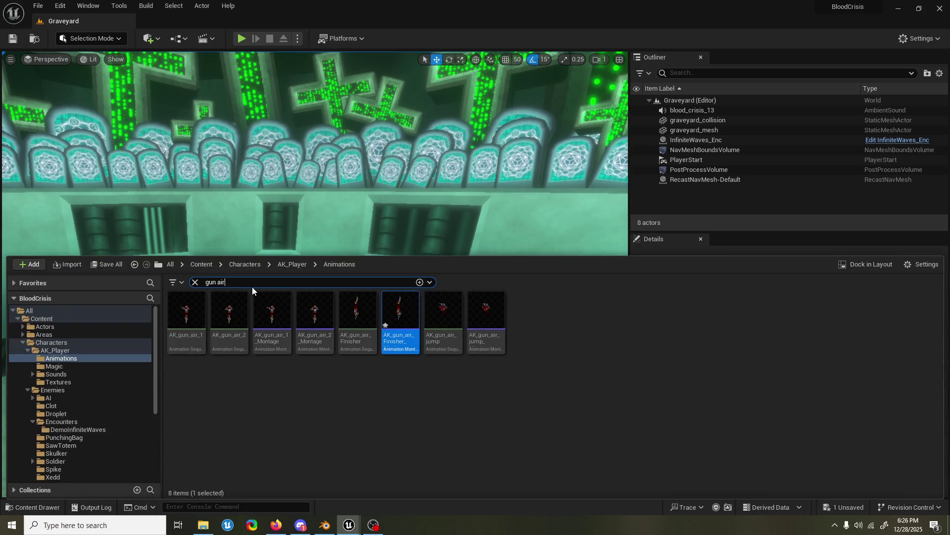
text(fin)
key(Return)
right_click(322, 319)
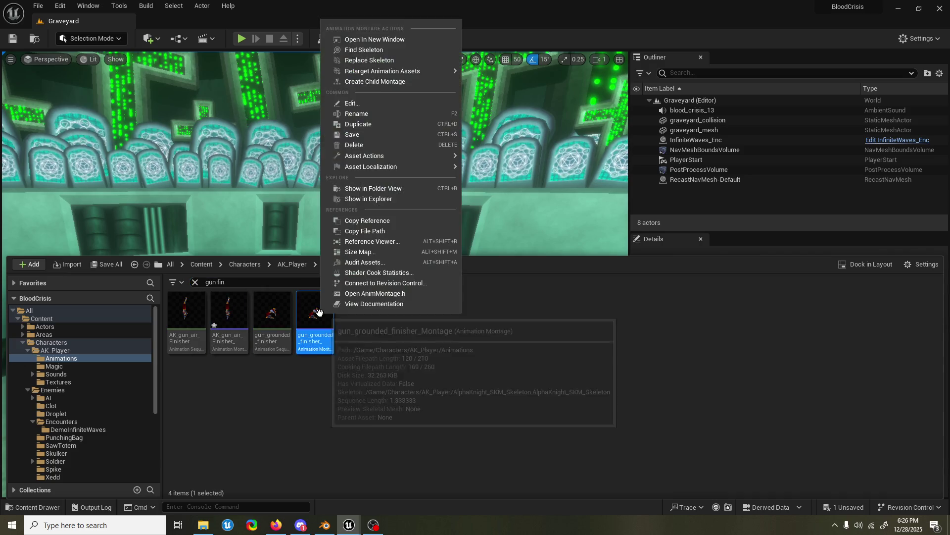
click(440, 41)
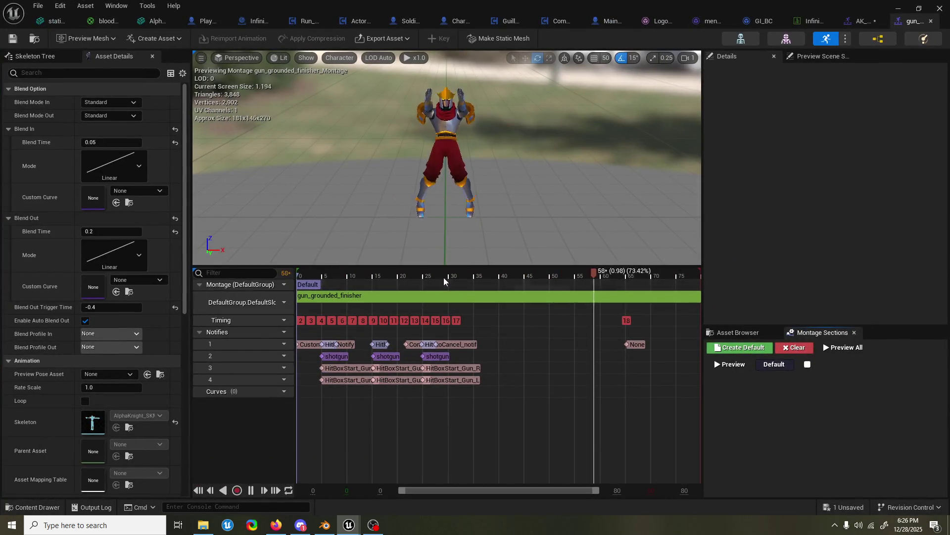
- Select all notifies in the grounded montage, then switch to the AK_gun_air_Finisher montage
click(455, 273)
drag(455, 272, 486, 273)
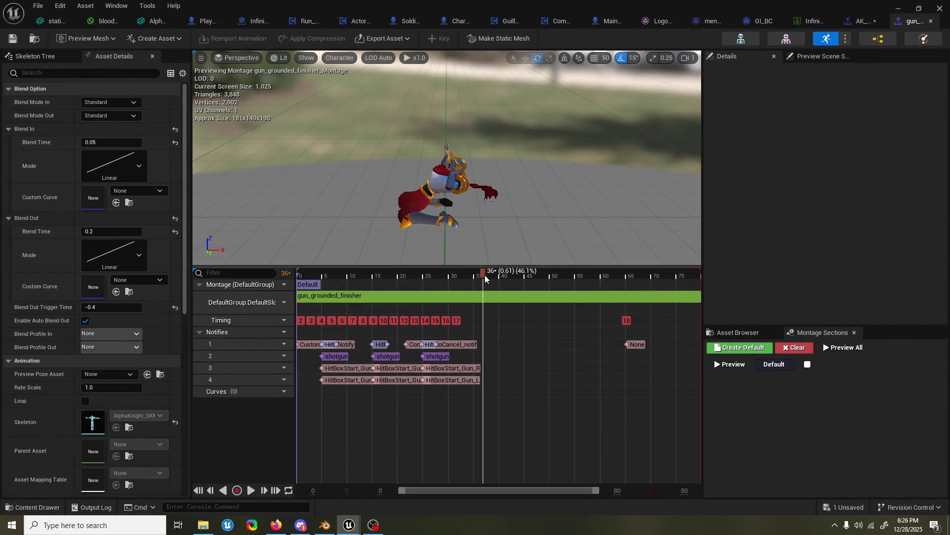
drag(341, 347, 372, 345)
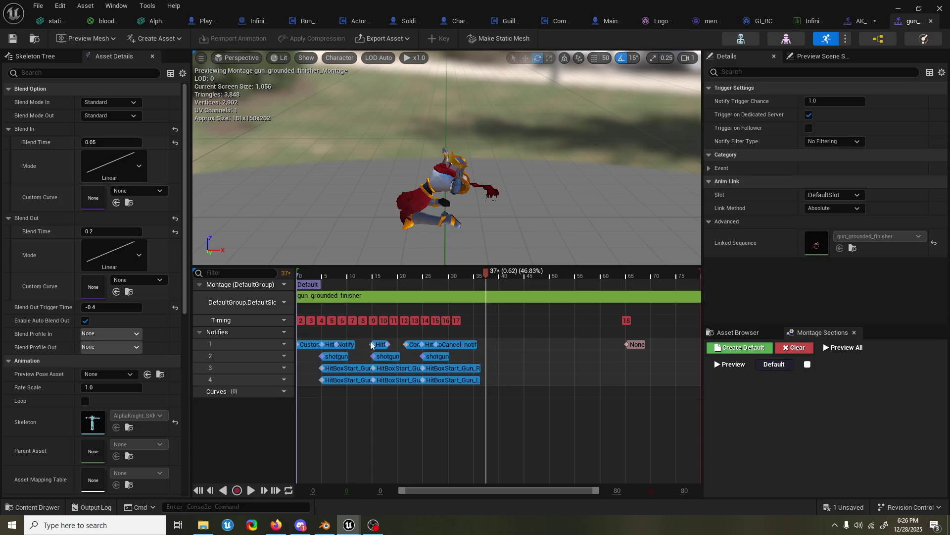
mouse_move(821, 56)
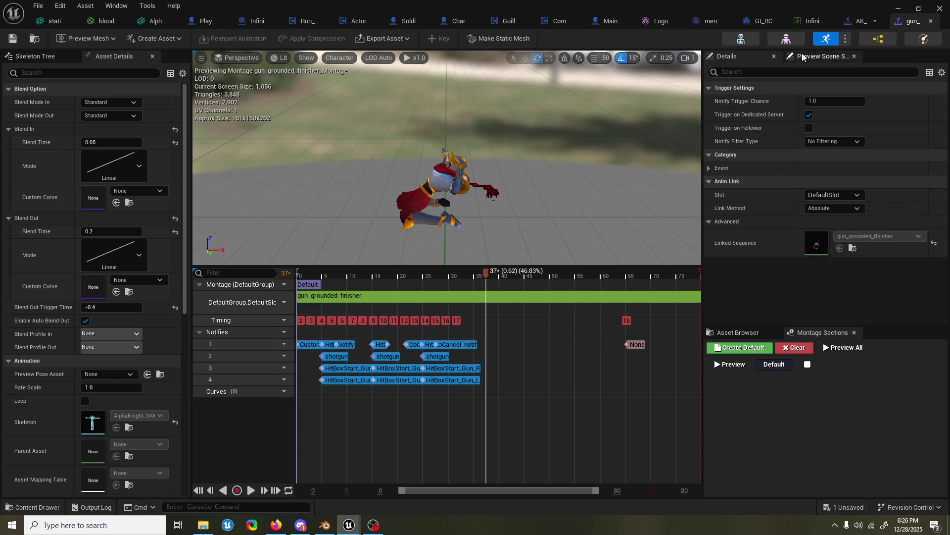
click(861, 23)
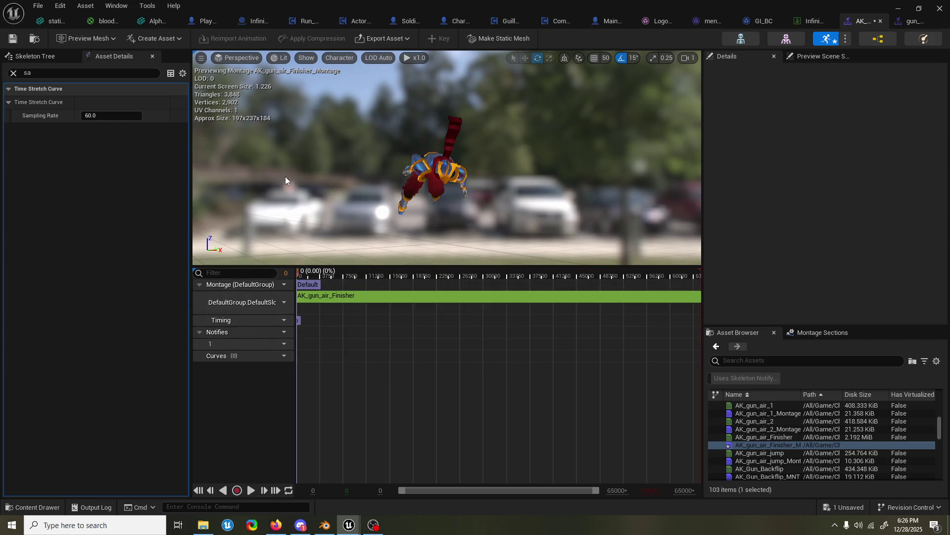
- Reimport AK_gun_air_Finisher with a custom sample rate of 60 and scrub to check it
double_click(765, 437)
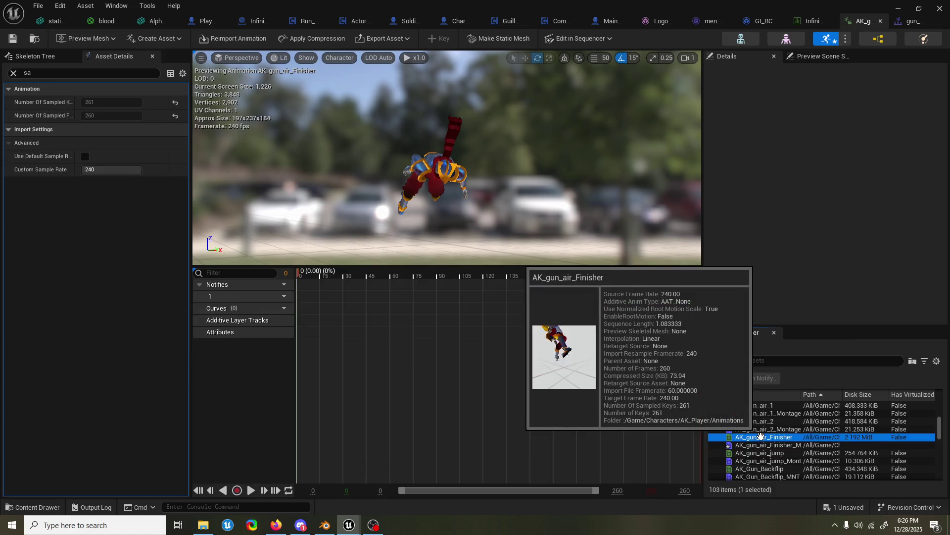
click(236, 39)
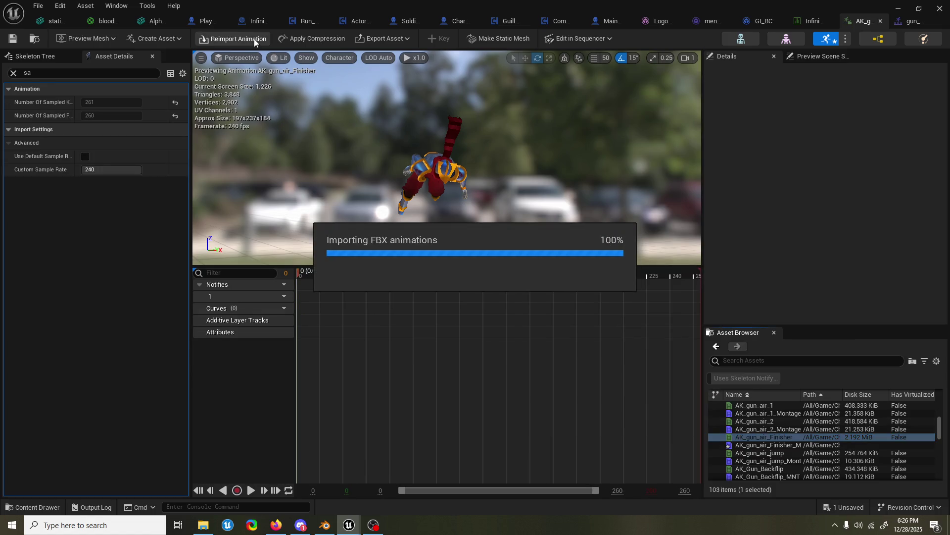
click(125, 170)
text(60)
key(Return)
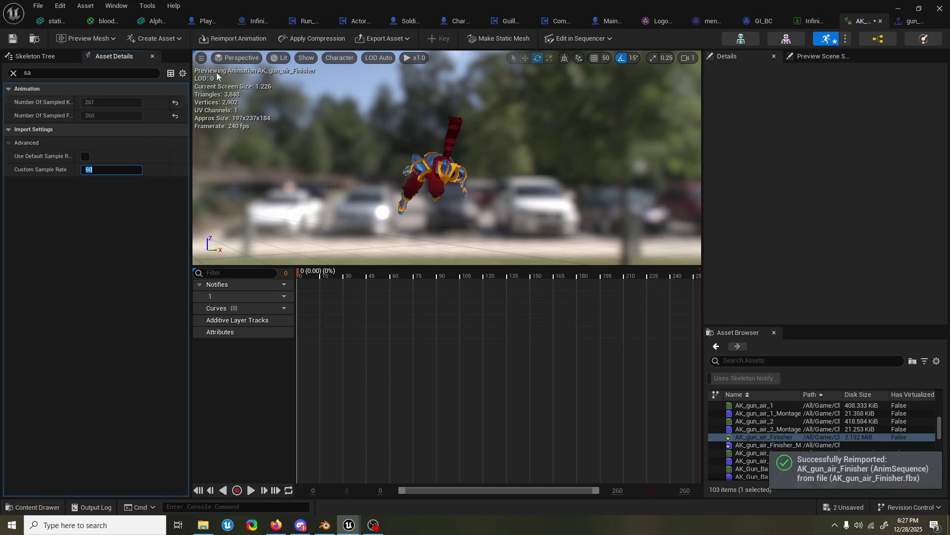
click(243, 38)
mouse_move(245, 285)
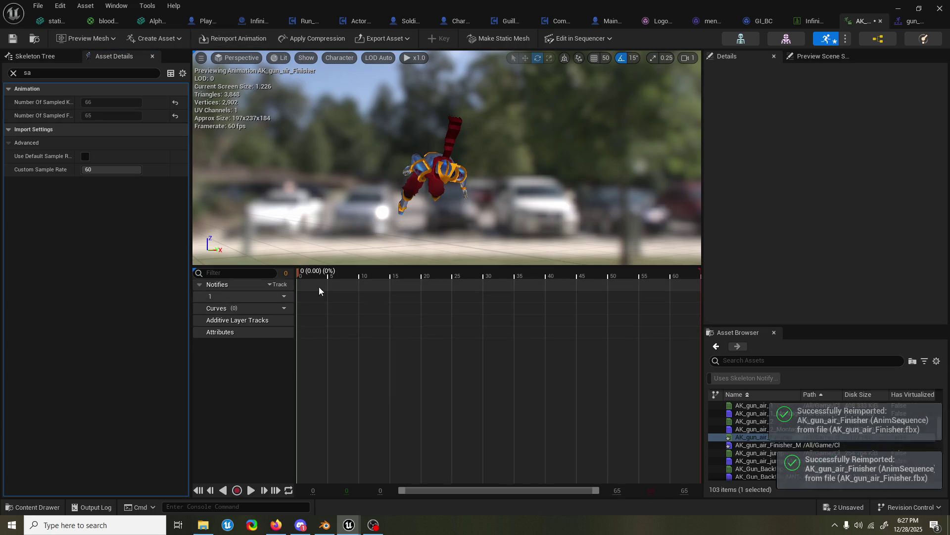
mouse_move(307, 274)
mouse_down()
mouse_move(637, 289)
mouse_move(288, 297)
mouse_up()
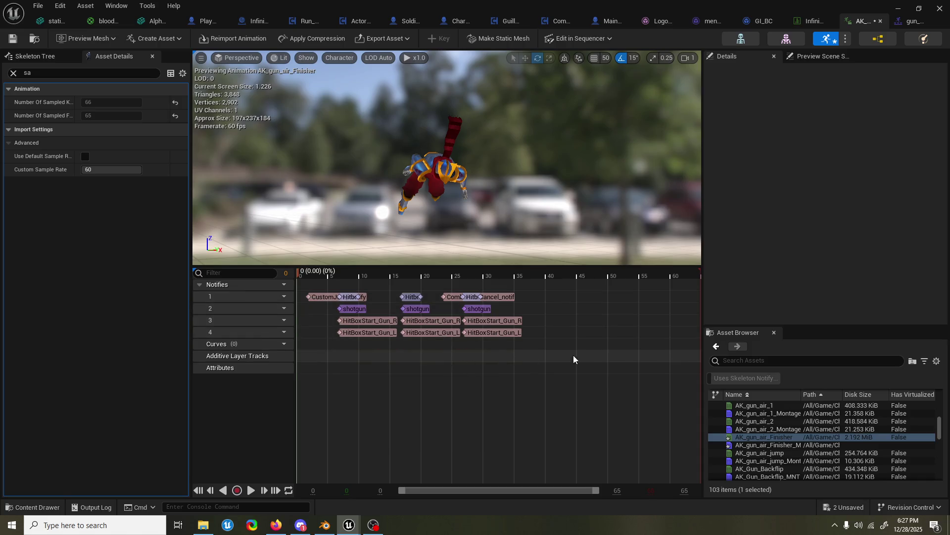
click(348, 297)
click(401, 297)
click(413, 336)
drag(515, 352, 550, 345)
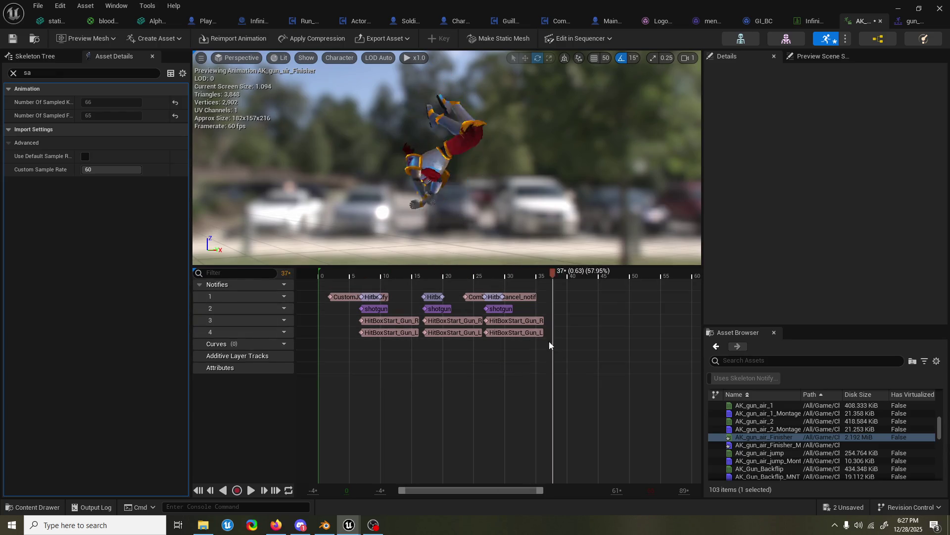
drag(550, 345, 360, 405)
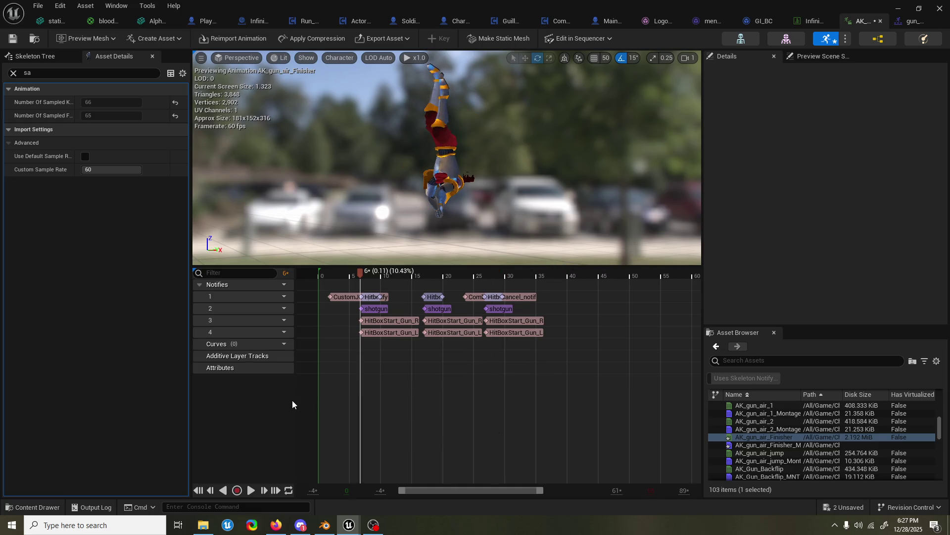
click(349, 423)
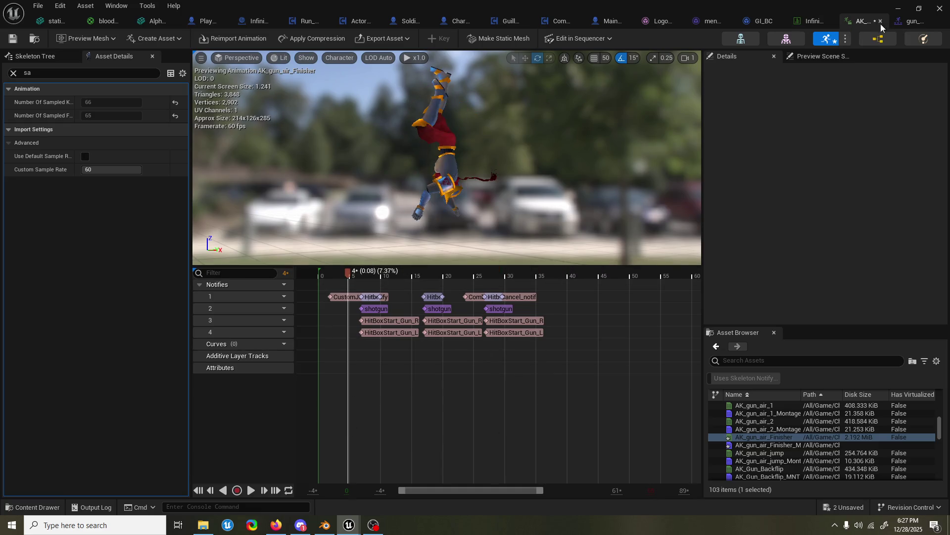
click(903, 25)
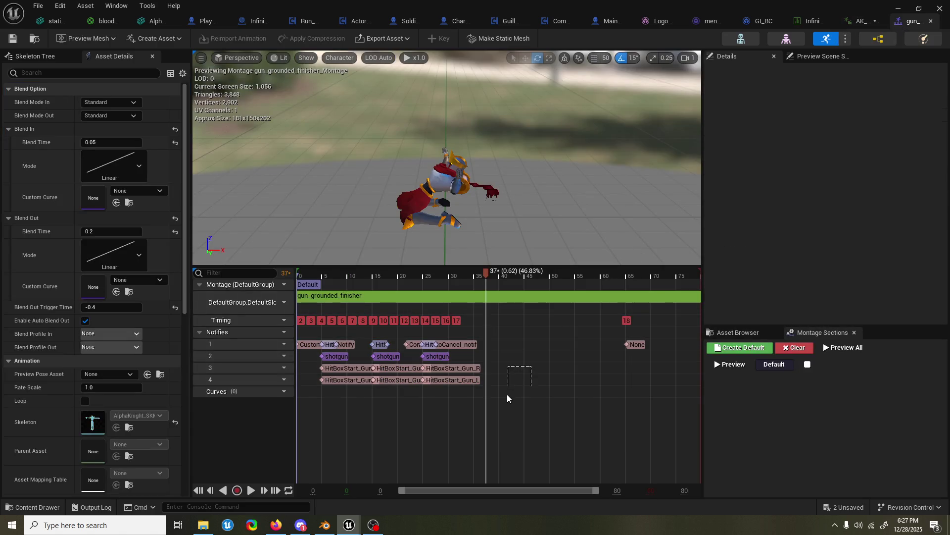
click(863, 21)
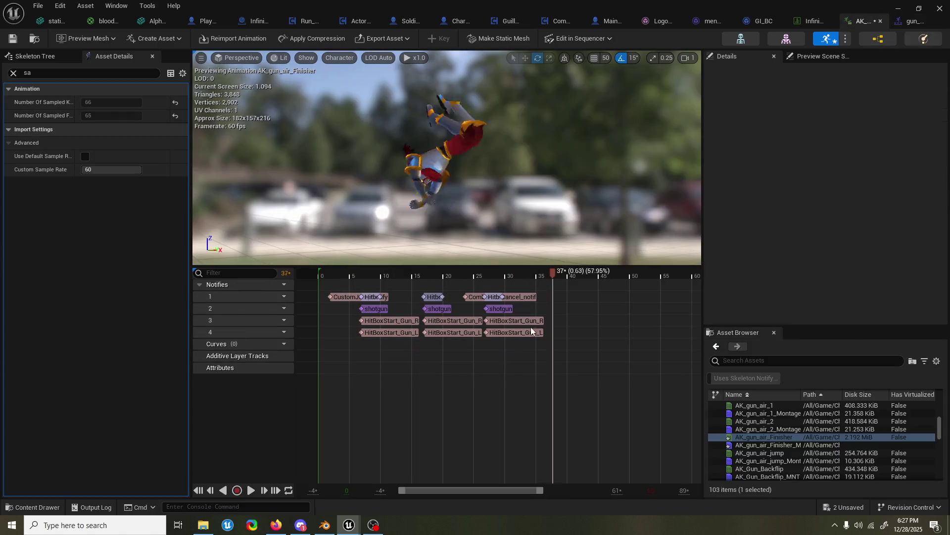
right_drag(398, 284, 632, 333)
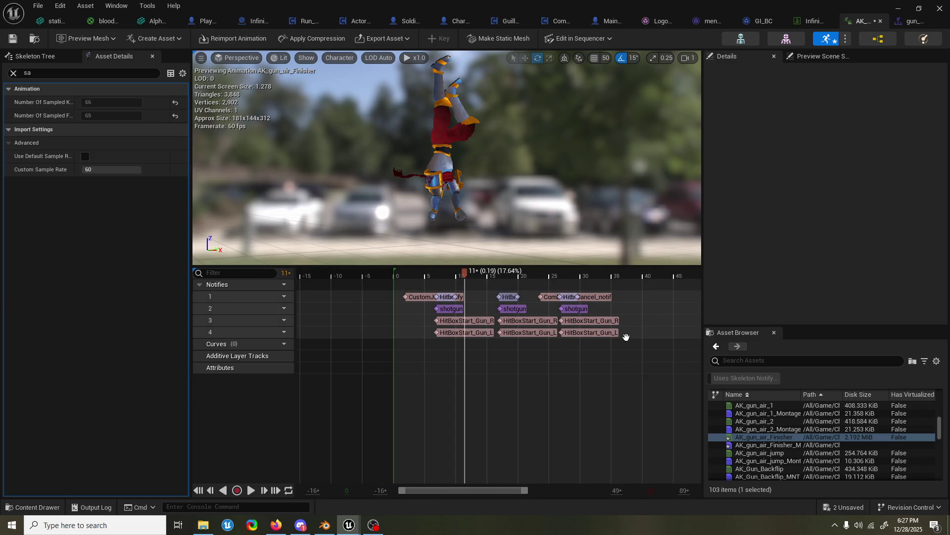
key(ctrl+z)
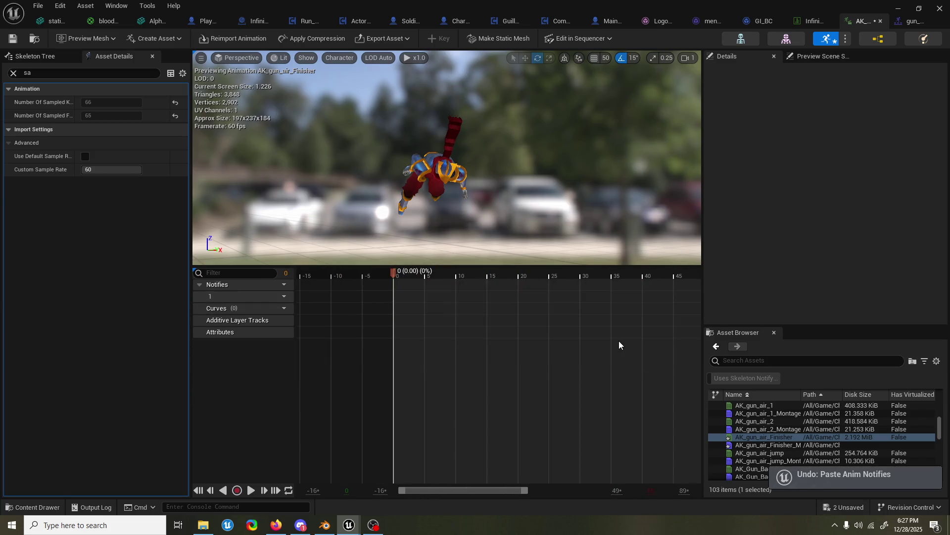
- Open AK_gun_air_Finisher_Montage, enlarge its preview, and return to the grounded montage
double_click(765, 445)
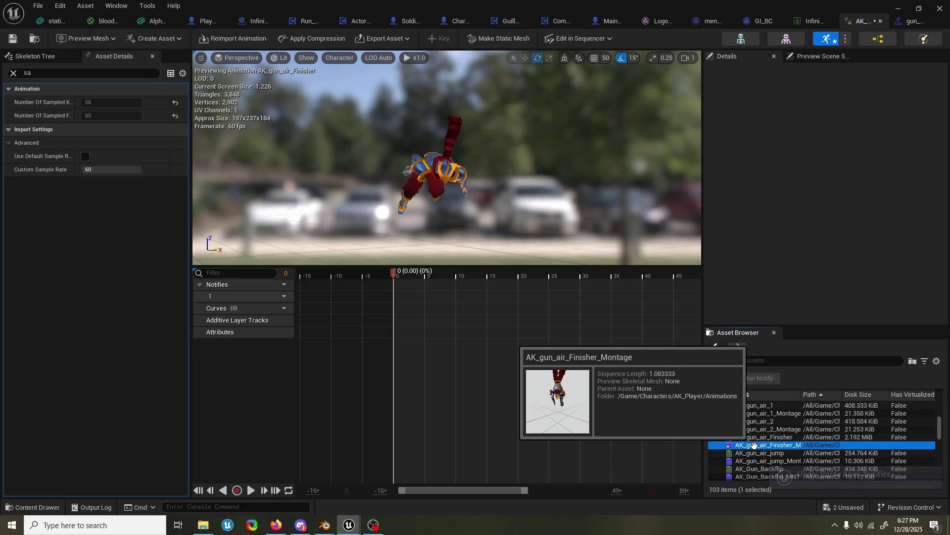
click(310, 340)
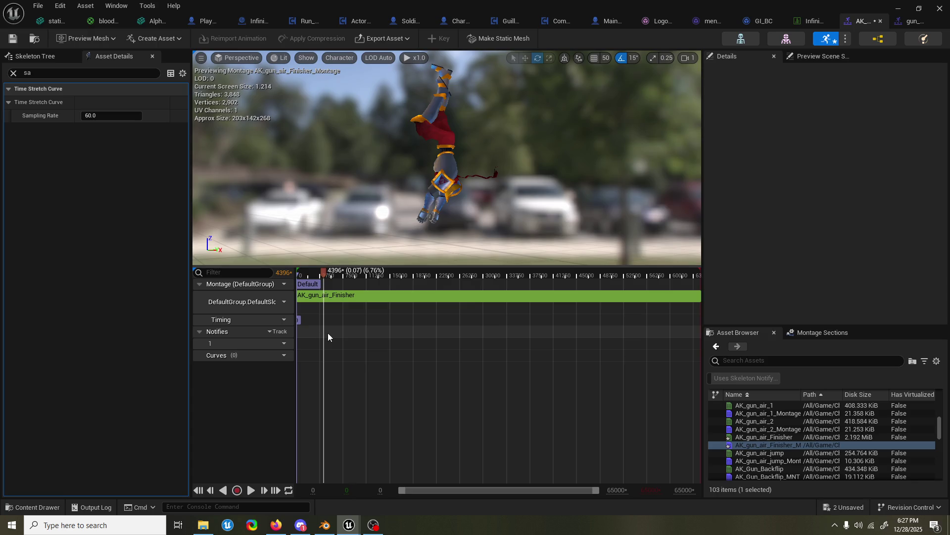
mouse_move(347, 267)
mouse_down()
mouse_move(349, 366)
mouse_move(364, 277)
mouse_up()
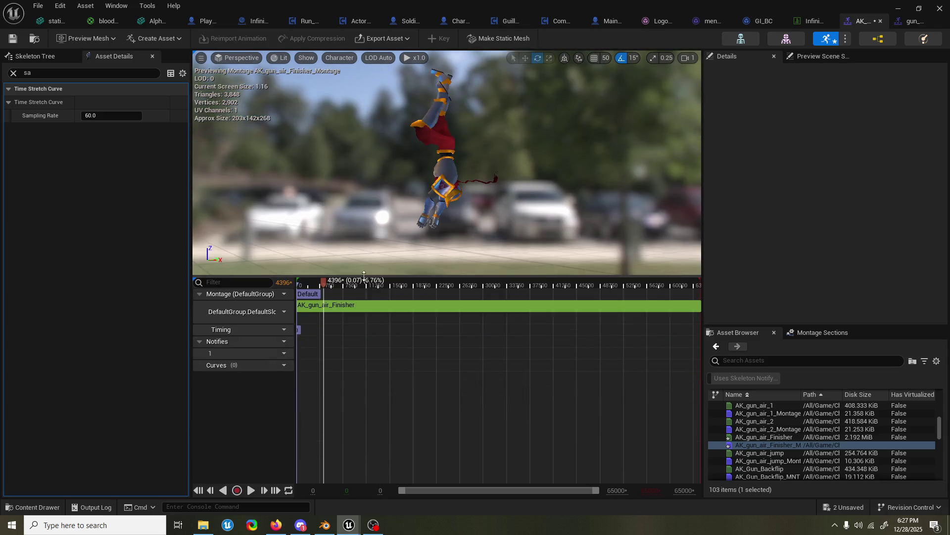
click(893, 27)
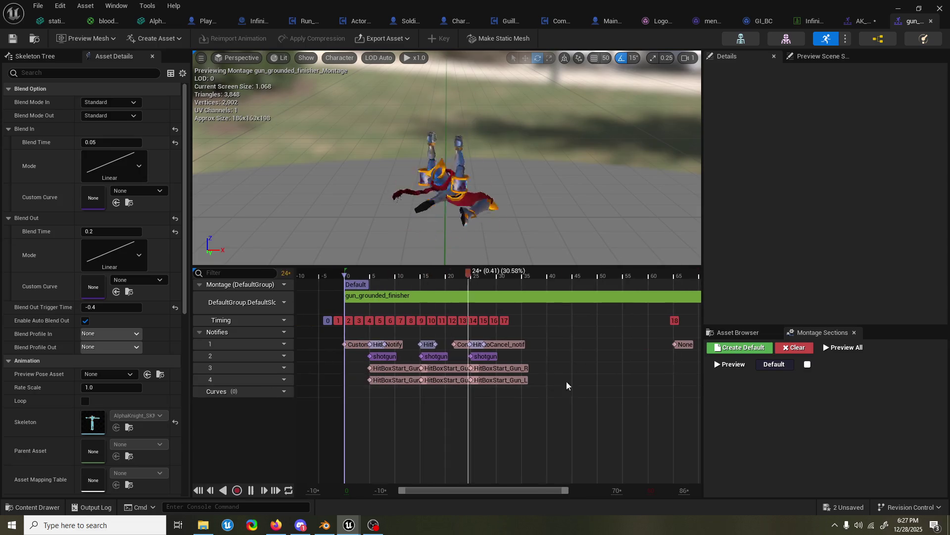
- Marquee-select all grounded montage notifies and switch back to the air finisher montage
click(498, 380)
click(357, 337)
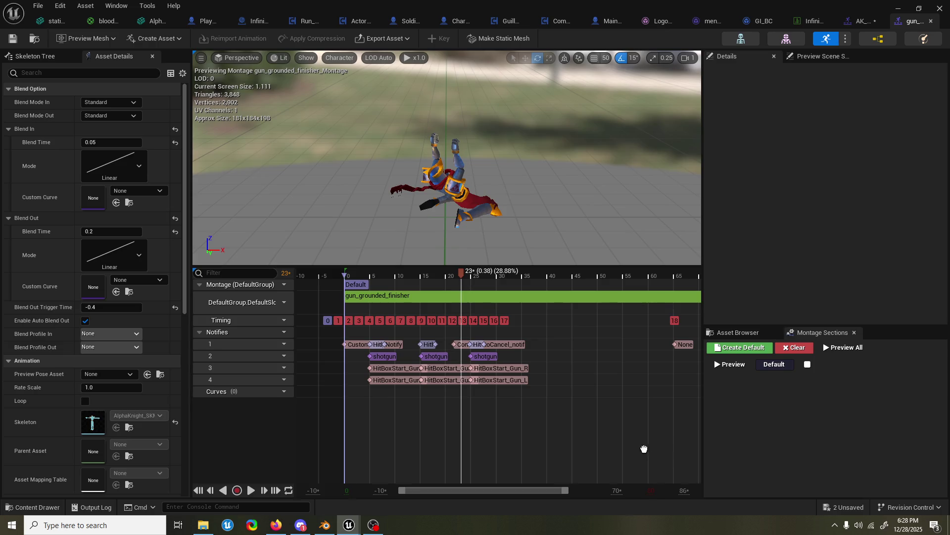
right_drag(644, 449, 596, 397)
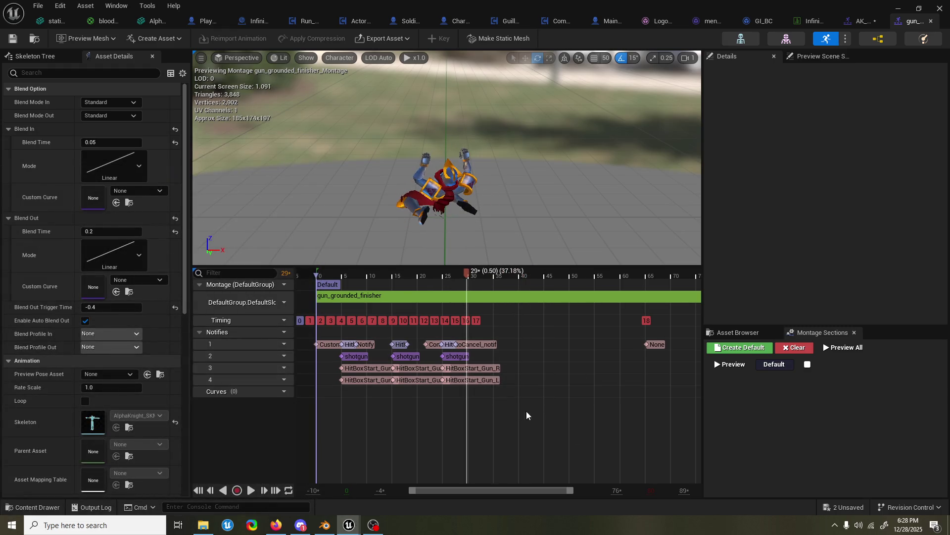
drag(518, 393, 499, 349)
right_drag(525, 339, 531, 338)
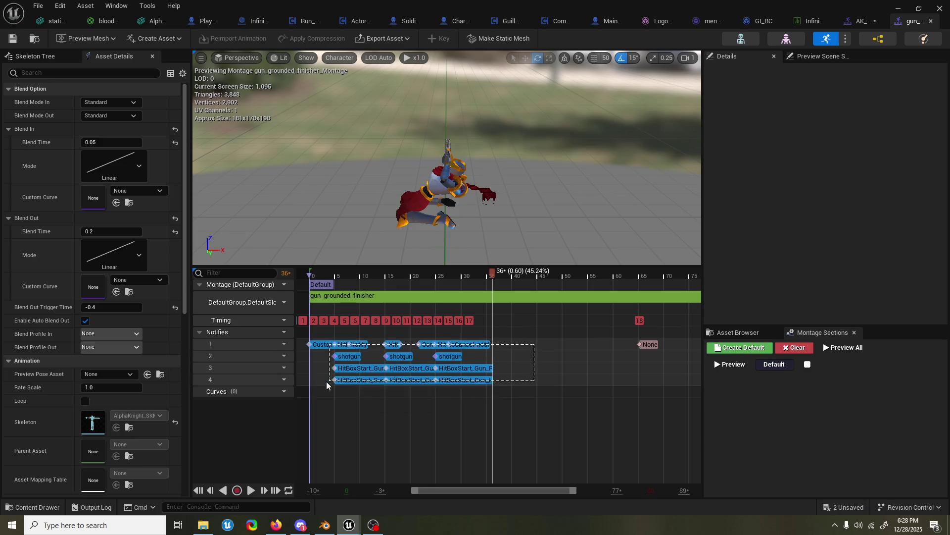
drag(449, 383, 331, 385)
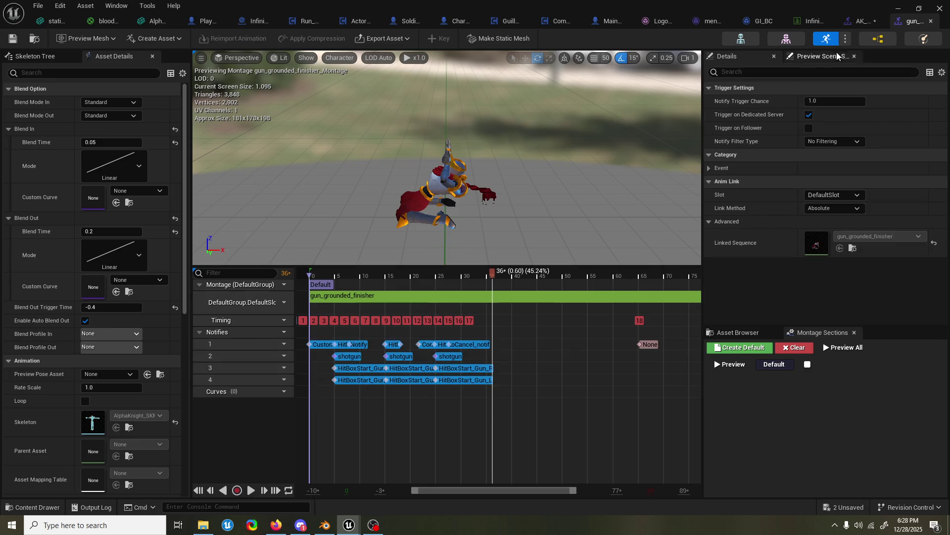
click(857, 22)
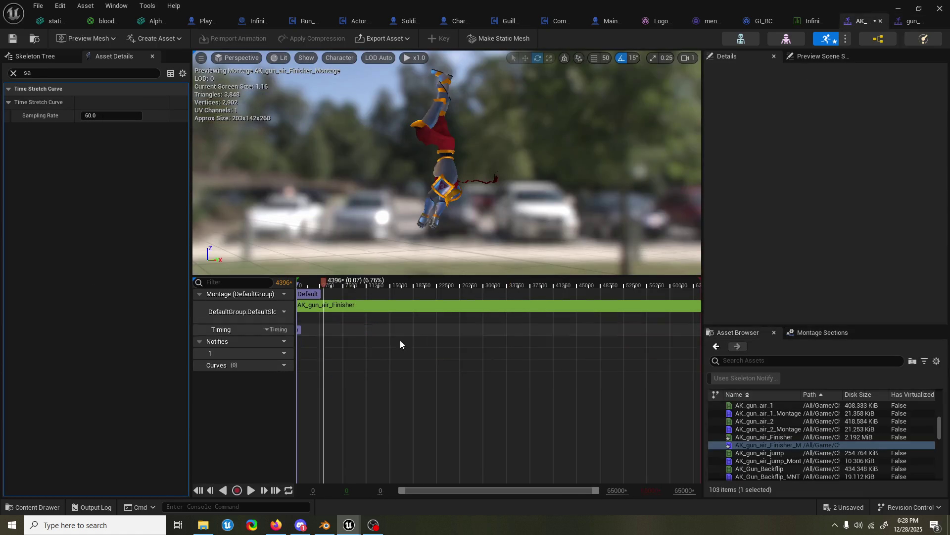
- Copy the selected notifies from the gun_grounded_finisher montage
right_click(311, 344)
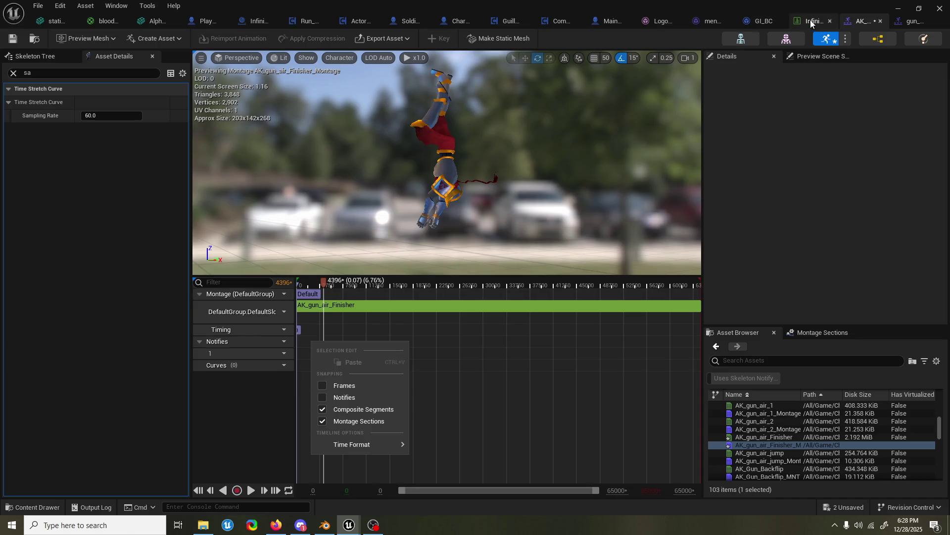
click(907, 22)
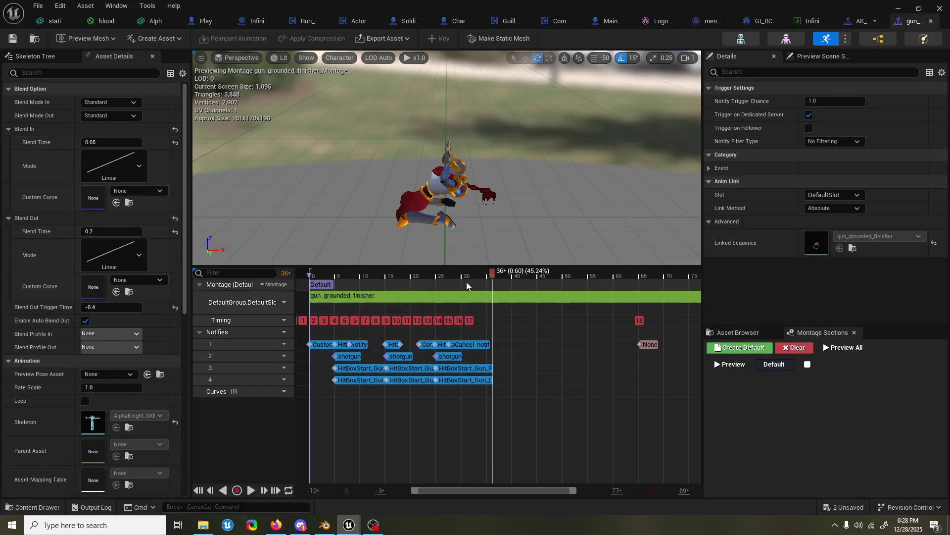
click(462, 344)
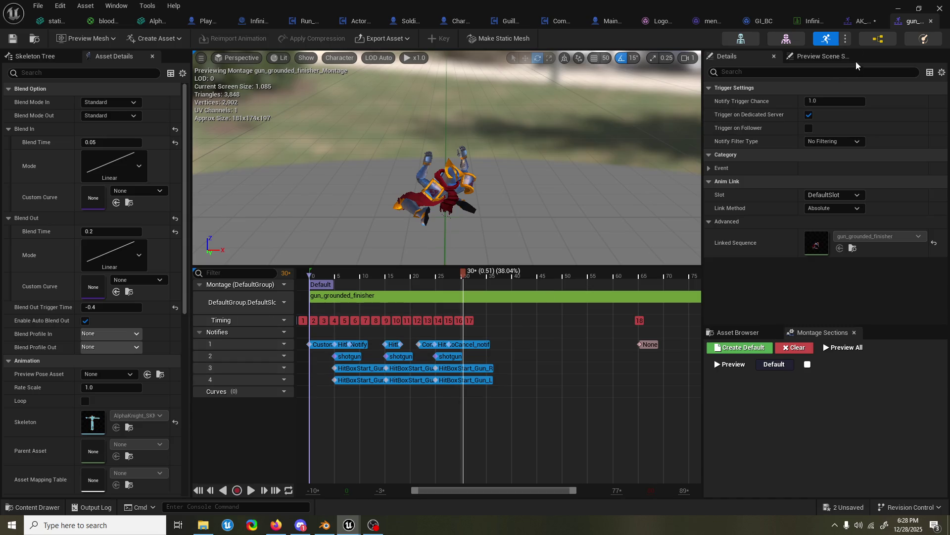
click(861, 20)
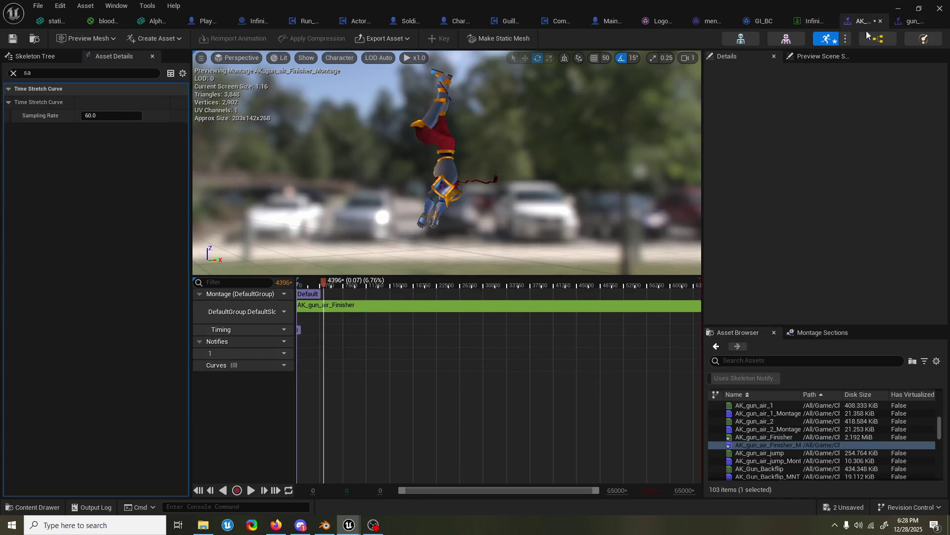
click(910, 21)
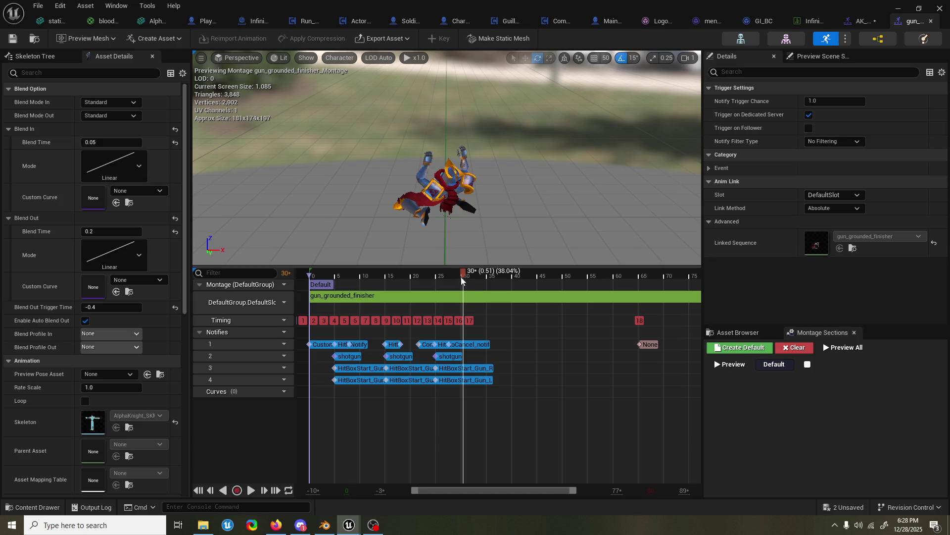
right_click(449, 348)
click(446, 344)
right_click(448, 354)
key(Escape)
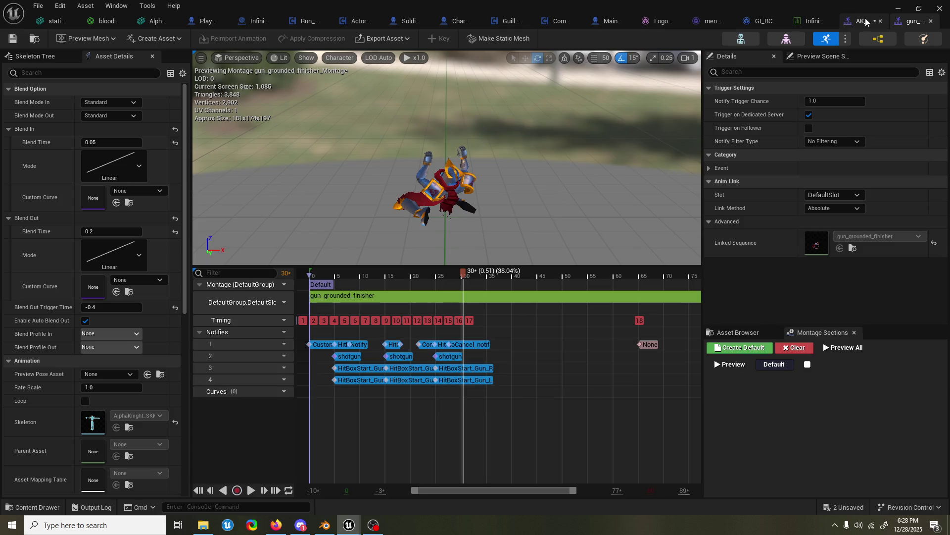
- Add a notify track in AK_gun_air_Finisher_Montage and paste the copied notifies
click(866, 21)
right_click(329, 343)
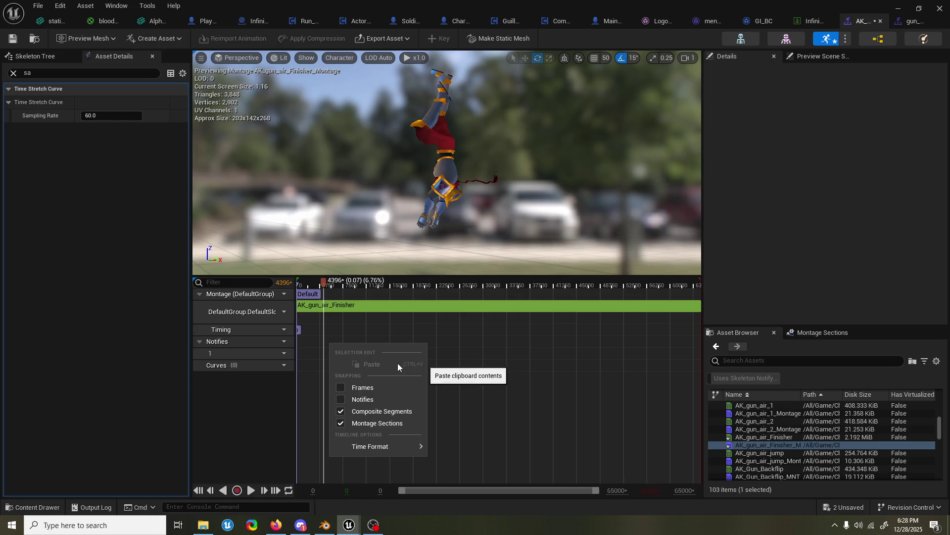
click(317, 379)
mouse_move(246, 342)
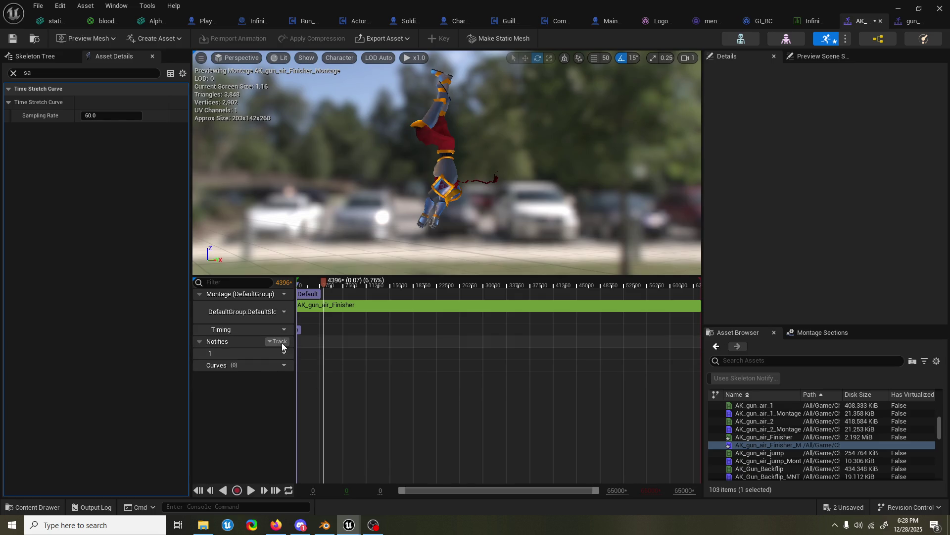
click(280, 341)
click(317, 365)
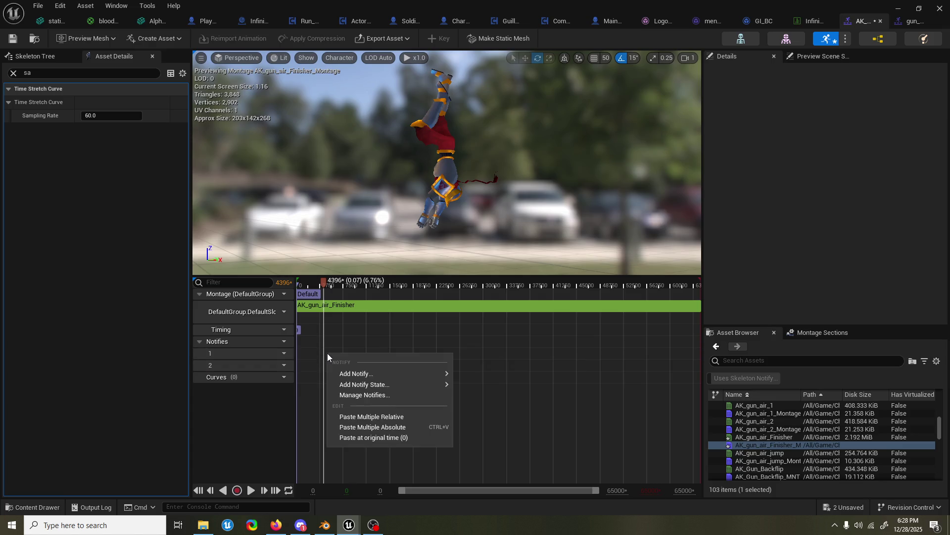
click(357, 418)
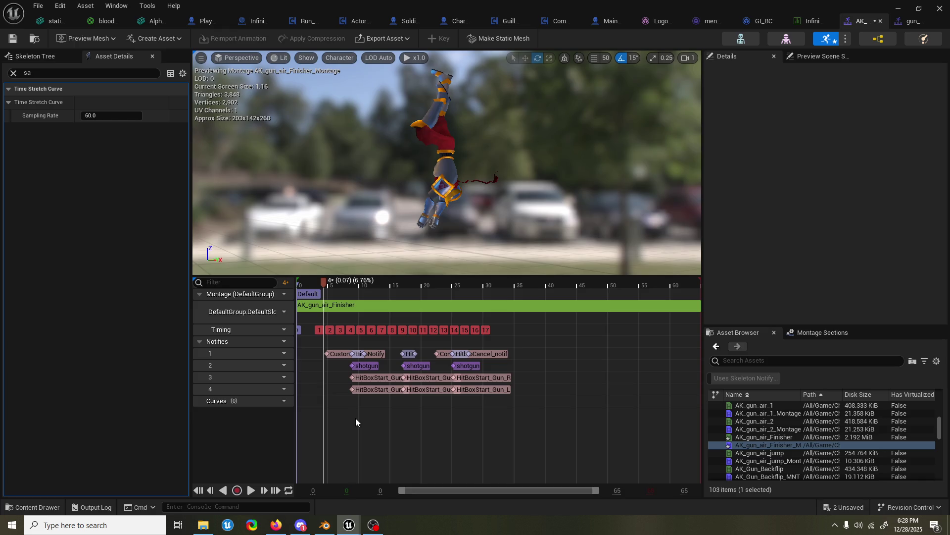
- Scrub through the pasted notifies to check them and save the air finisher montage
mouse_move(525, 388)
mouse_down()
mouse_move(415, 353)
mouse_move(300, 357)
mouse_up()
mouse_move(325, 284)
mouse_down()
mouse_move(458, 295)
mouse_move(314, 298)
mouse_up()
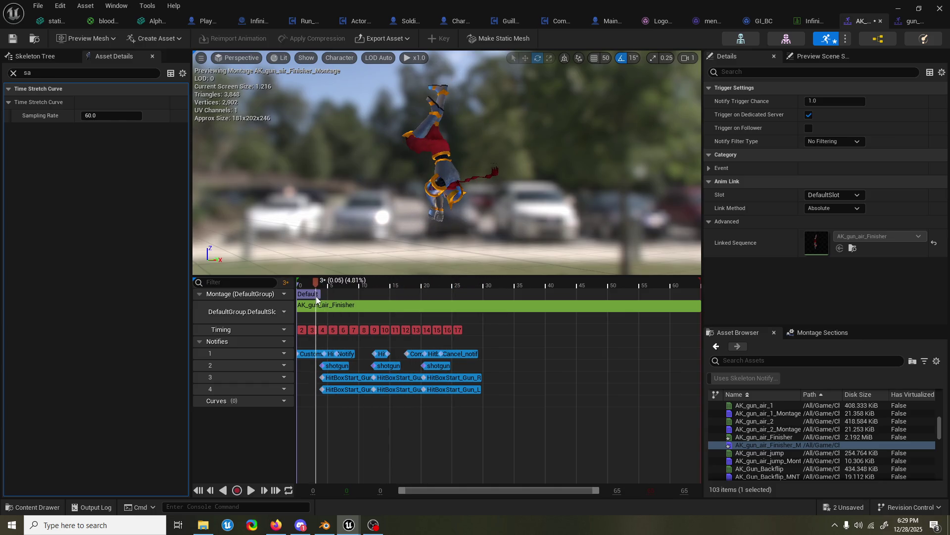
click(350, 405)
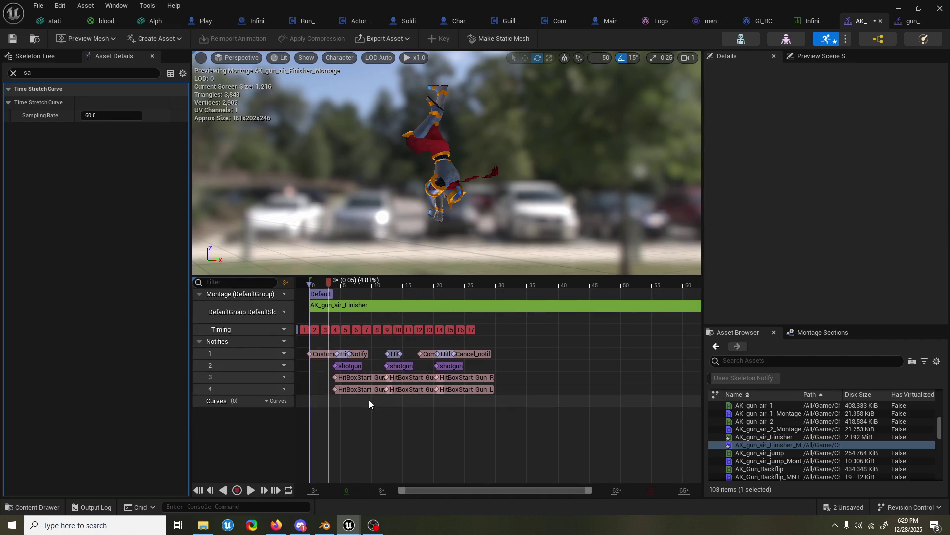
click(355, 371)
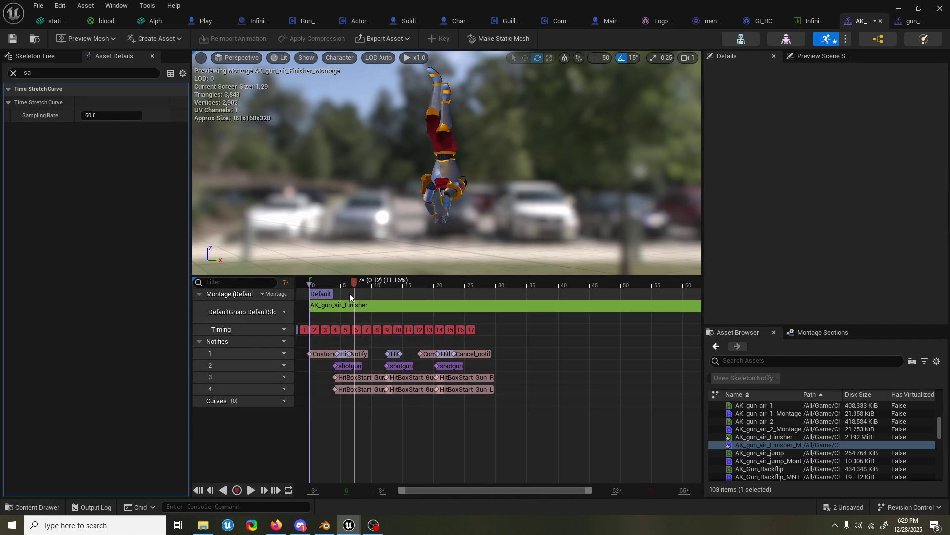
mouse_move(351, 288)
mouse_down()
mouse_move(335, 287)
mouse_move(351, 287)
mouse_up()
key(ctrl+s)
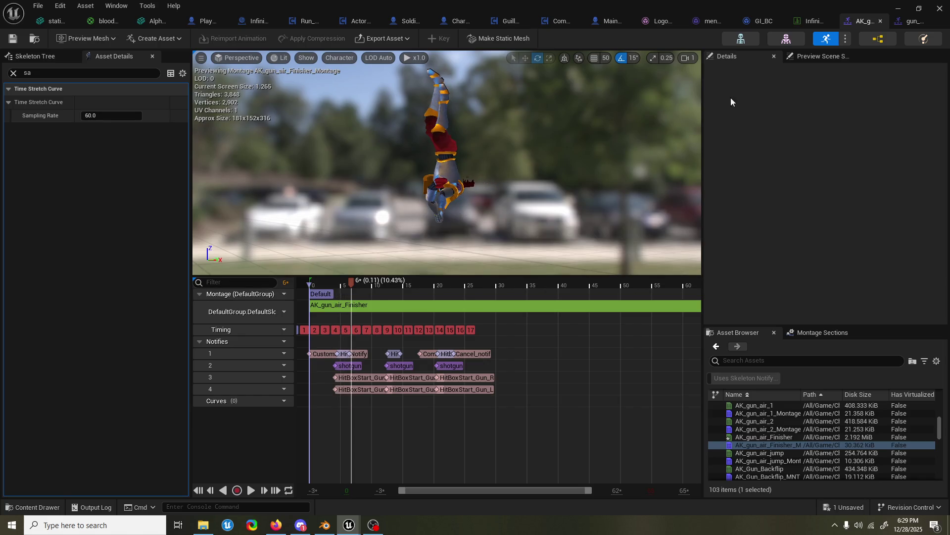
- Search all Content Drawer folders for 'gun air' assets
click(29, 507)
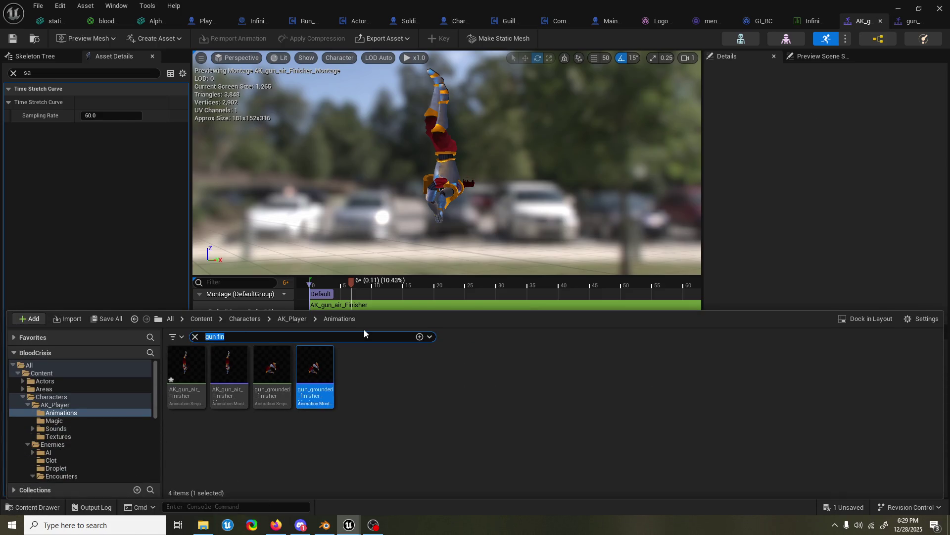
text(gun )
text(air)
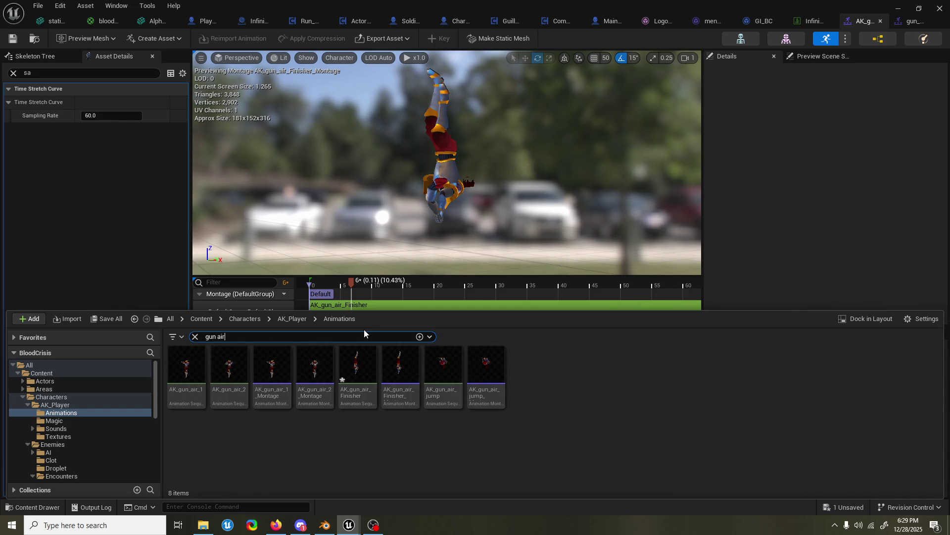
click(110, 365)
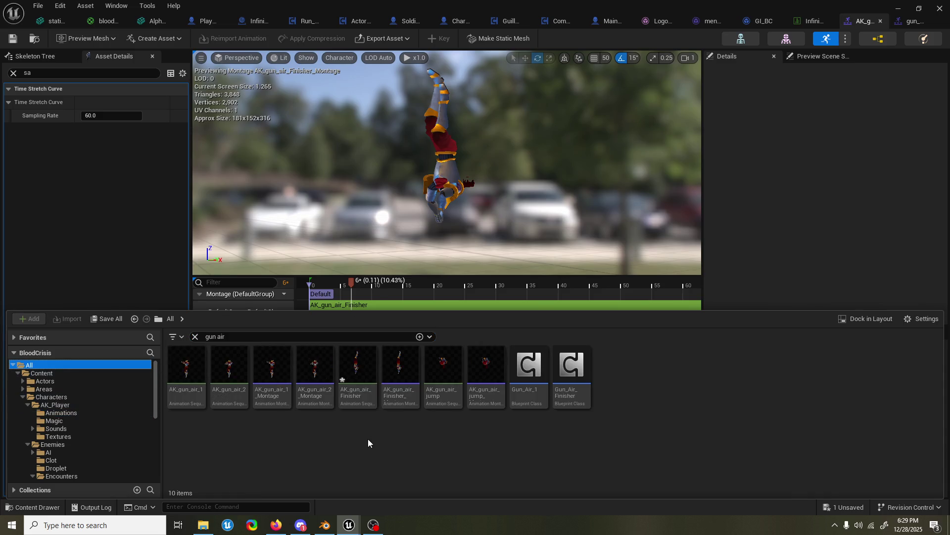
- Set Gun_Air_Finisher's Play Montage to AK_gun_air_Finisher_Montage and compile the blueprint
double_click(561, 397)
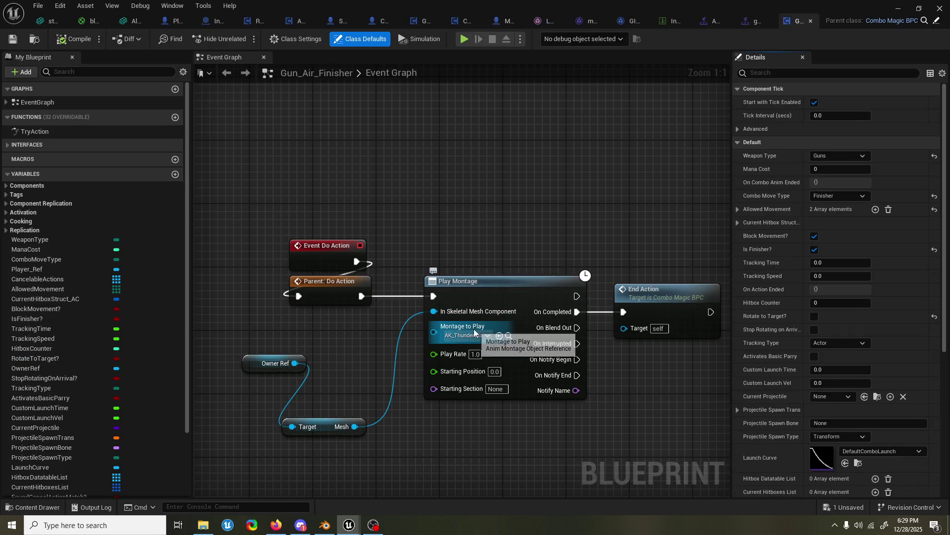
click(468, 335)
text(gun air)
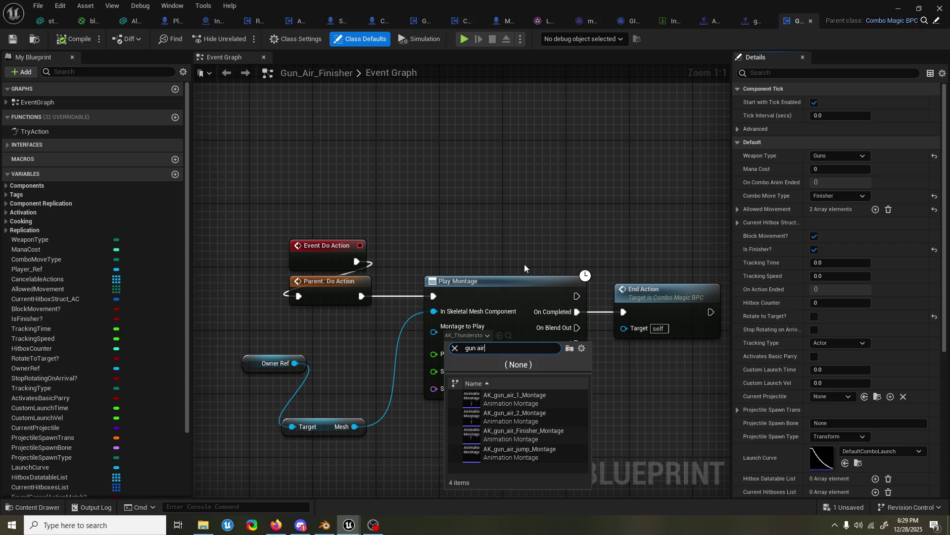
click(538, 433)
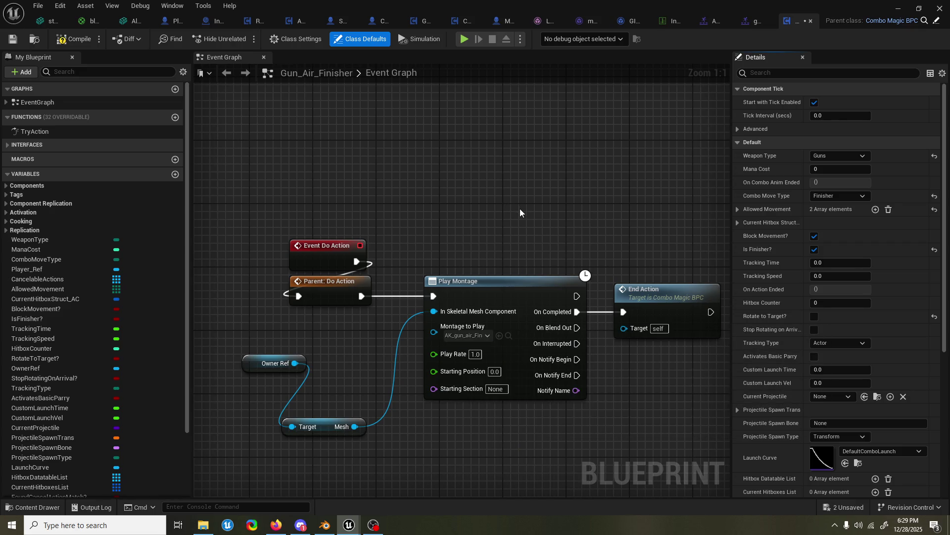
right_drag(520, 212, 496, 213)
click(76, 41)
right_drag(417, 148, 400, 161)
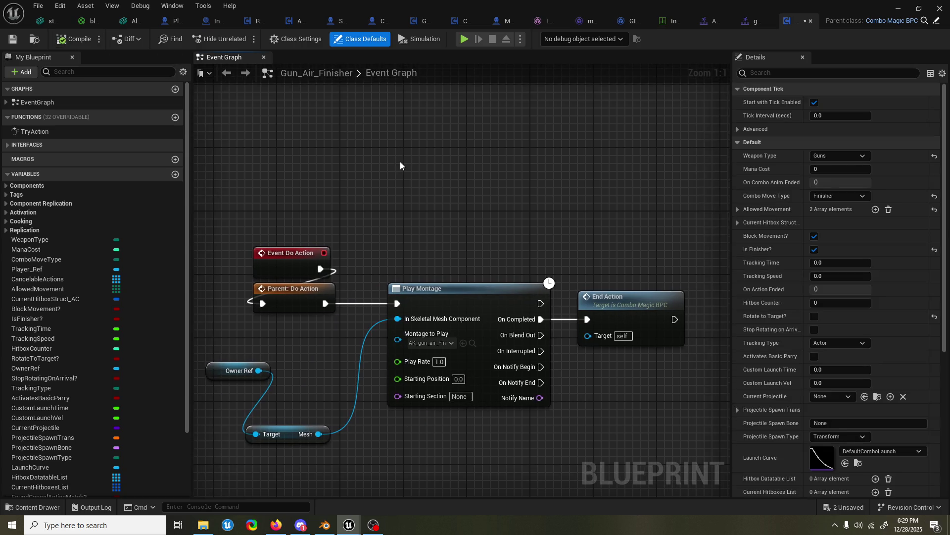
click(51, 510)
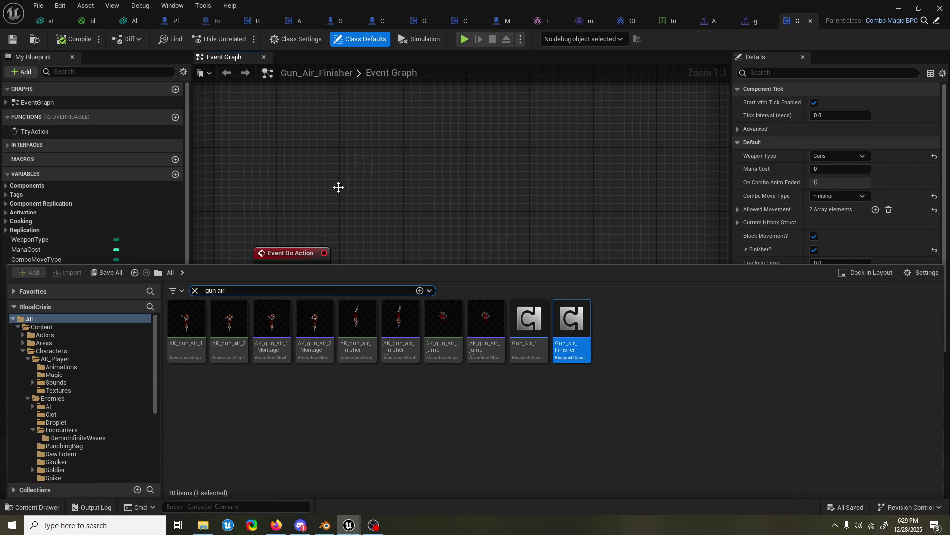
- Search 'combo system' and open the ComboSystem_BPC blueprint graph
click(253, 289)
text(combo syste)
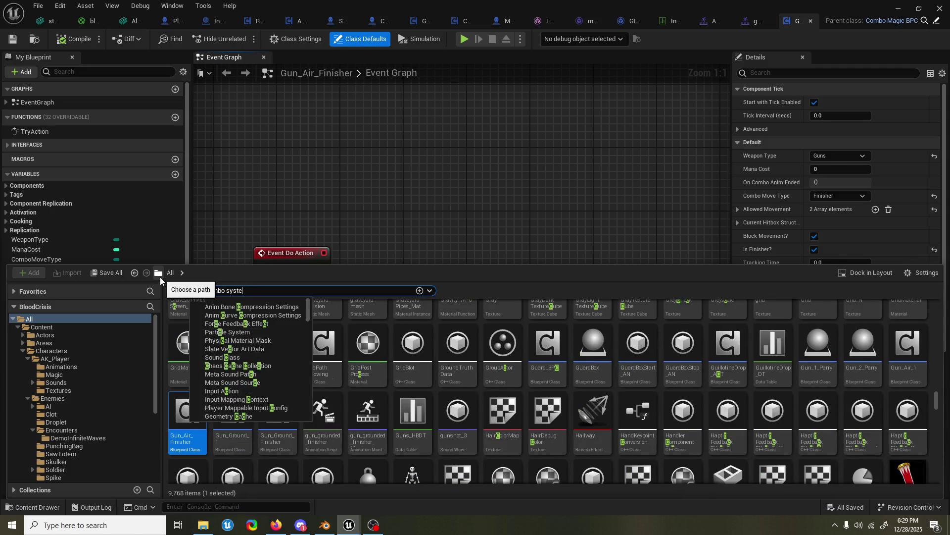
key(Return)
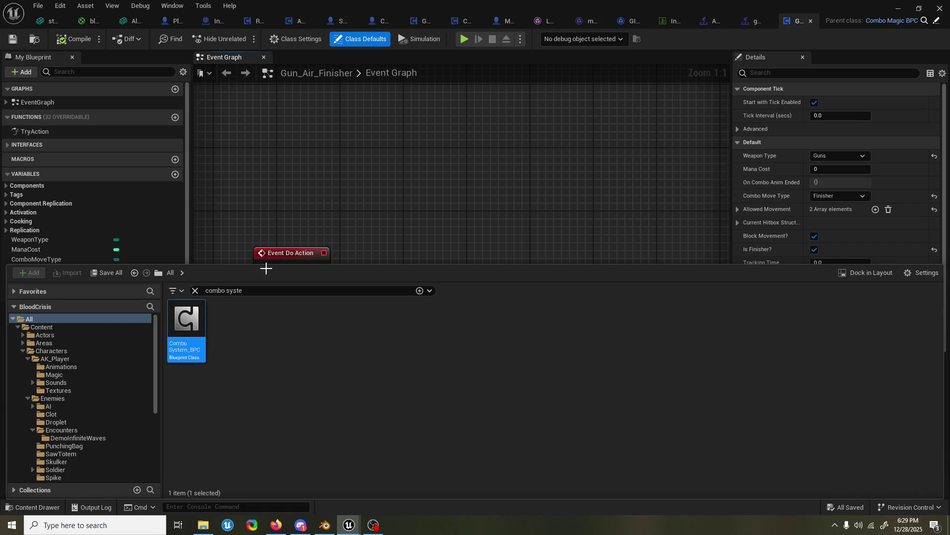
key(Return)
scroll(296, 318, down, 3)
right_drag(311, 356, 386, 263)
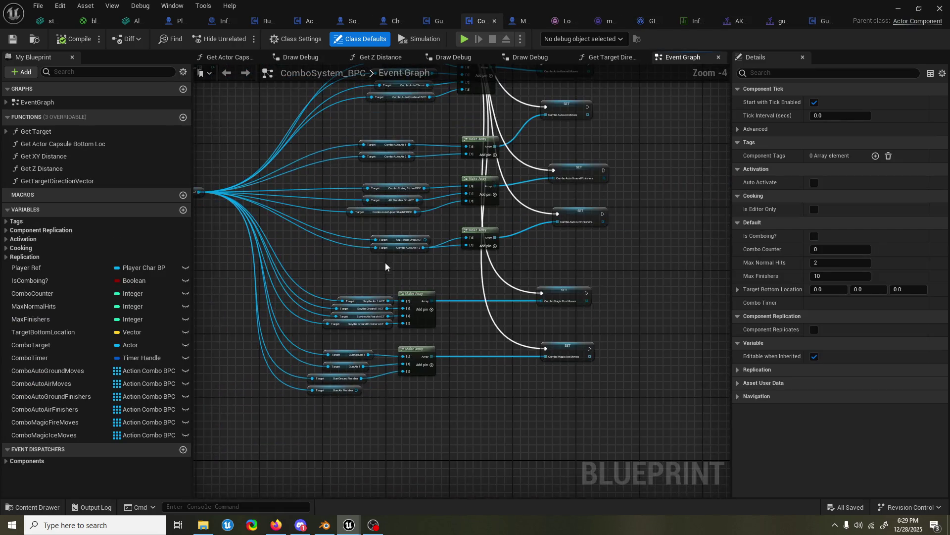
scroll(347, 415, up, 2)
- Wire Gun Air Finisher into a new fourth pin of the magic ice moves Make Array
click(476, 341)
drag(366, 378, 434, 361)
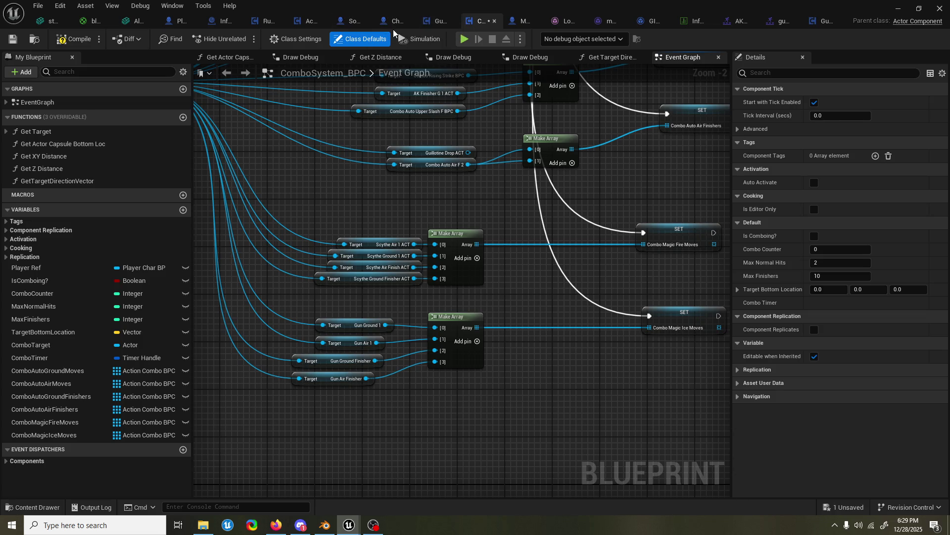
click(181, 20)
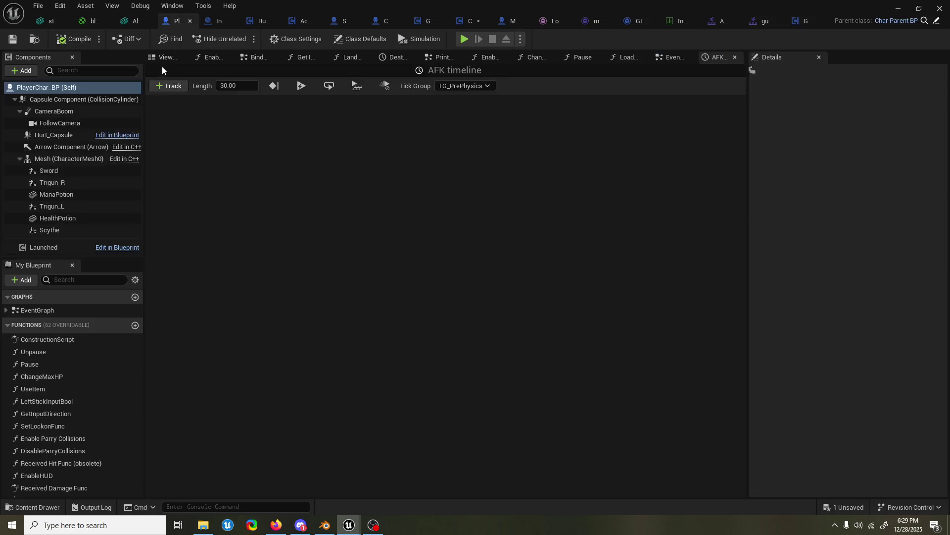
- Browse PlayerChar_BP's addable gun components without adding any
click(21, 70)
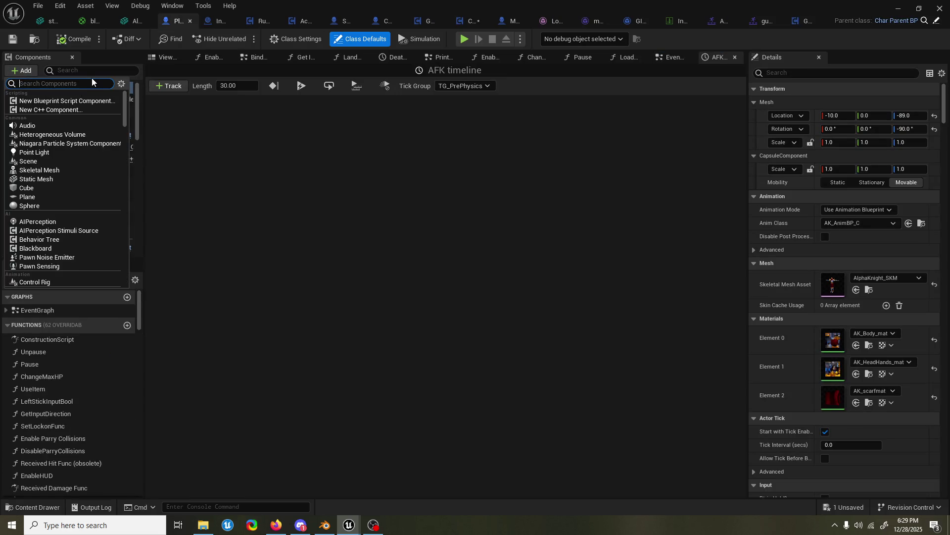
text(gun)
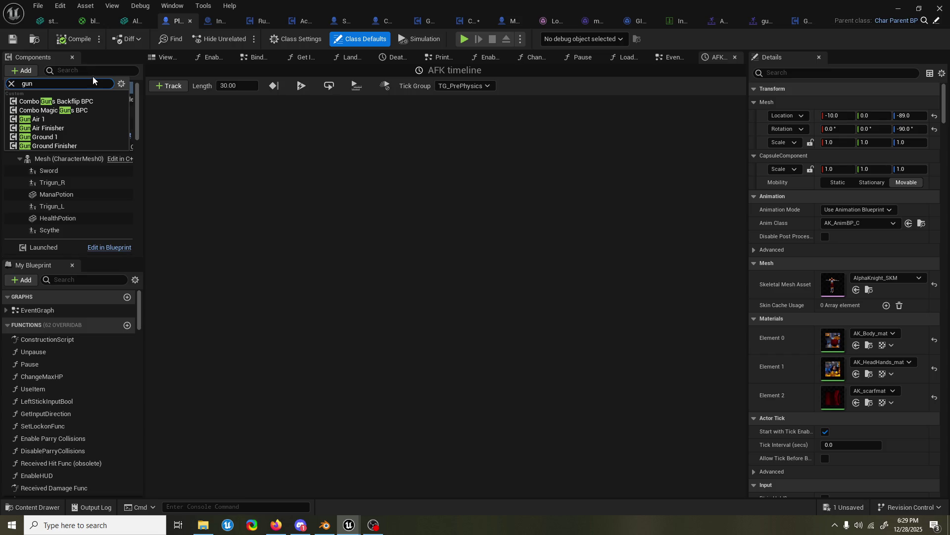
key(Escape)
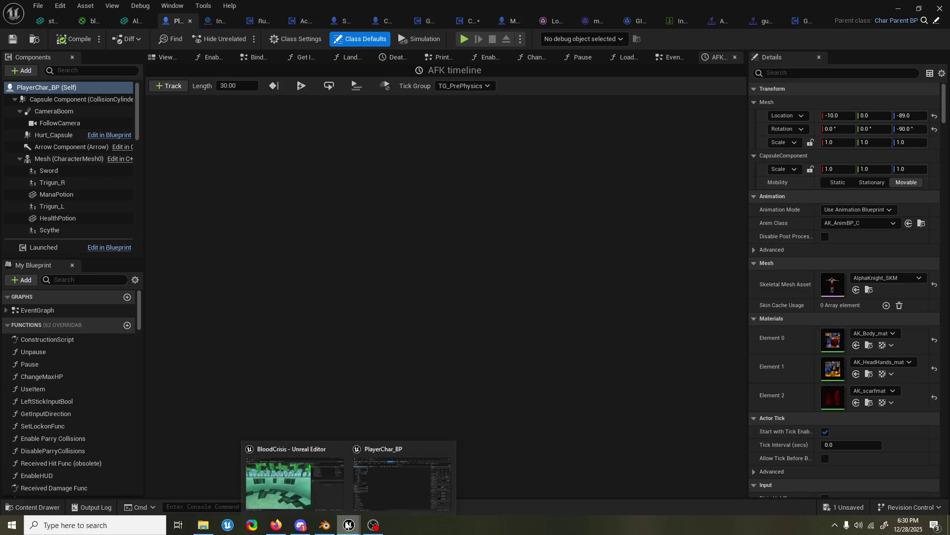
mouse_move(348, 525)
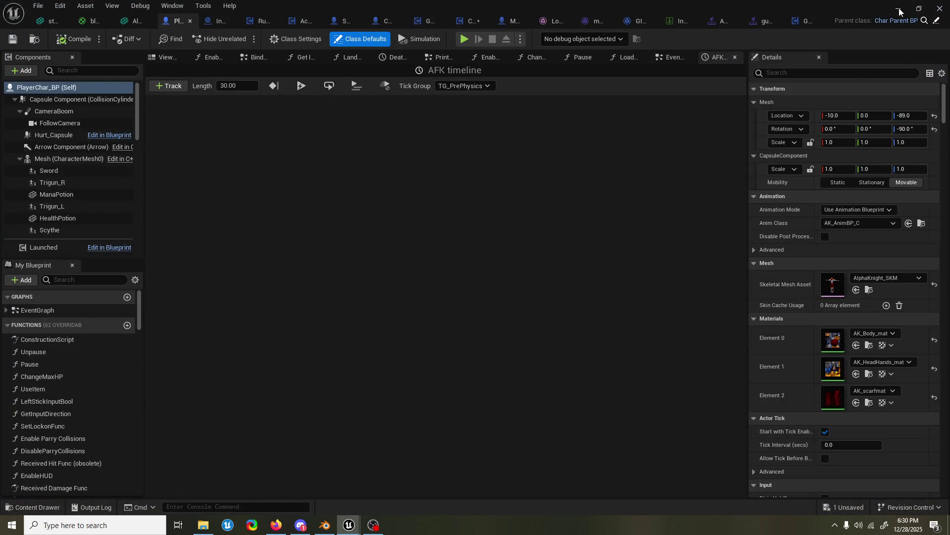
- Play the Graveyard level with 'slomo 0.2' and retry after the game over
click(899, 11)
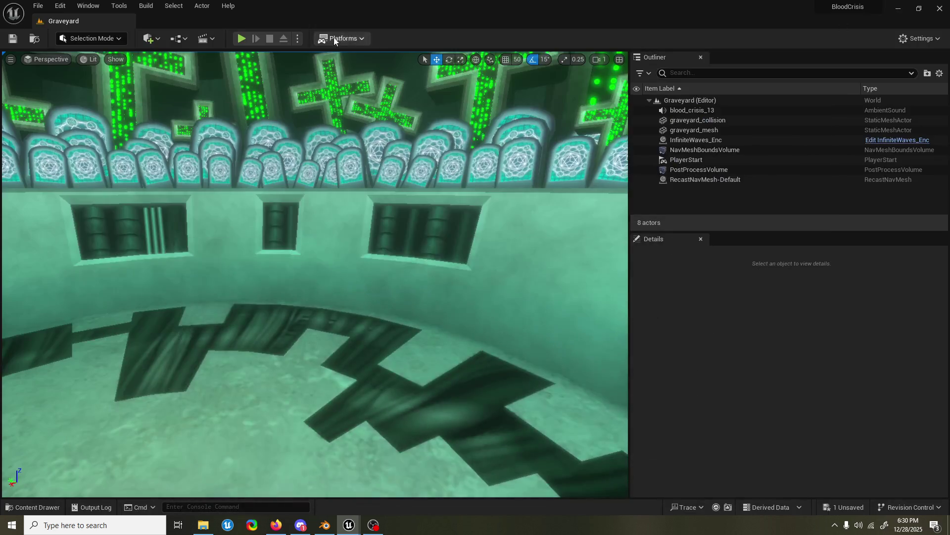
click(237, 36)
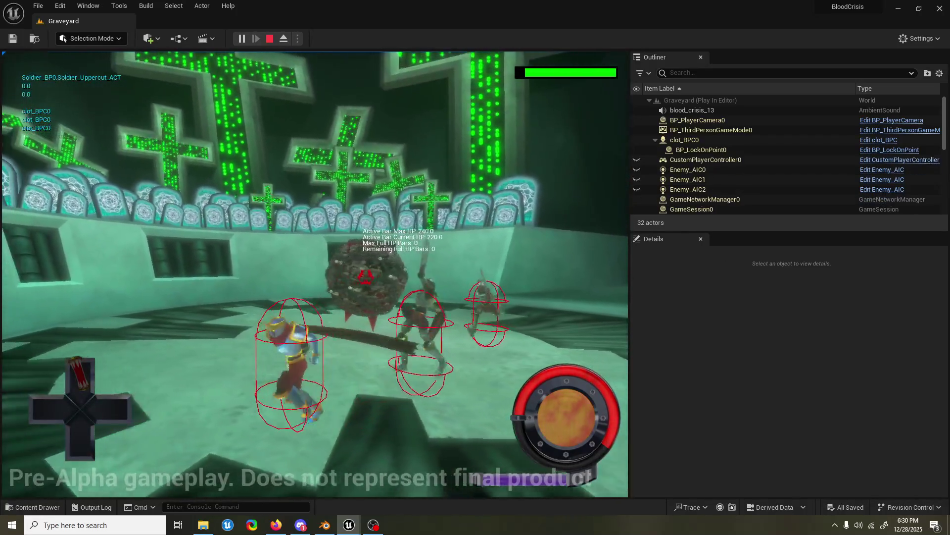
key(shift+F1)
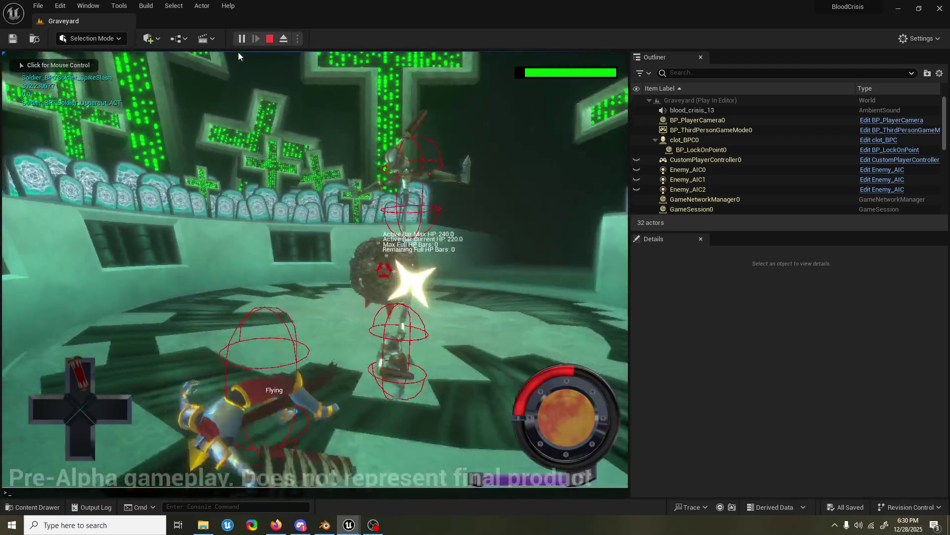
text(slomo 0)
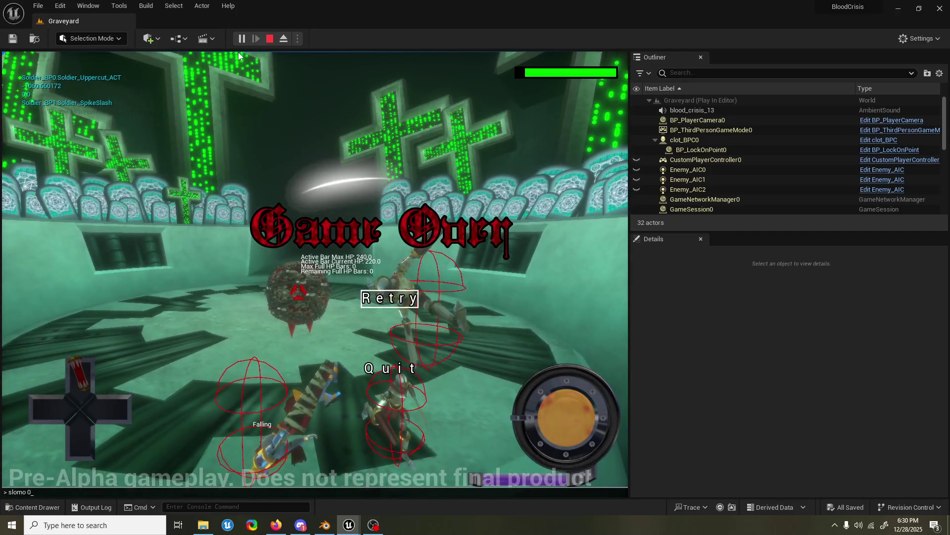
key(Return)
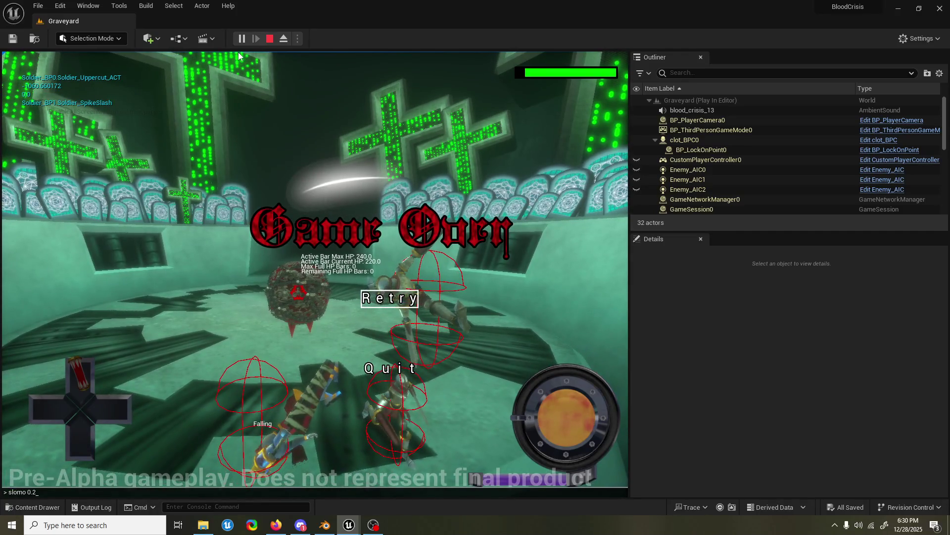
click(238, 52)
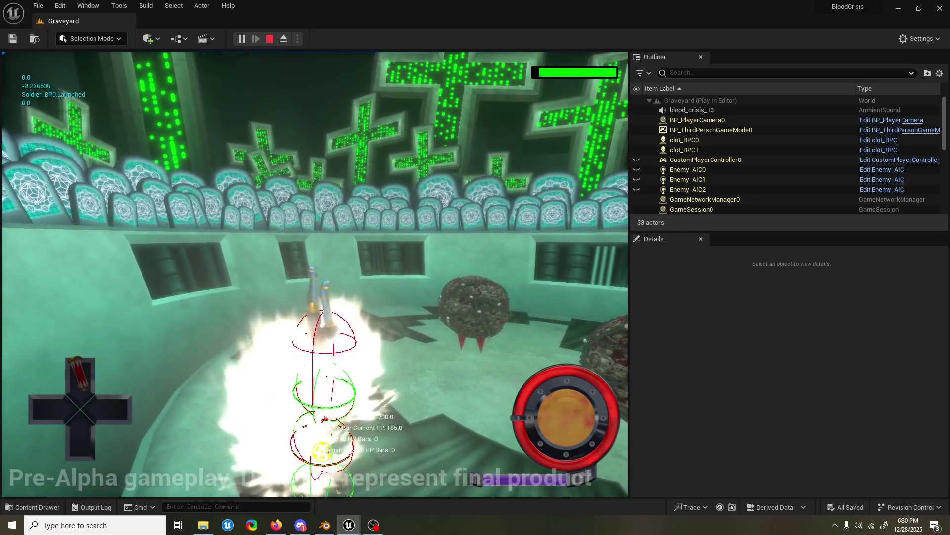
- Stop the play-test and bring up the PlayerChar_BP Blueprint editor
key(Escape)
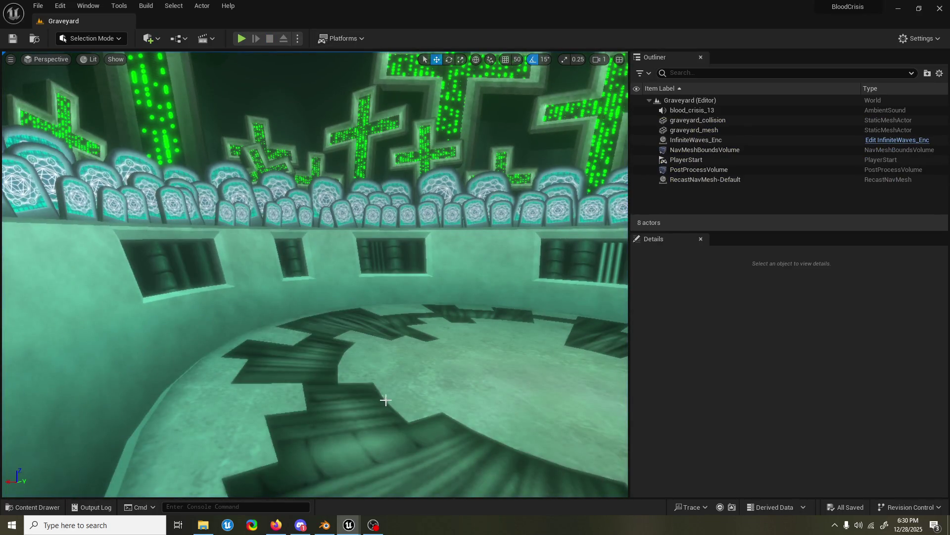
click(391, 486)
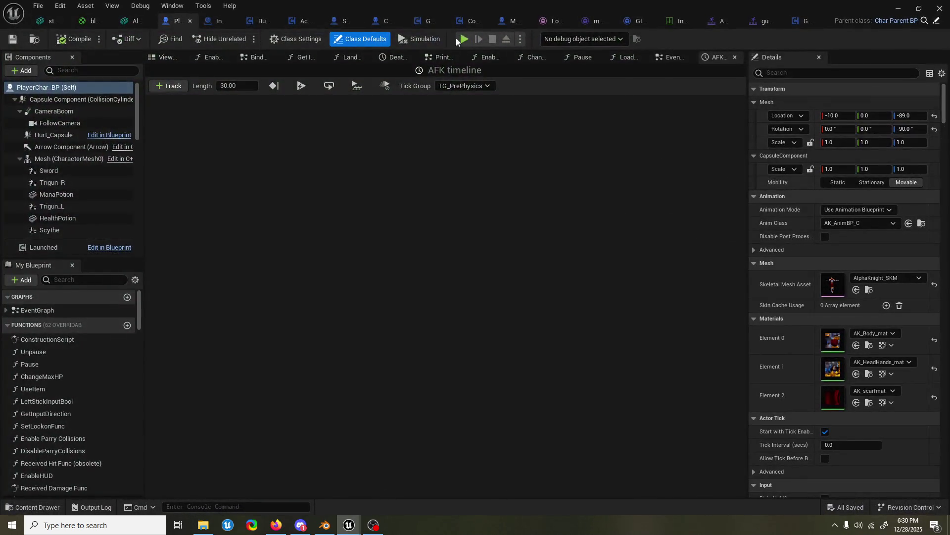
- Reveal the Blend In and Blend Out settings of the AK_gun_air_Finisher montage
click(767, 23)
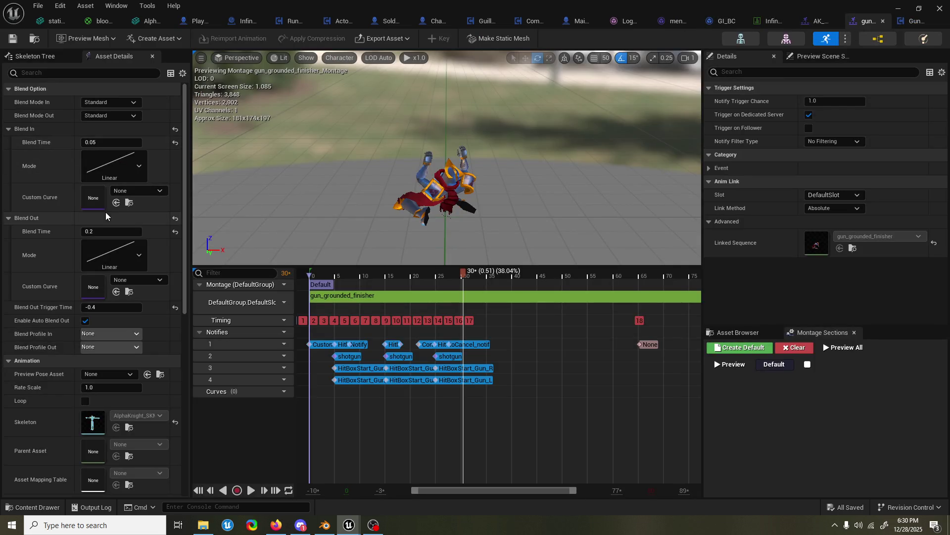
click(820, 21)
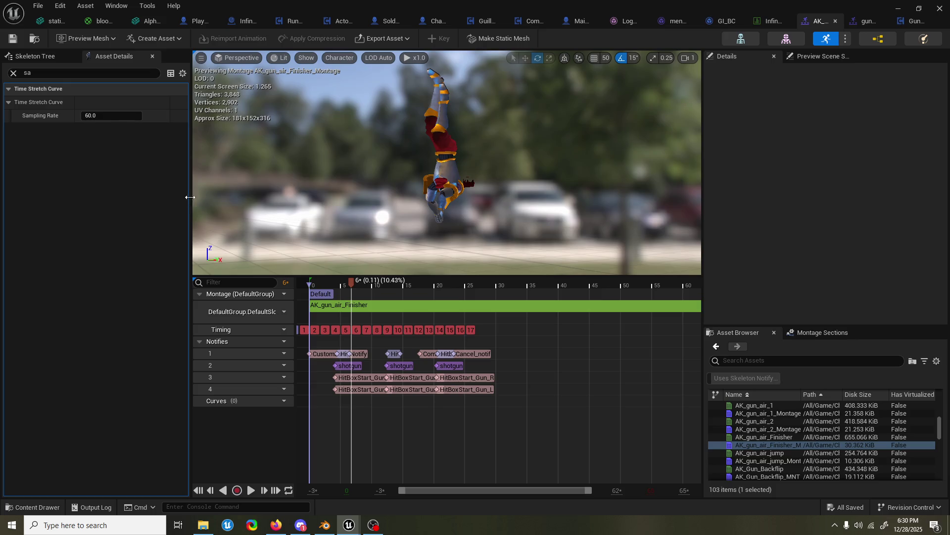
click(14, 73)
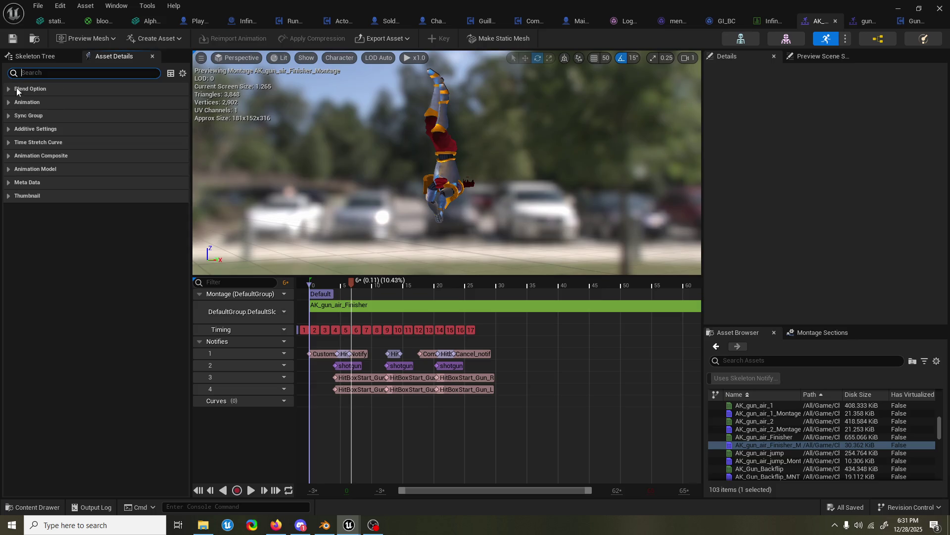
click(17, 89)
click(9, 209)
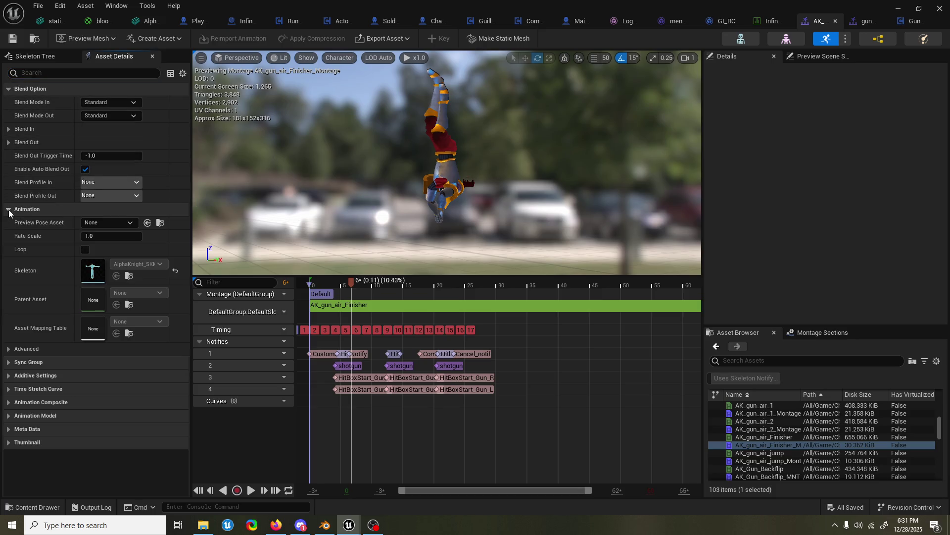
click(9, 142)
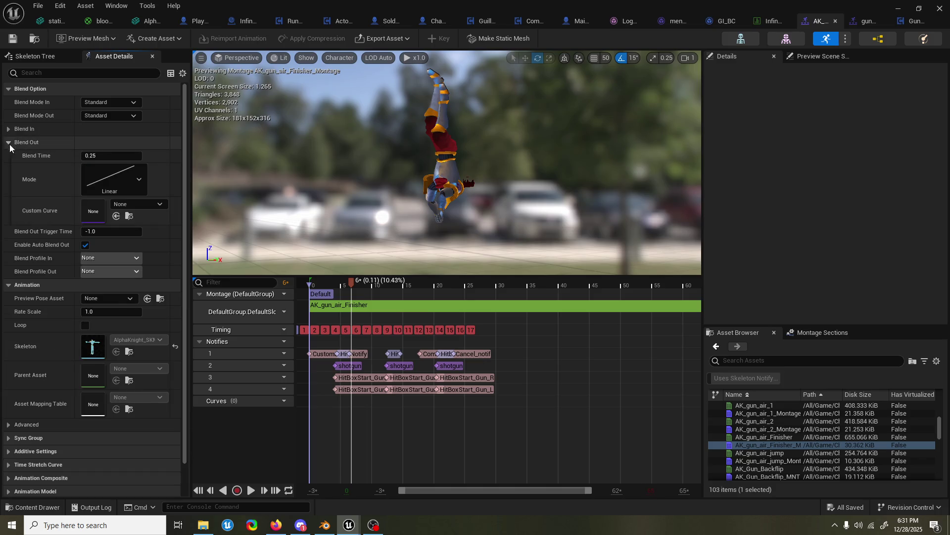
click(9, 129)
text(0.0)
- Set blend-in time 0 and blend-out time 0.1, then return to the Graveyard level
key(Return)
click(110, 231)
text(0.1)
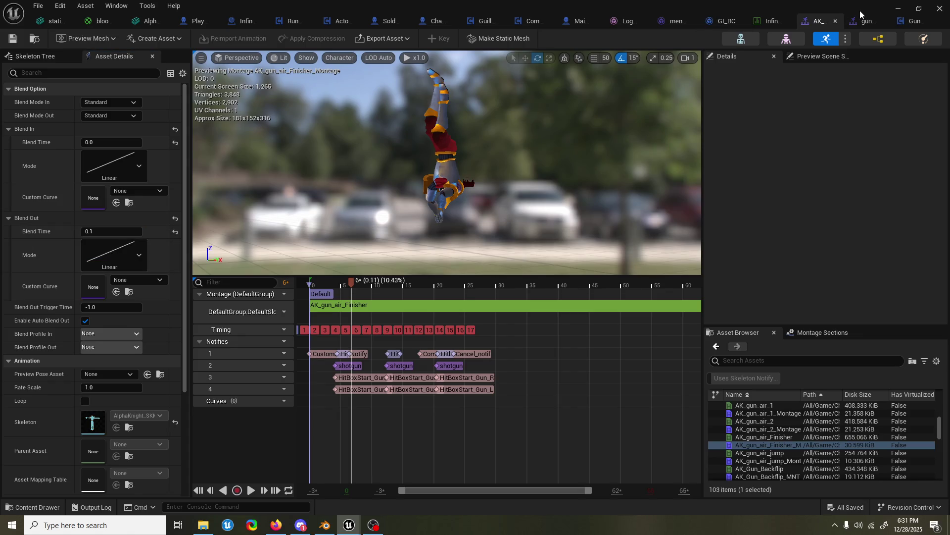
click(897, 10)
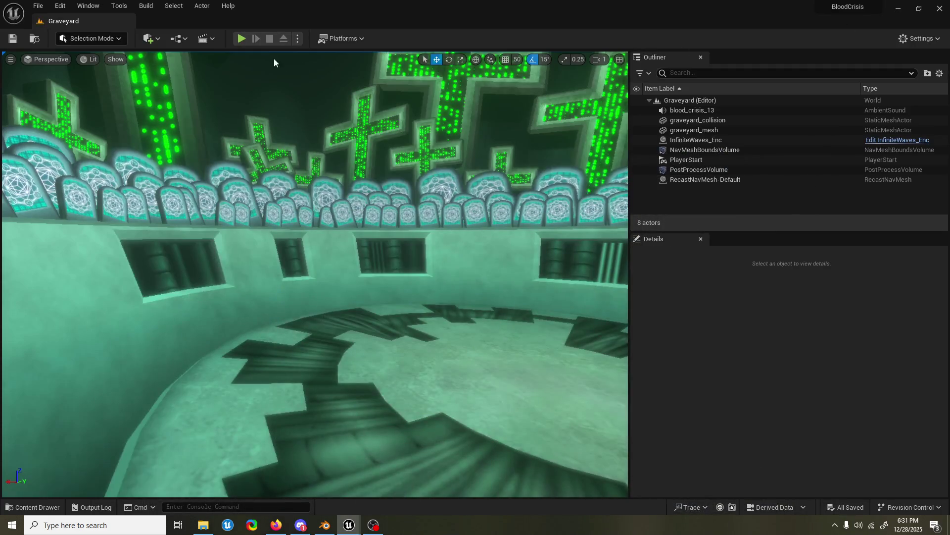
- Set InfiniteWaves_Enc's Max Enemies to 0 and start a play-in-editor session
click(729, 141)
drag(815, 406, 794, 402)
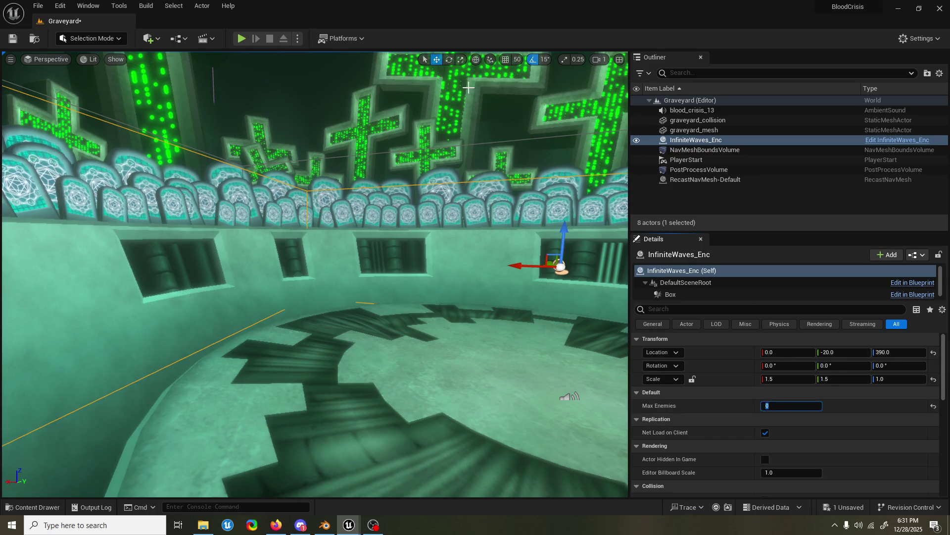
key(alt+p)
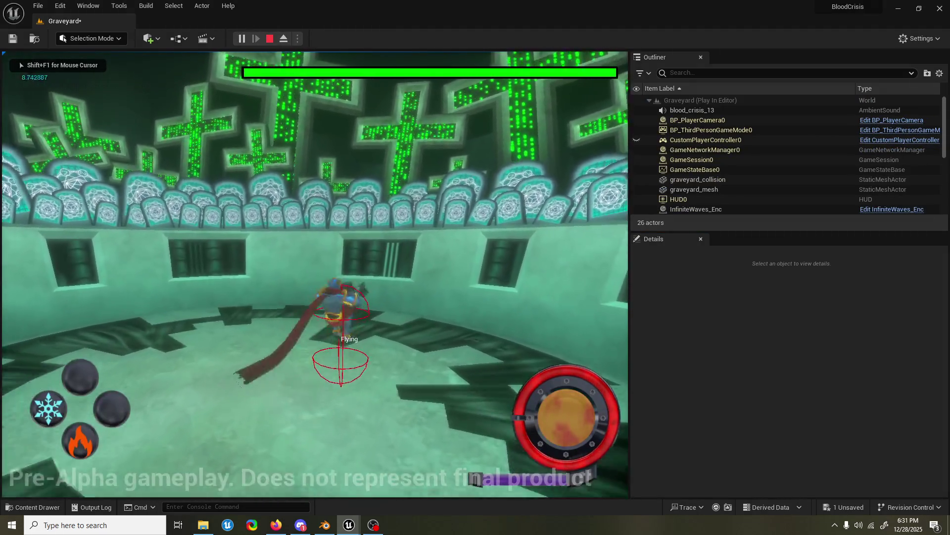
- Play-test the character flying and firing the gun finisher, then end the session
key(space)
key(w)
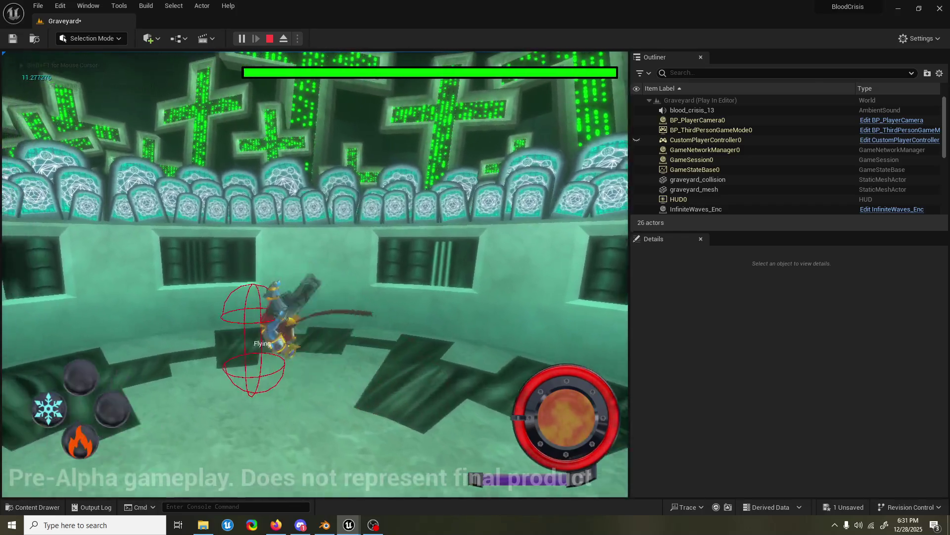
key(e)
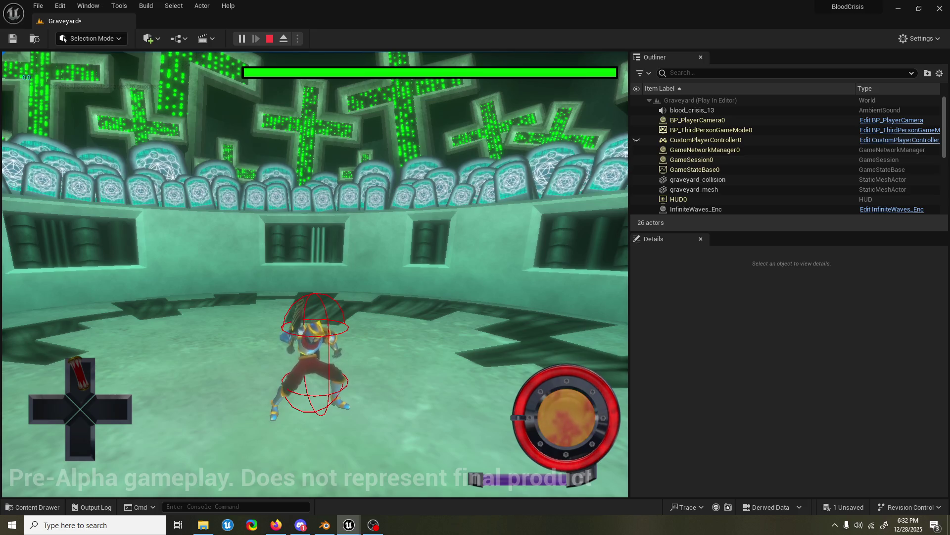
key(grave)
key(grave)
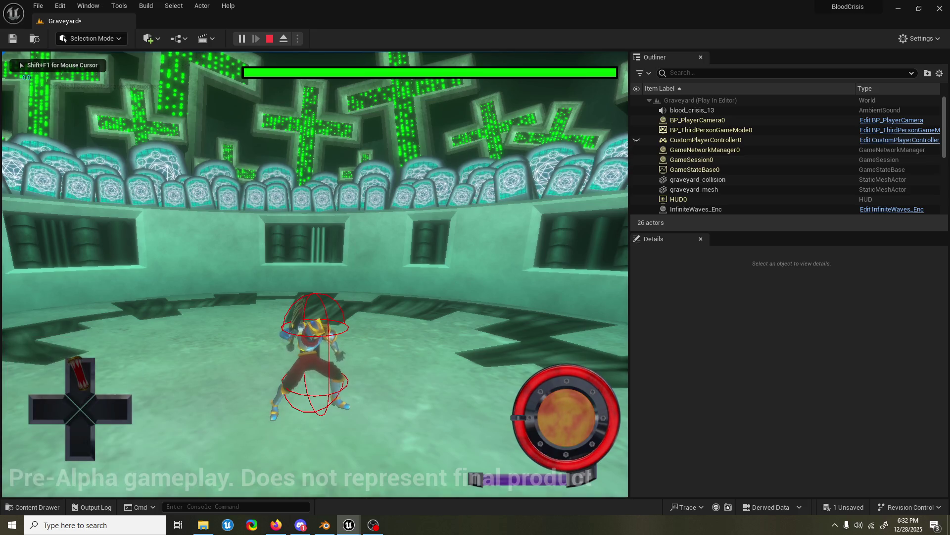
key(space)
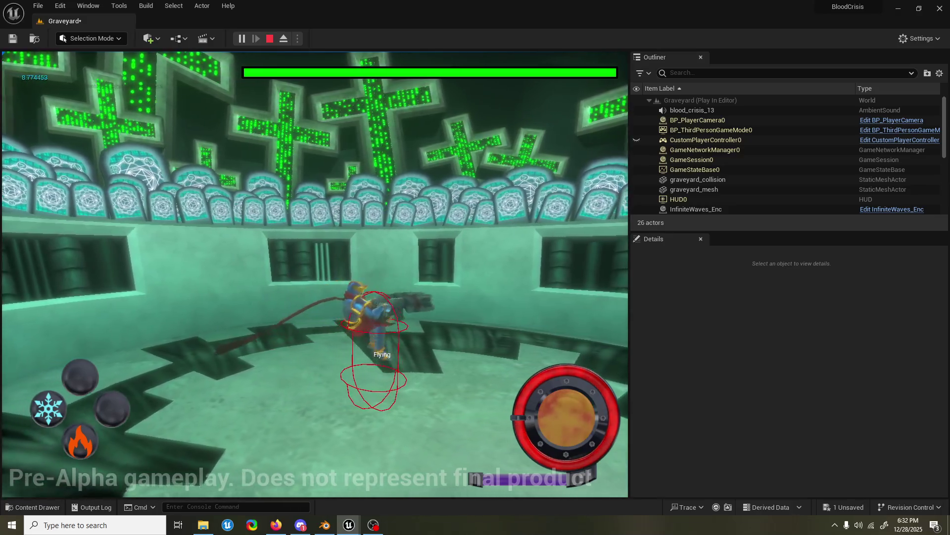
key(space)
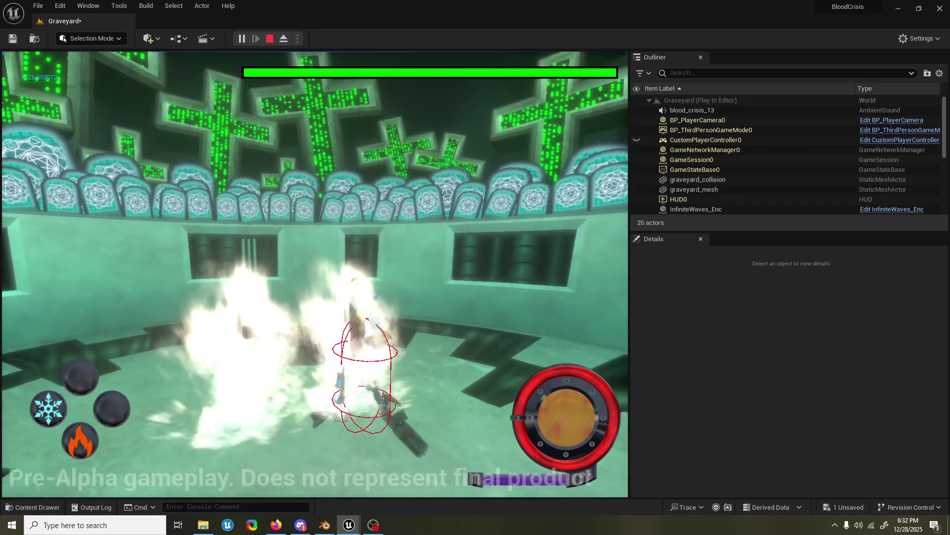
key(Escape)
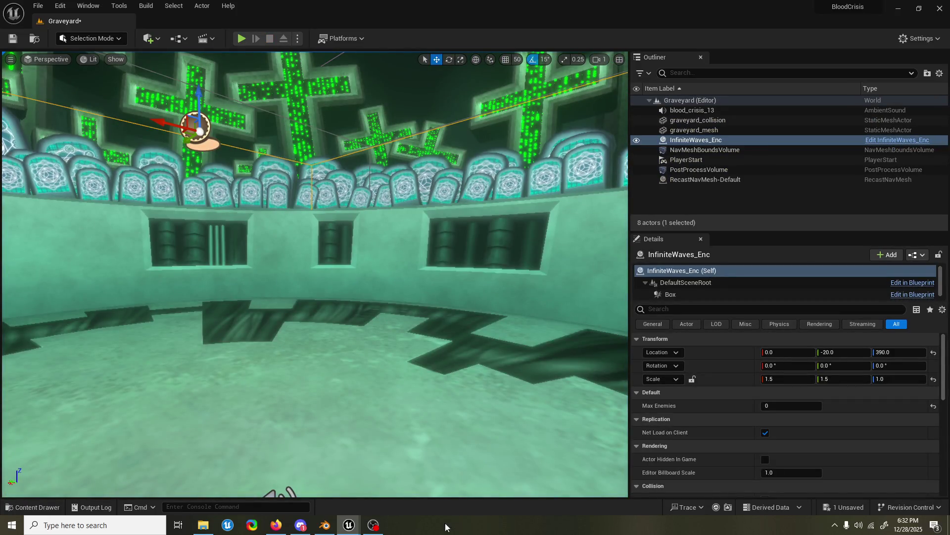
- Try a Forward orientation lock on the track-3 HitBoxStart_Gun notifies
mouse_move(349, 524)
click(398, 491)
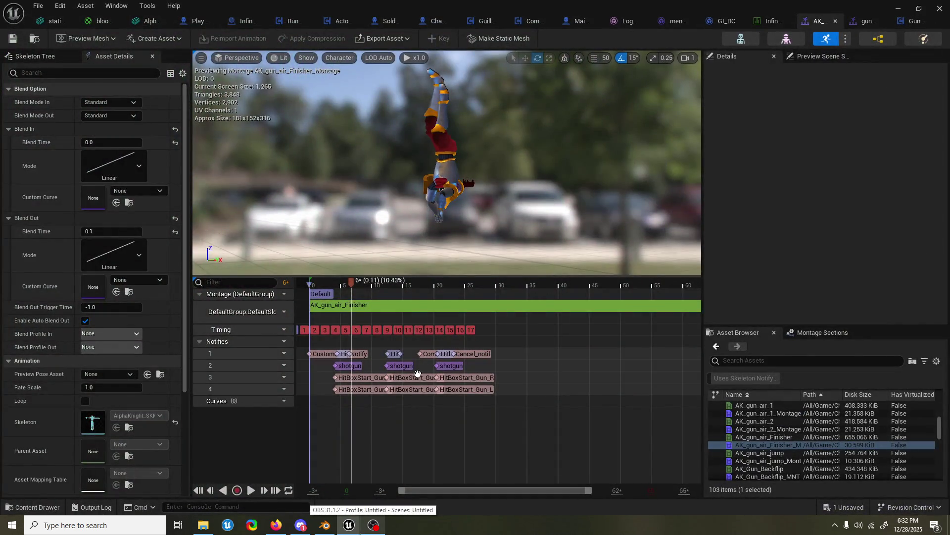
click(364, 377)
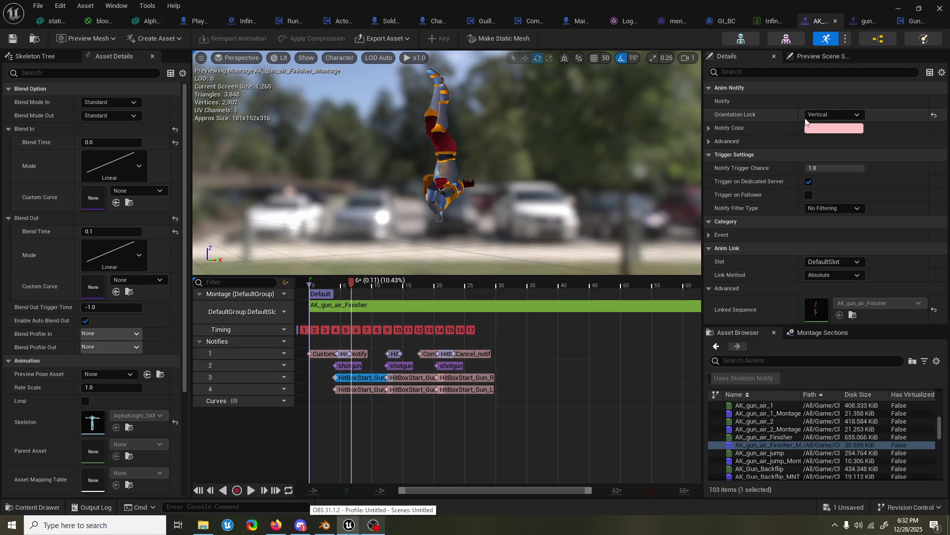
click(830, 114)
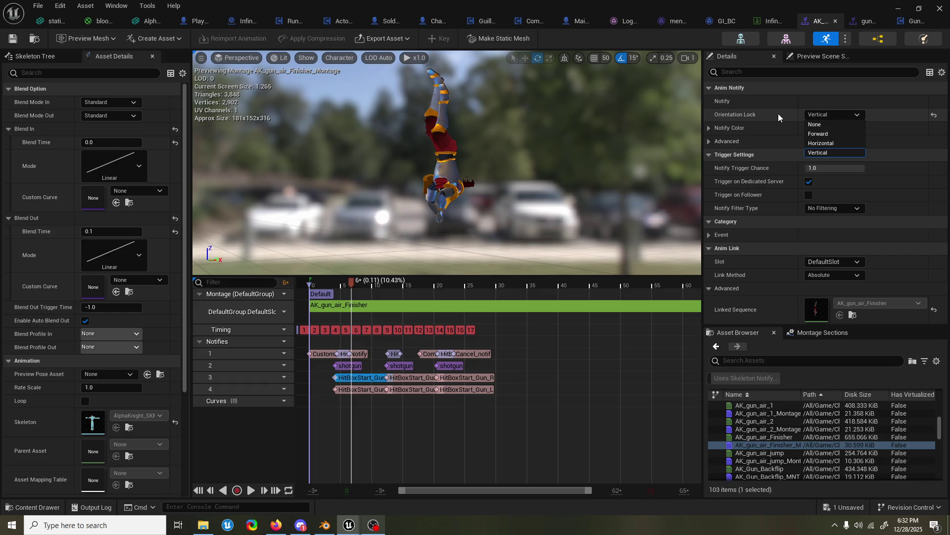
click(818, 133)
click(420, 379)
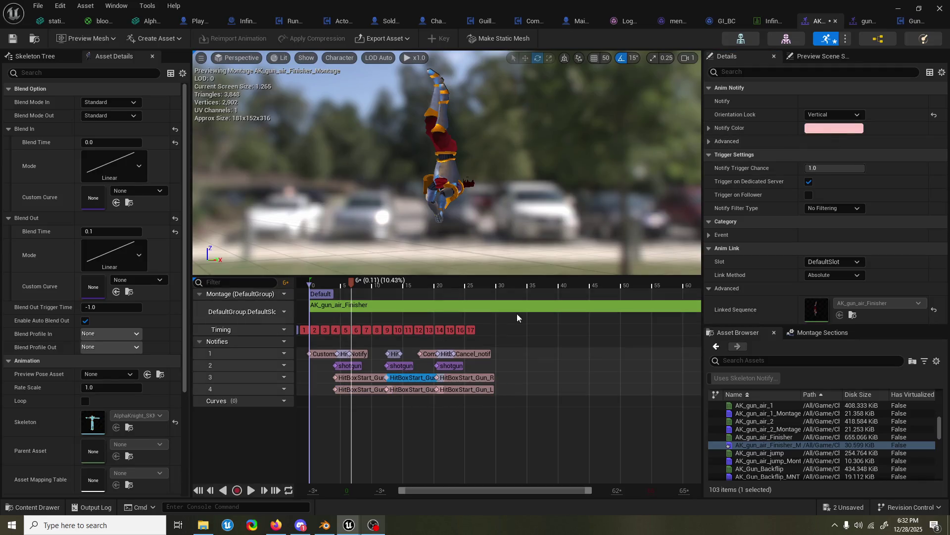
click(824, 134)
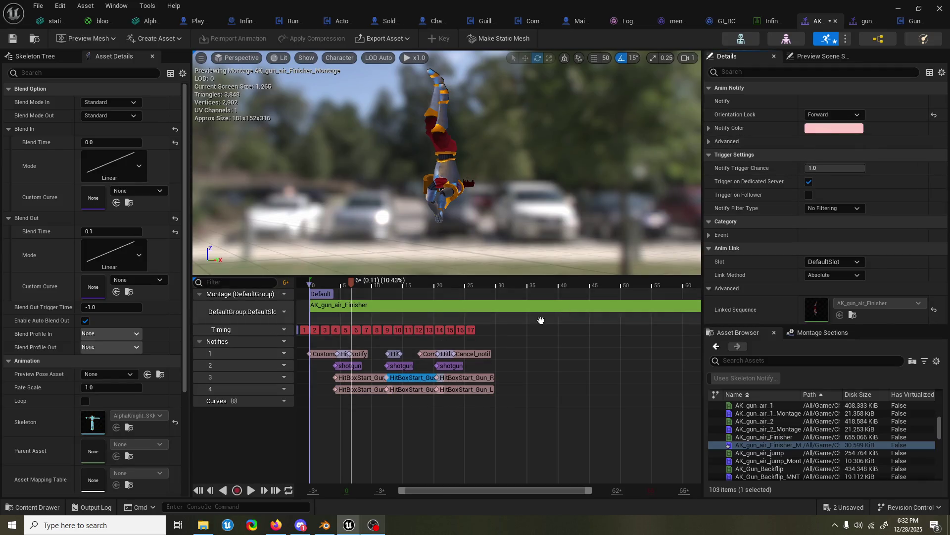
click(828, 114)
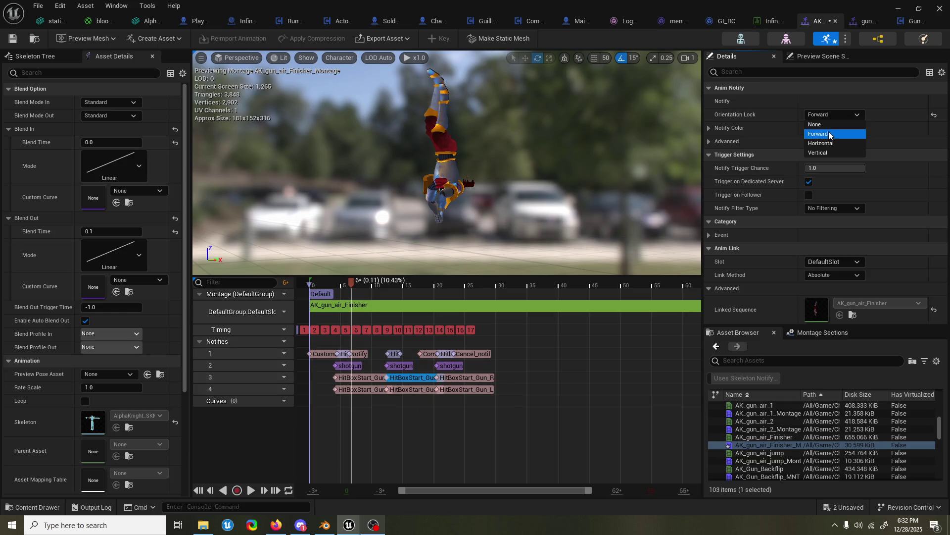
click(824, 134)
- Set the first track-3 and track-4 hitbox notifies to no orientation lock
click(360, 377)
click(832, 114)
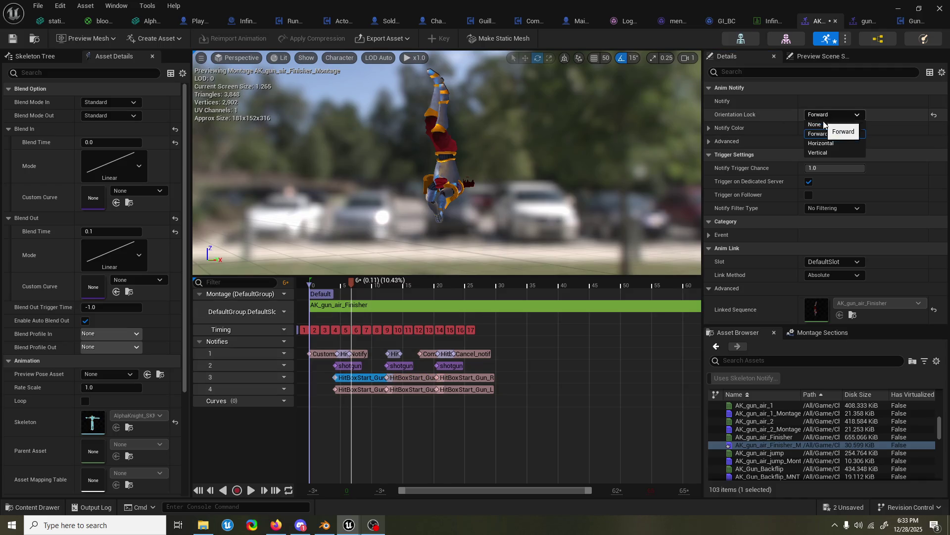
click(360, 389)
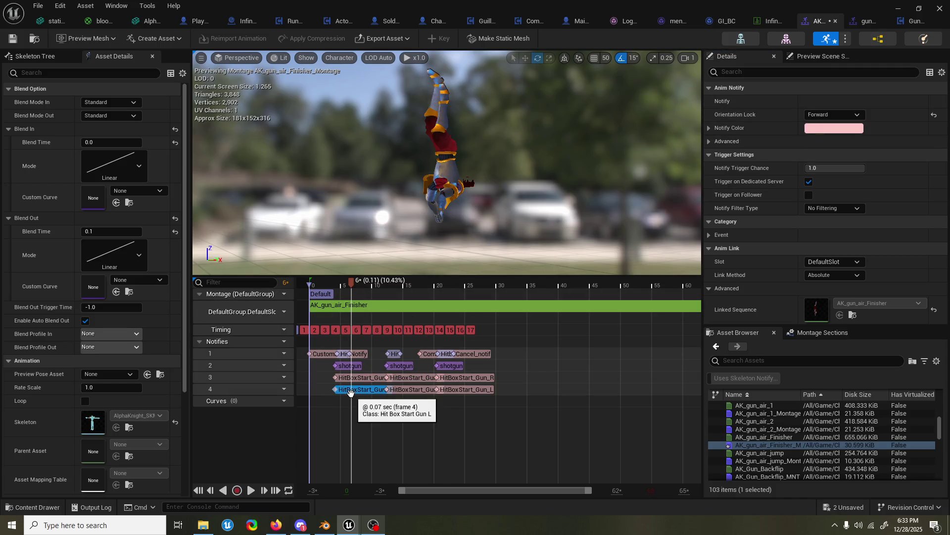
click(831, 115)
click(828, 122)
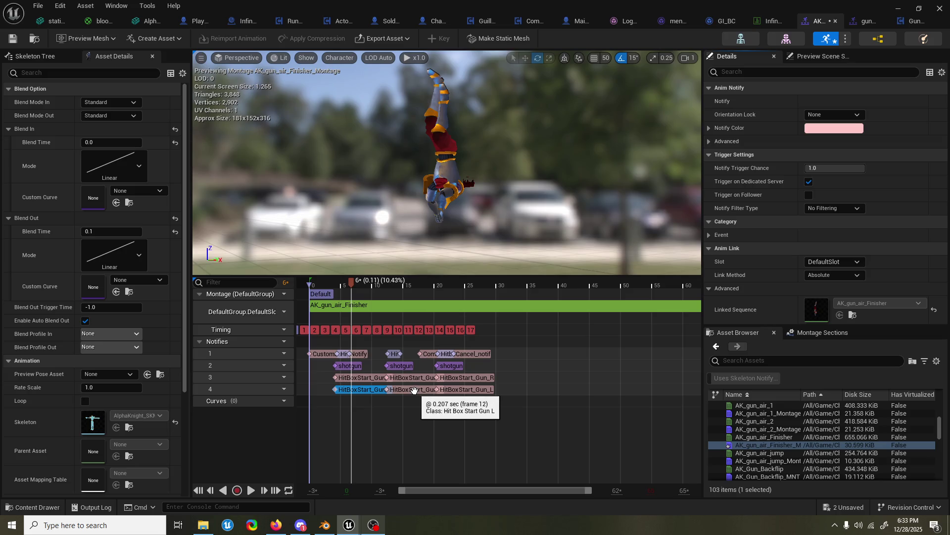
click(834, 115)
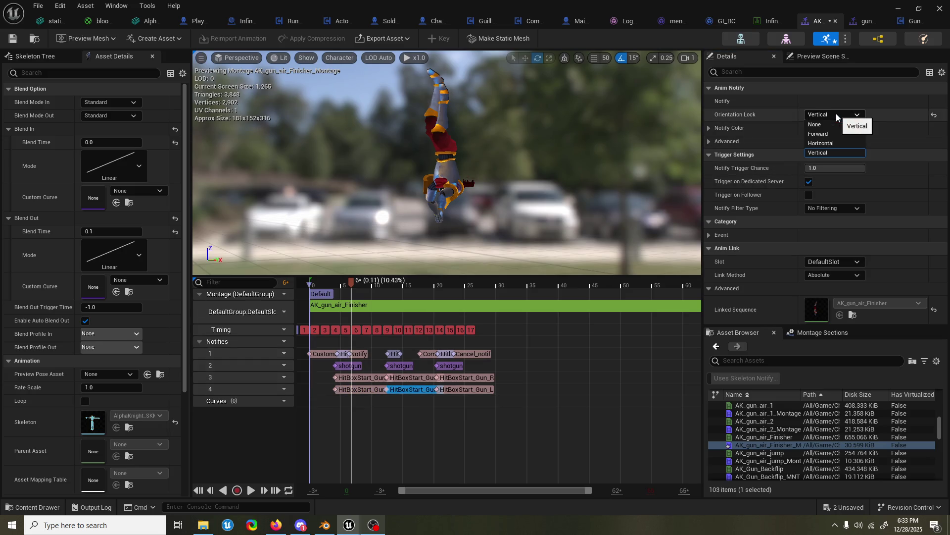
click(829, 124)
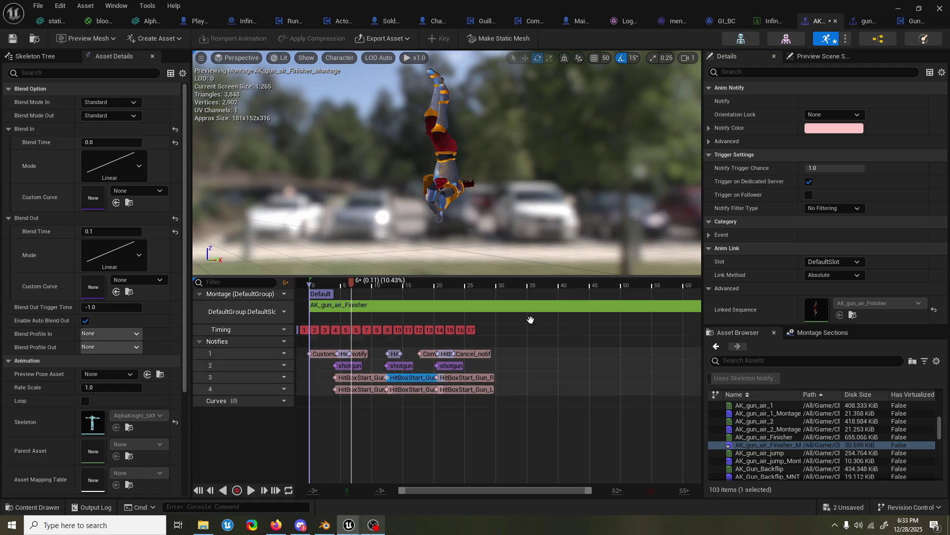
- Set the third right- and left-gun hitbox notifies to no orientation lock and scrub the animation
click(464, 377)
click(840, 114)
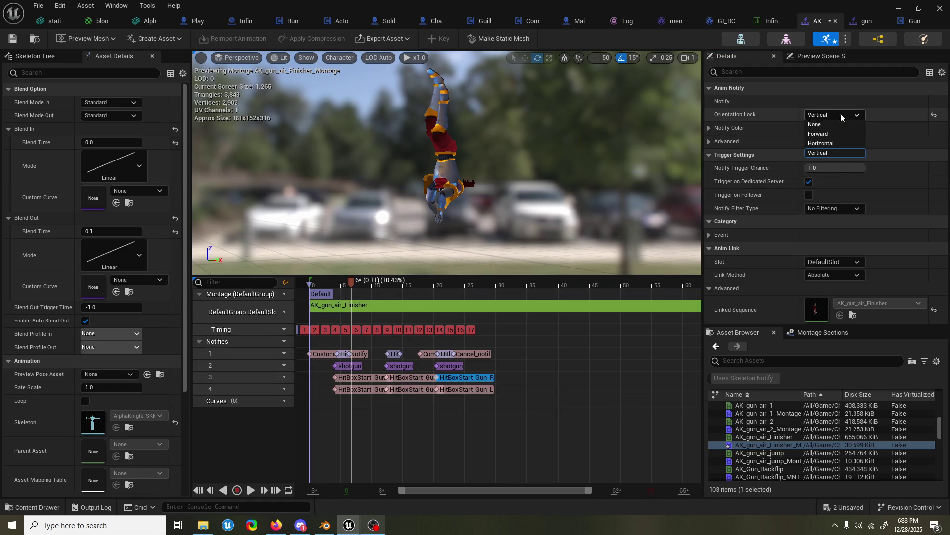
click(823, 132)
click(466, 390)
click(842, 115)
click(815, 125)
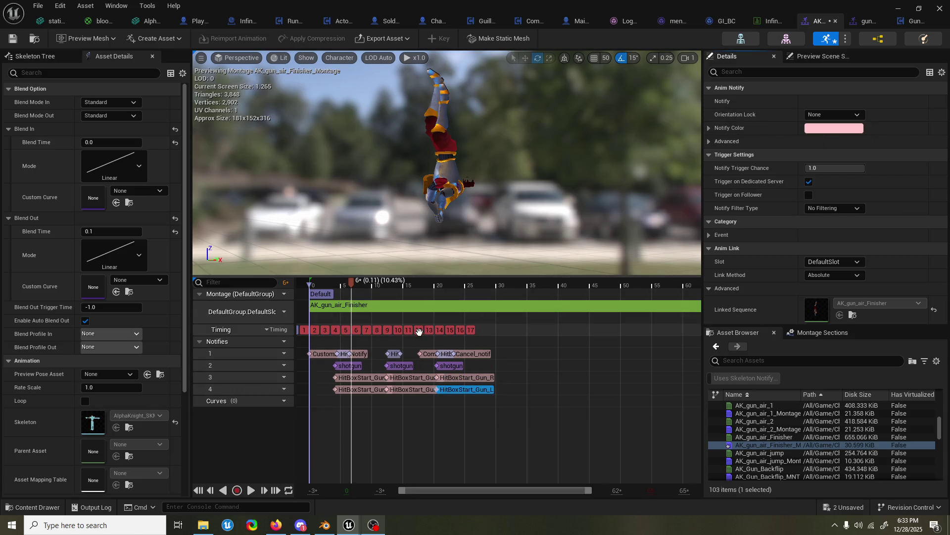
drag(350, 285, 481, 270)
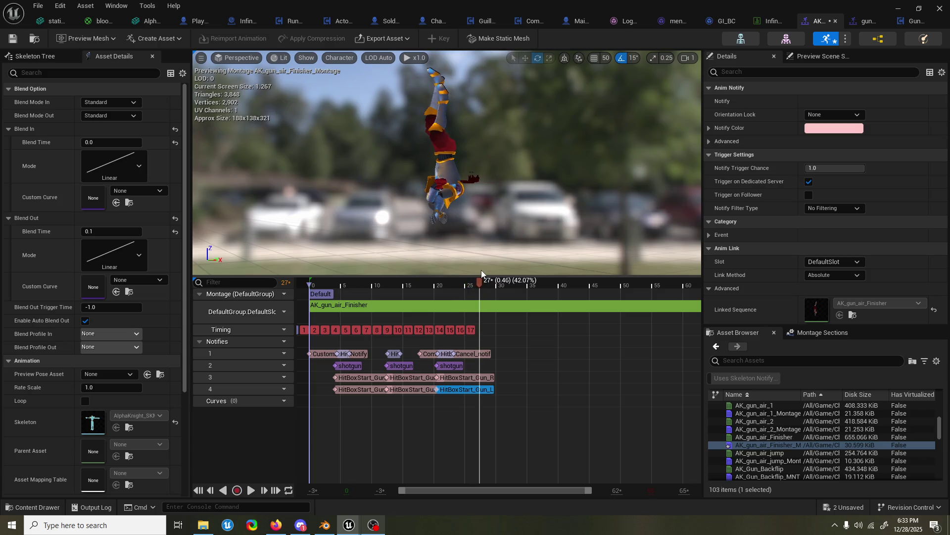
drag(427, 355, 454, 369)
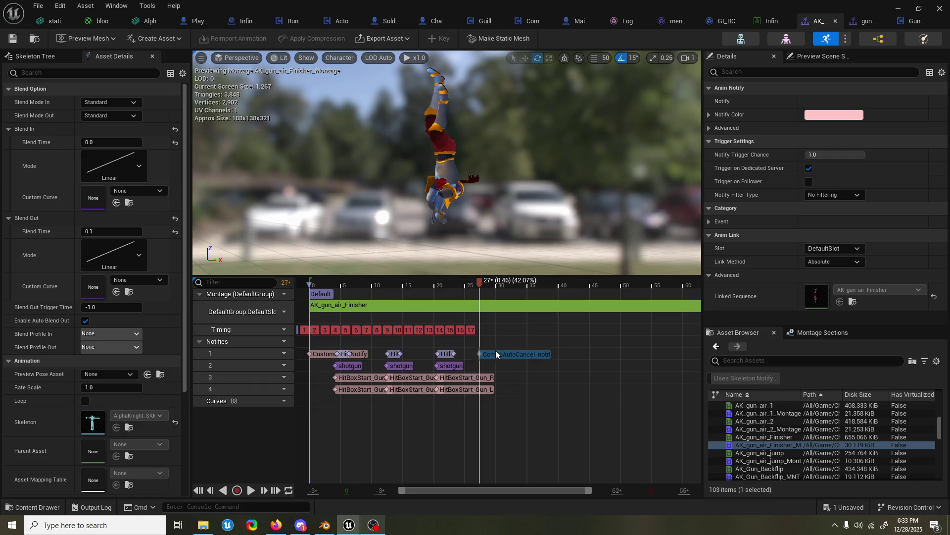
- Place the ComboAutoCancel notify at frame 27, save, and review the Custom Jump Notify settings
drag(489, 358, 496, 352)
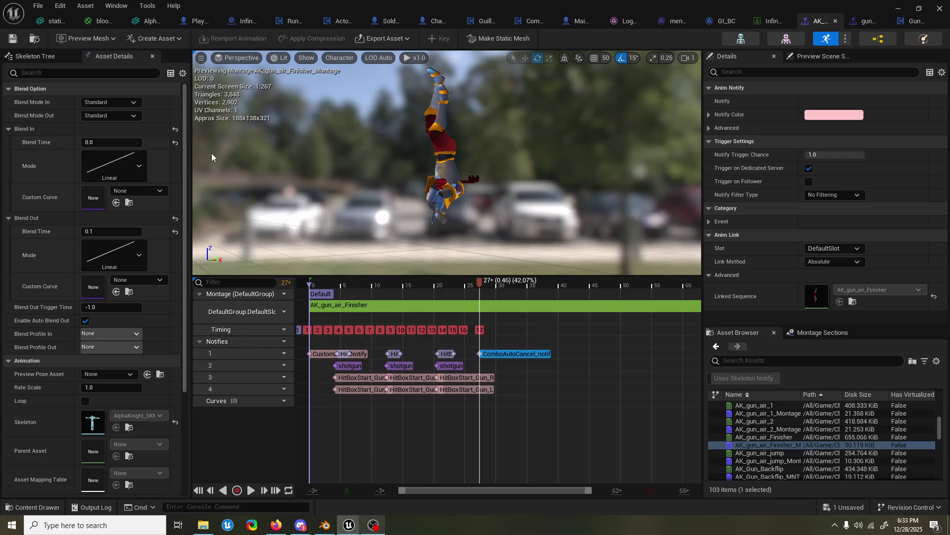
key(ctrl+s)
click(325, 354)
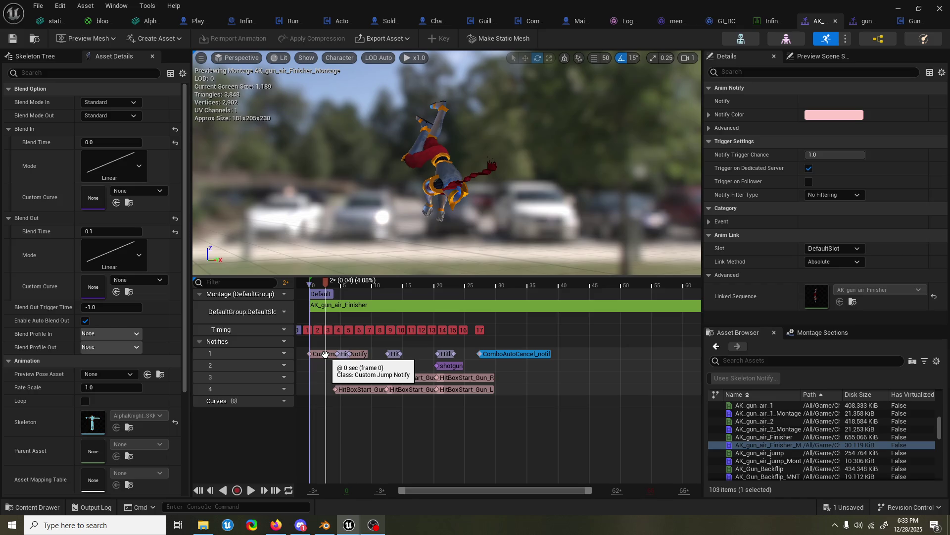
click(325, 354)
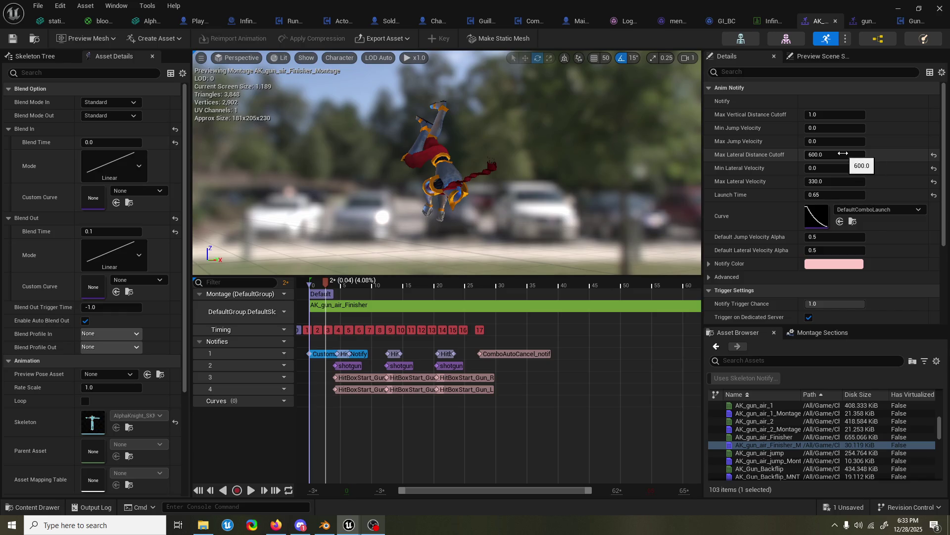
click(898, 8)
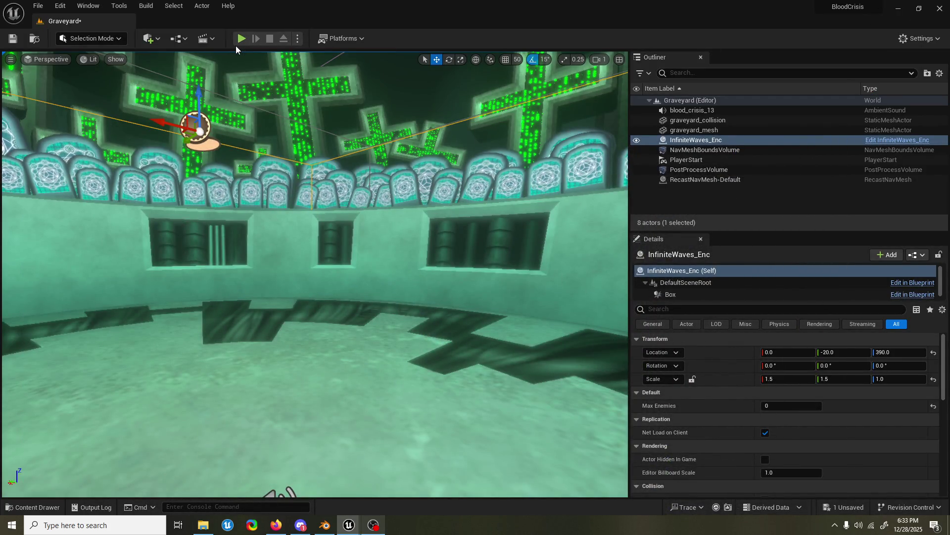
click(241, 38)
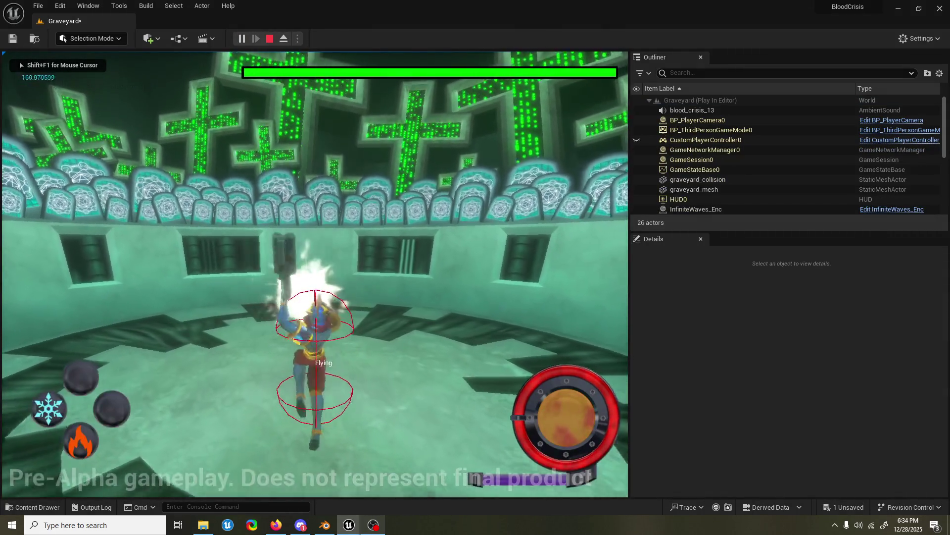
key(w)
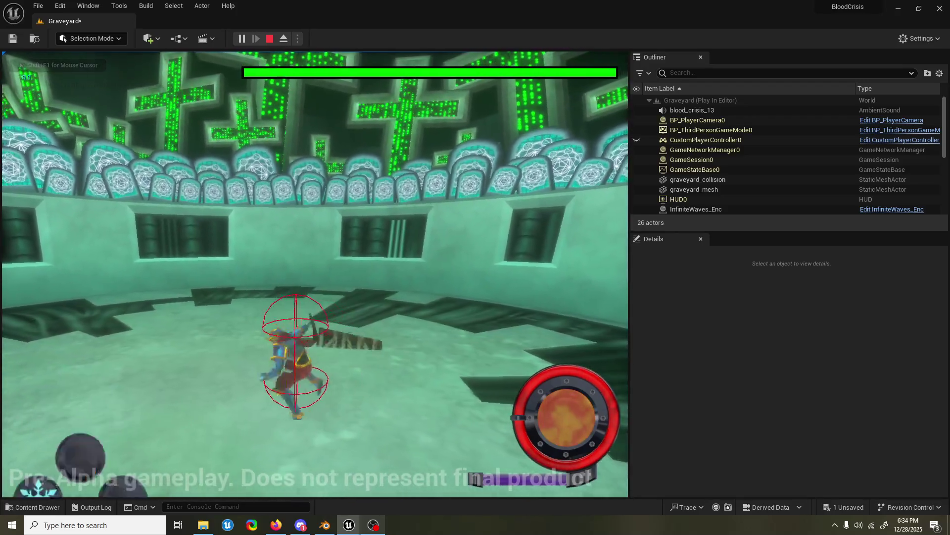
key(space)
key(e)
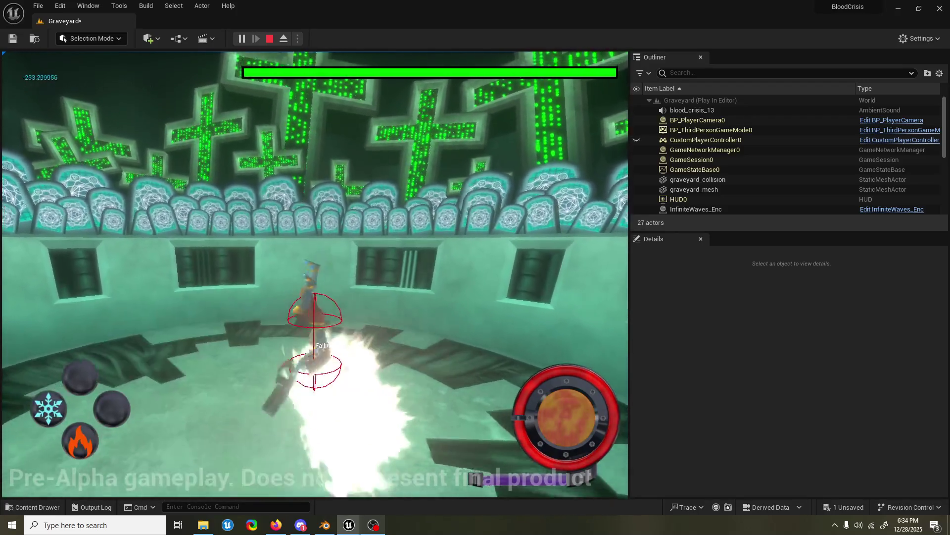
key(grave)
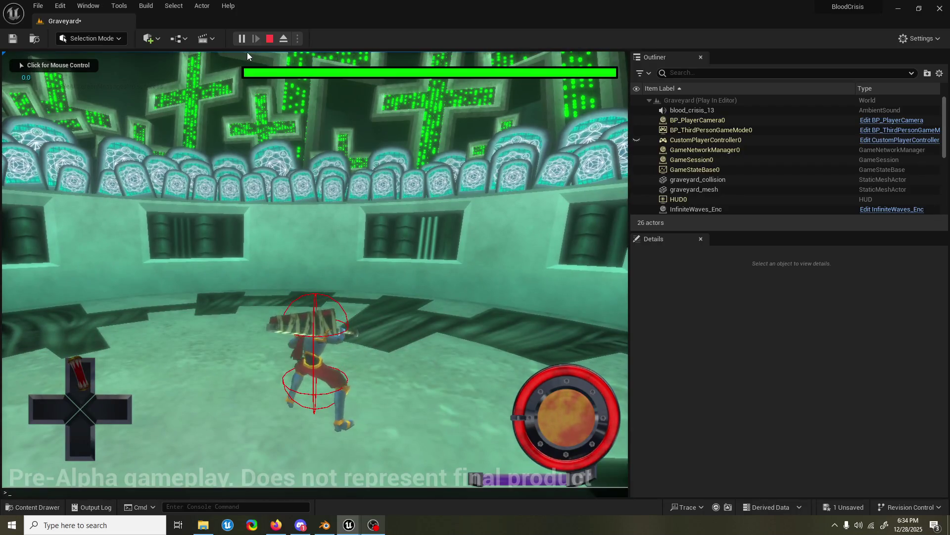
key(Up)
key(Return)
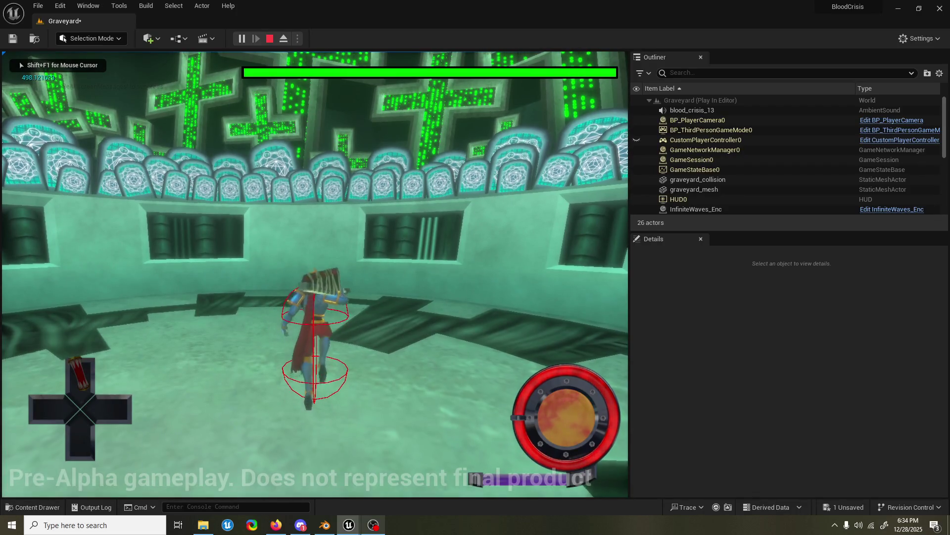
key(space)
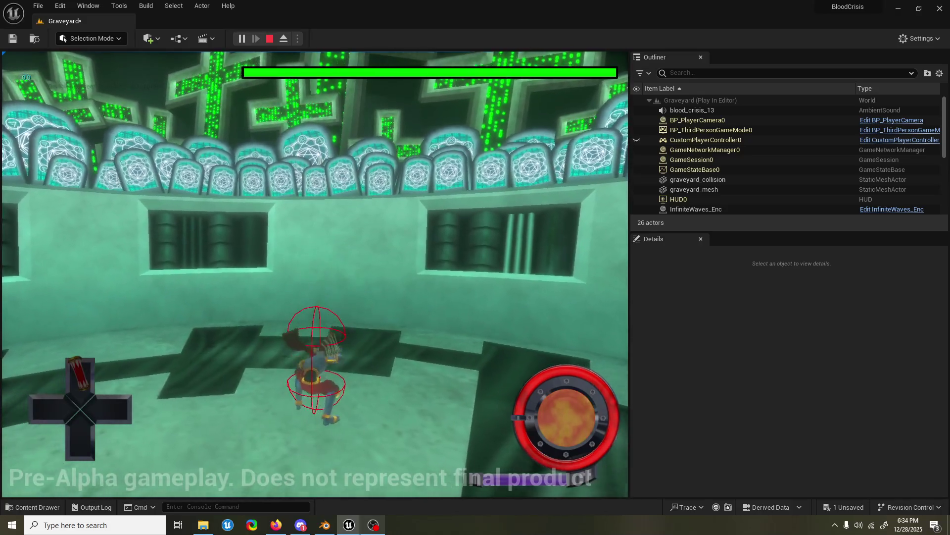
key(Escape)
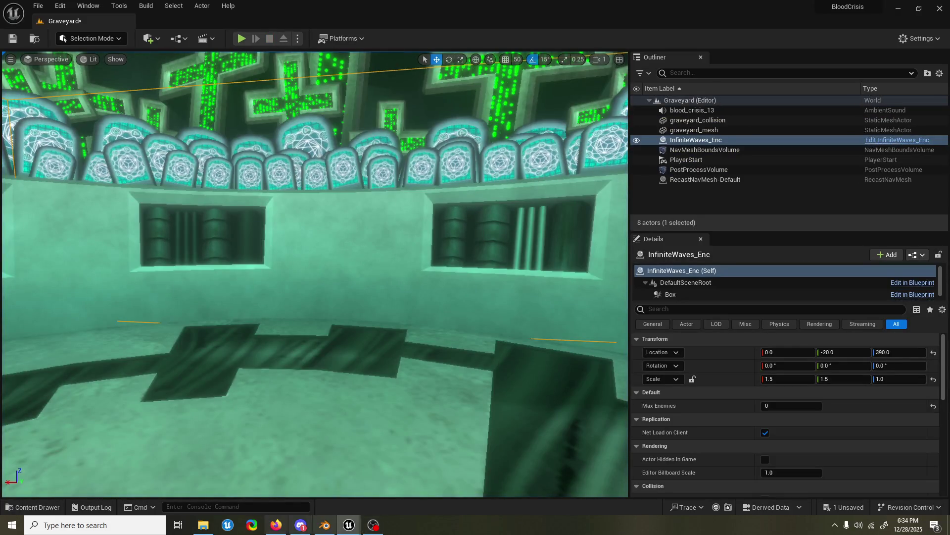
click(348, 525)
- Review the timing options of the gun hitbox notifies on tracks 3 and 4
click(401, 475)
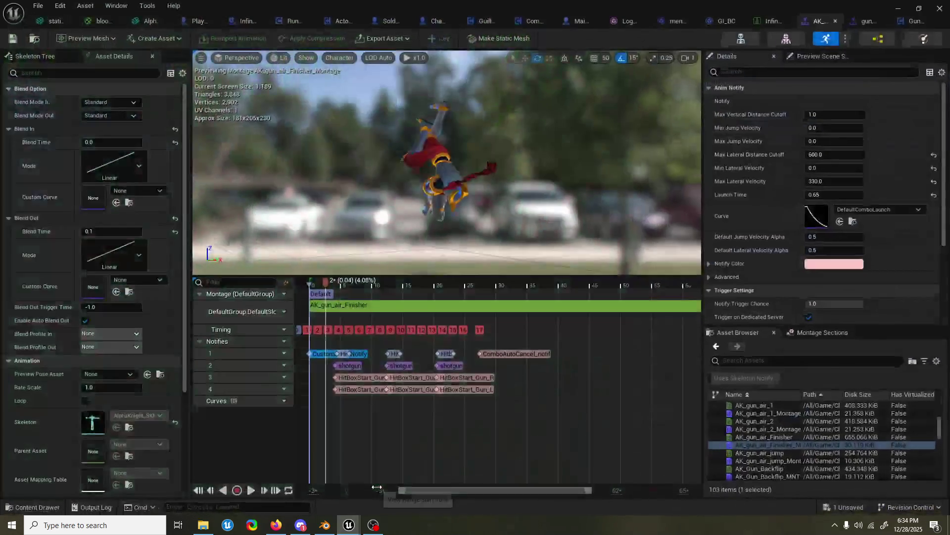
click(370, 389)
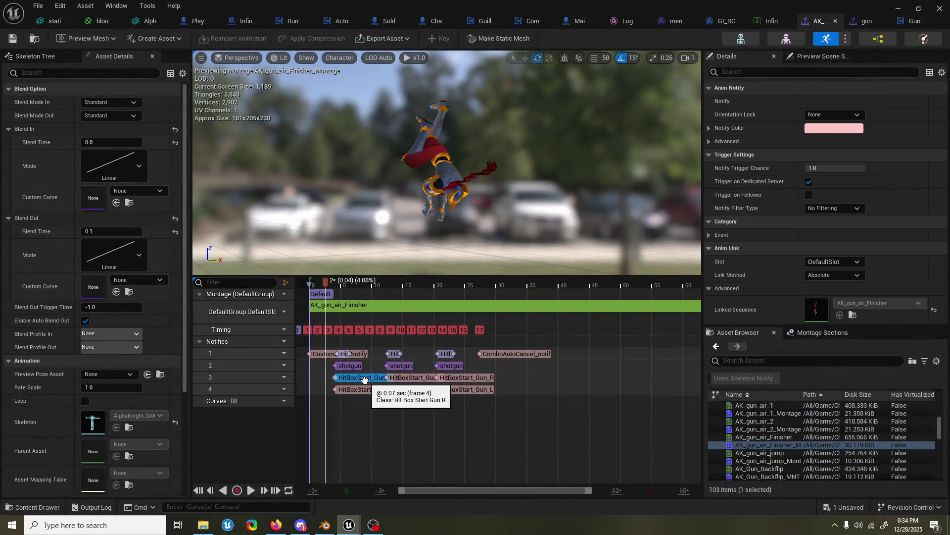
click(423, 378)
click(477, 379)
click(479, 389)
click(367, 379)
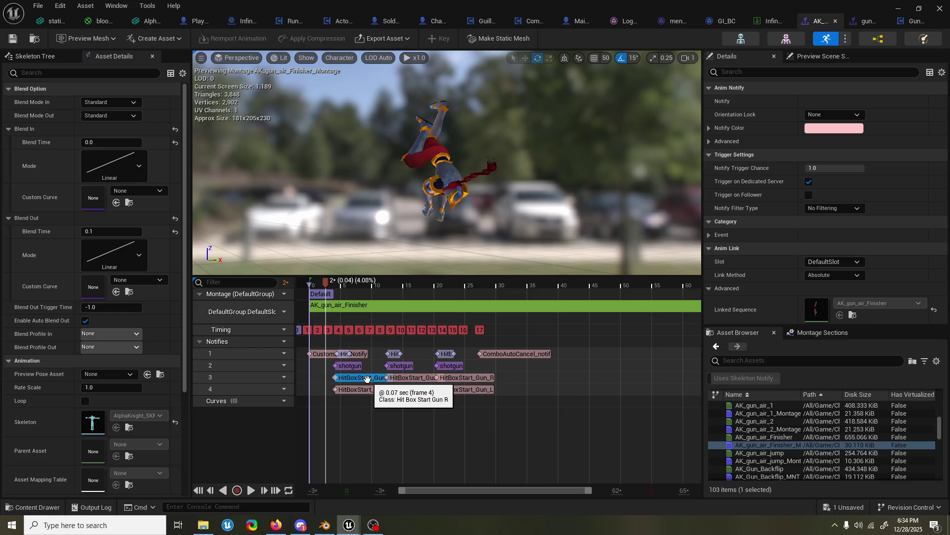
right_click(367, 378)
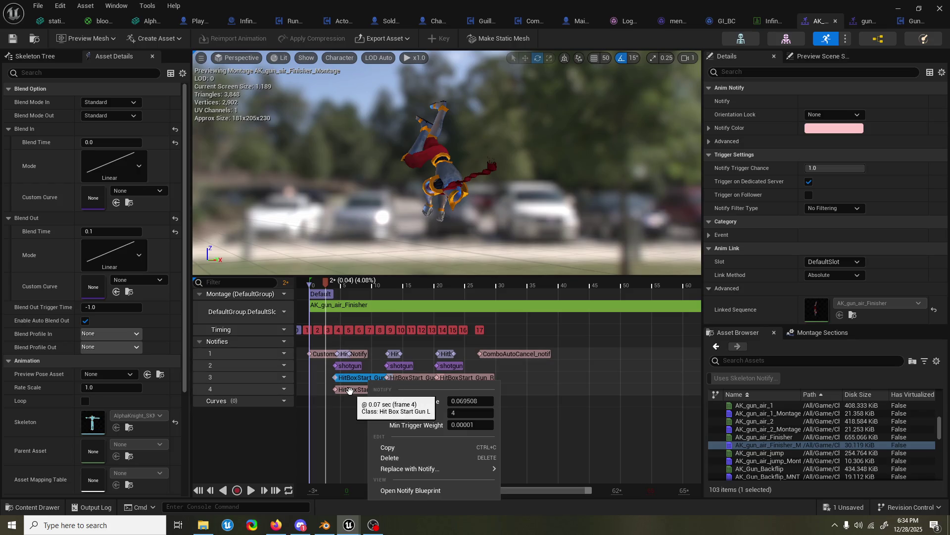
right_click(351, 392)
click(413, 380)
right_click(414, 381)
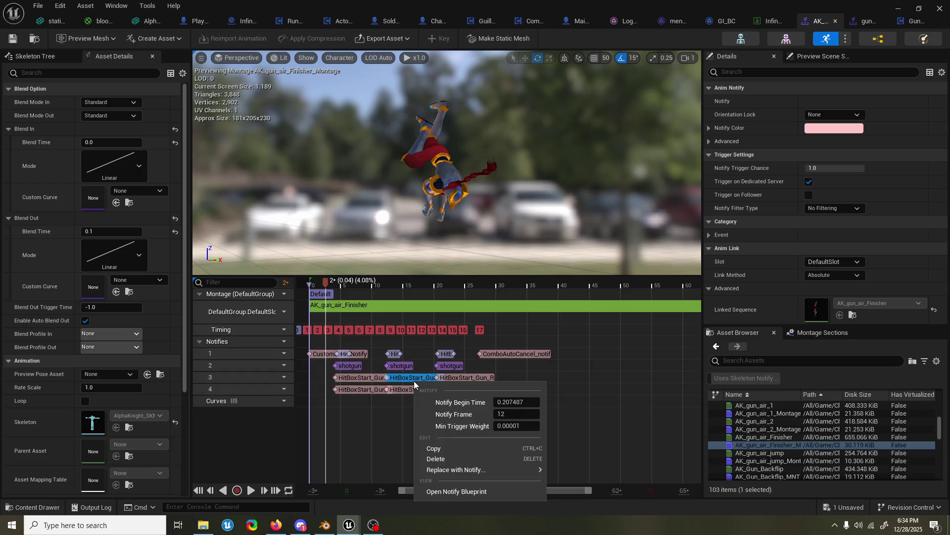
click(408, 388)
right_click(408, 389)
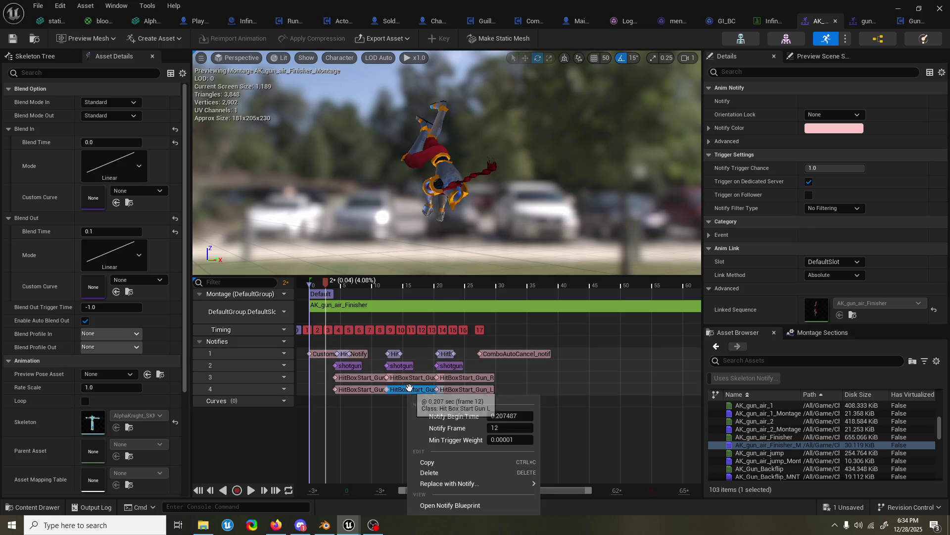
- Move the second right- and left-gun hitbox notifies to frame 14
click(419, 377)
right_click(419, 377)
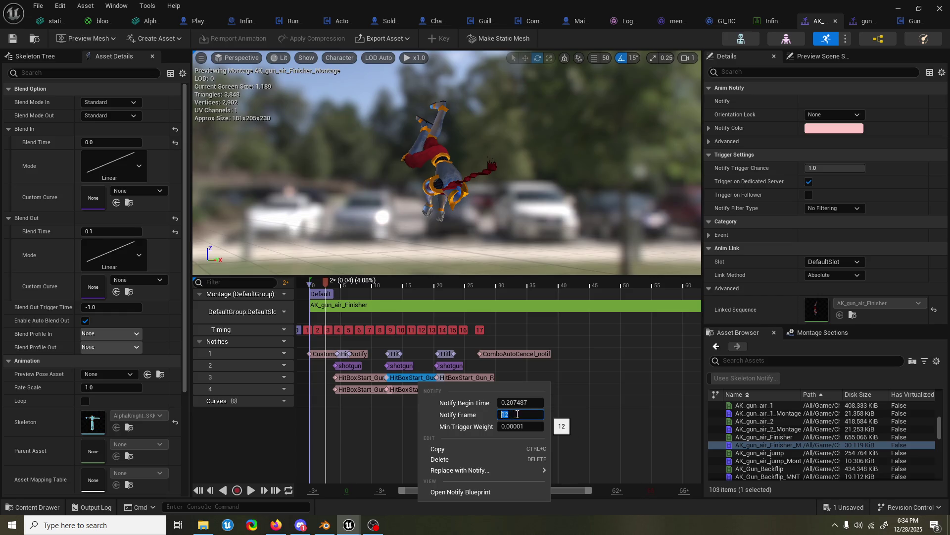
key(Return)
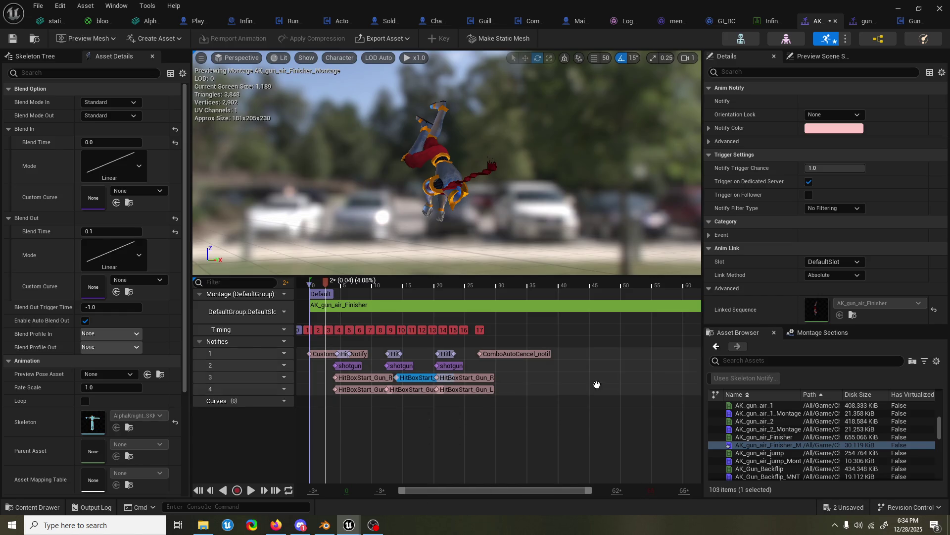
right_click(411, 390)
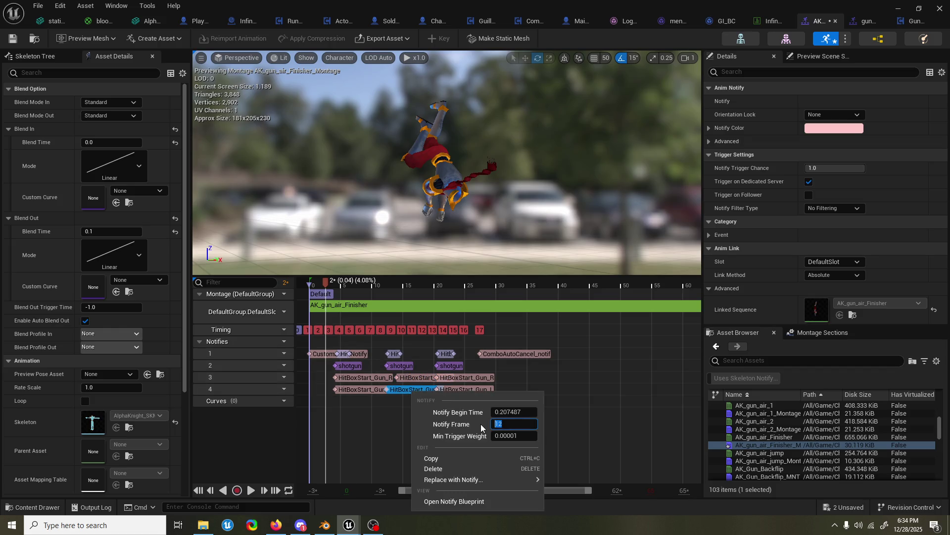
key(Return)
- Move the shotgun sound and Hit notifies to frame 14
click(402, 365)
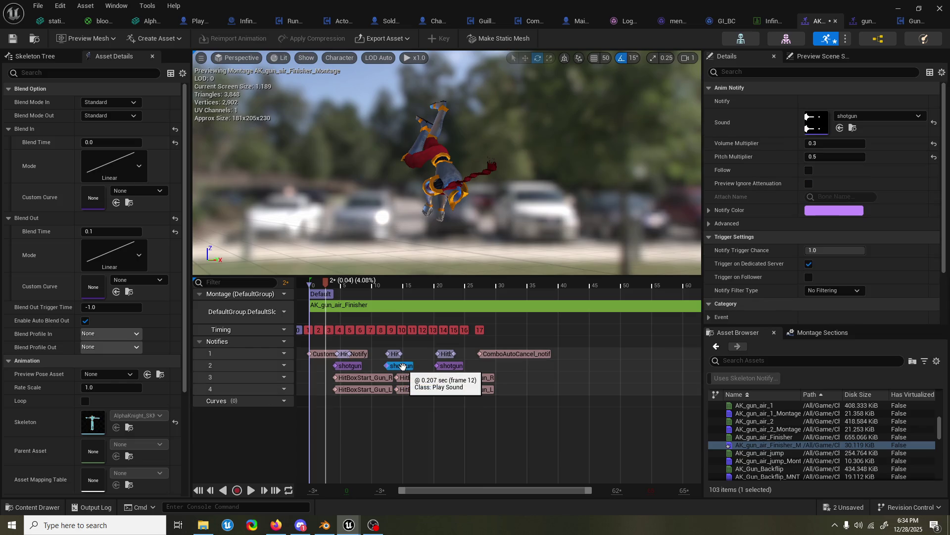
right_click(401, 366)
text(3)
key(Return)
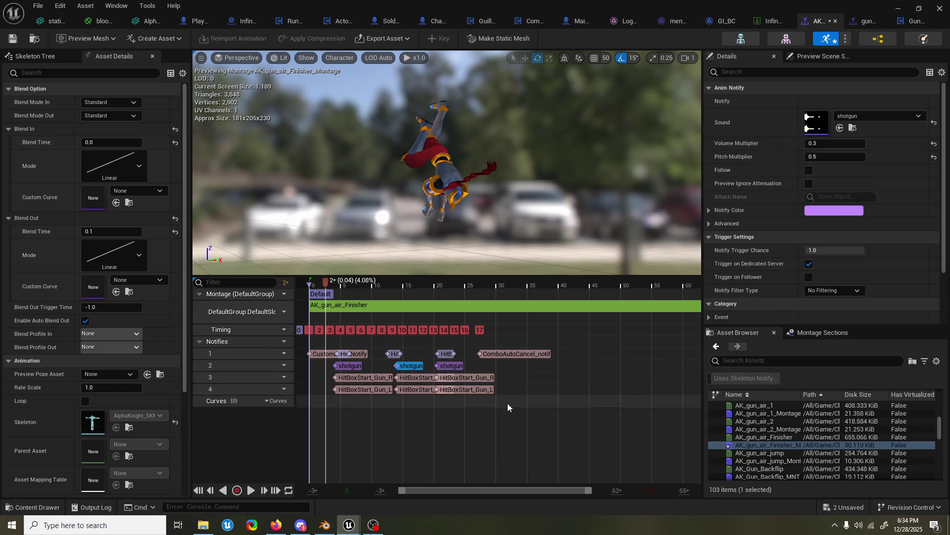
click(396, 354)
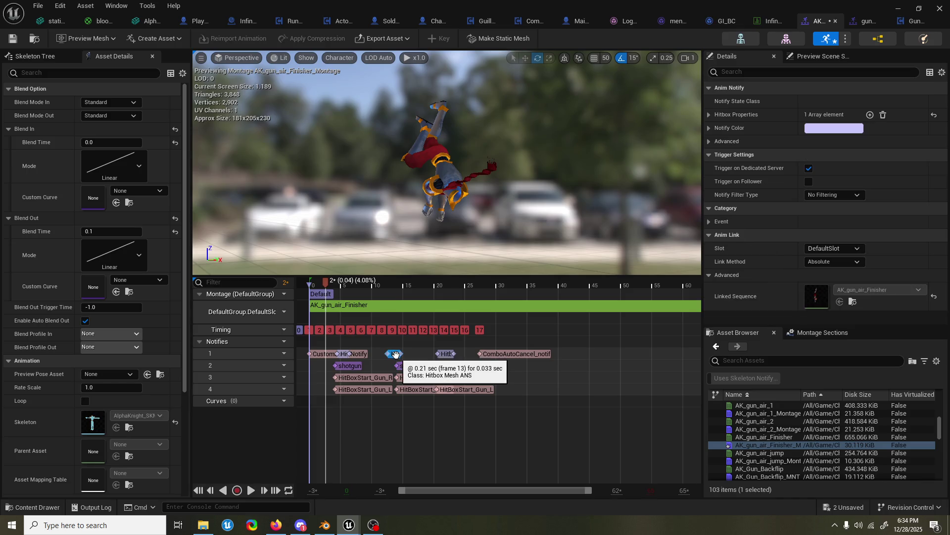
right_click(396, 353)
text(14)
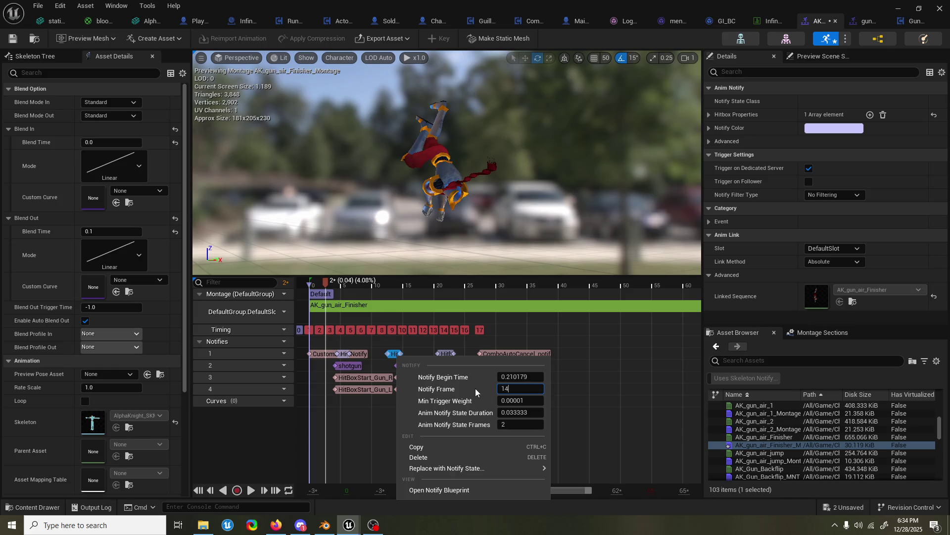
key(Return)
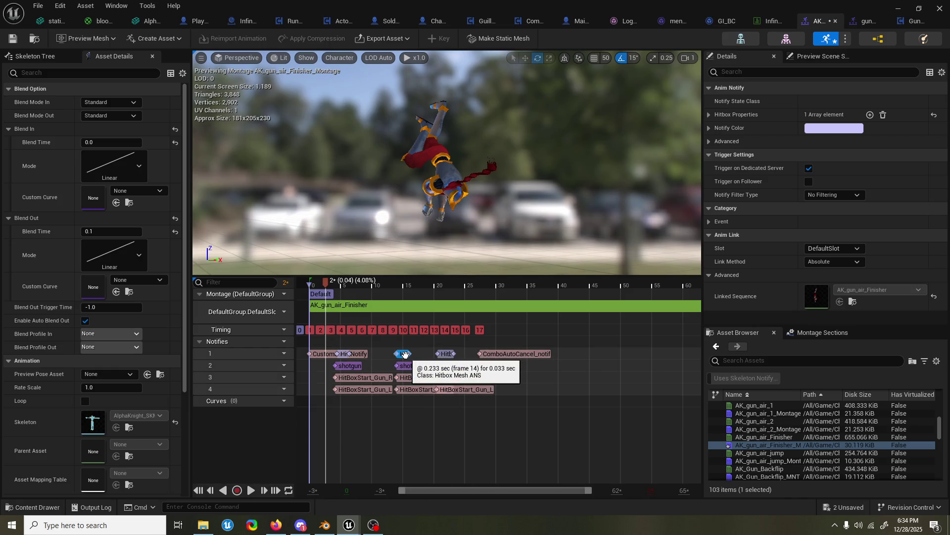
right_click(406, 356)
click(418, 345)
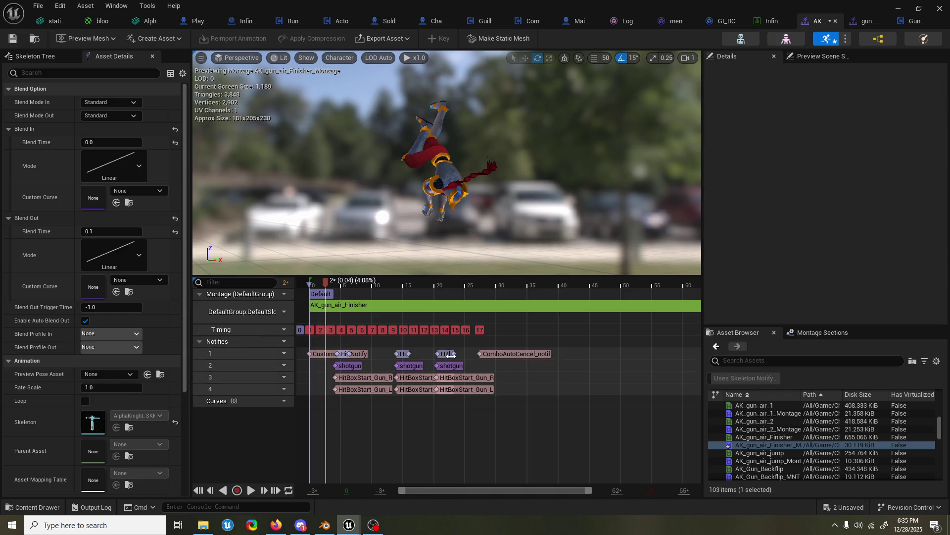
- Retime the later Hit notify and move the HitBoxStart_Gun_R and _L notifies to frame 24
click(444, 354)
right_click(444, 354)
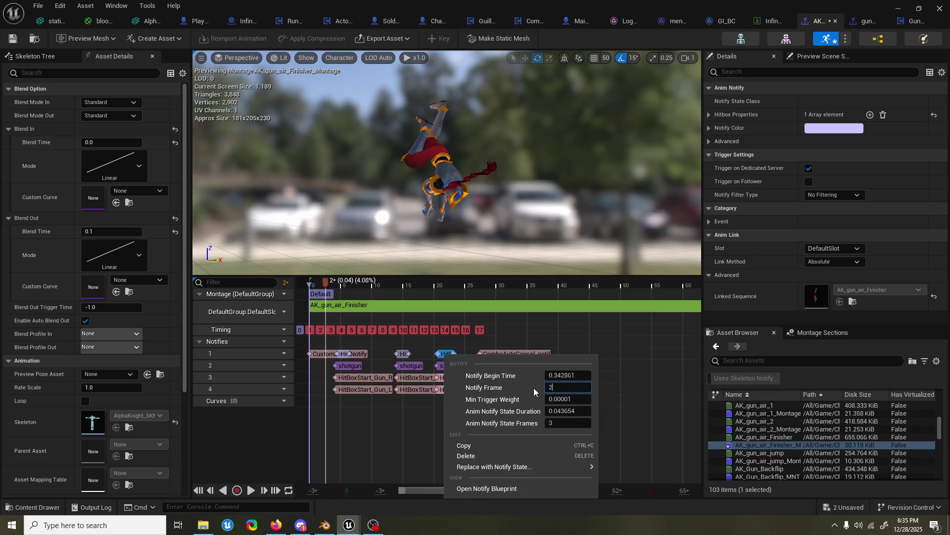
text(3)
key(Return)
click(479, 378)
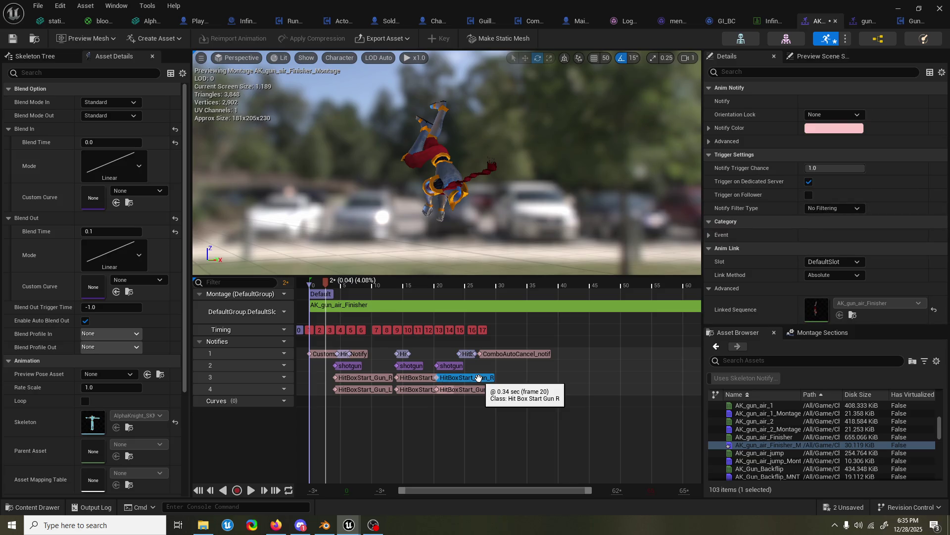
right_click(478, 378)
click(567, 411)
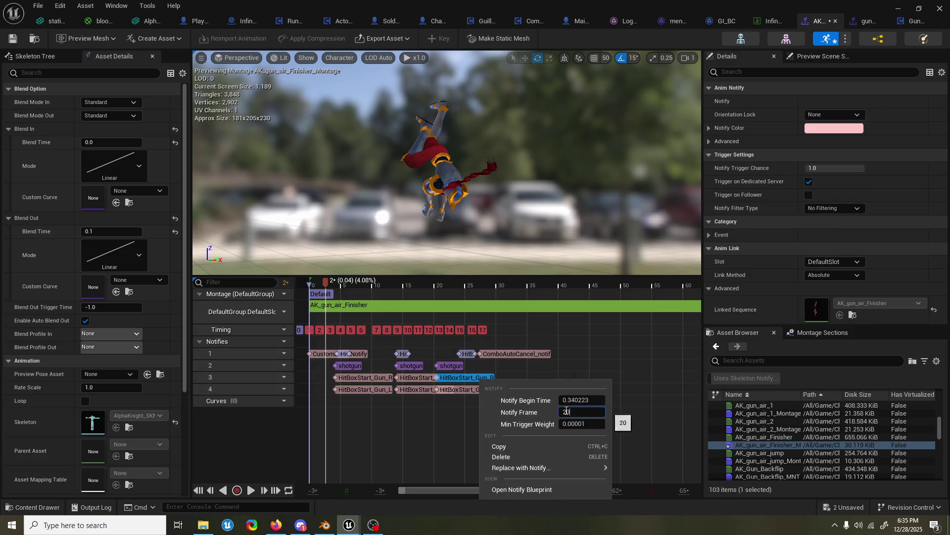
key(Return)
click(486, 389)
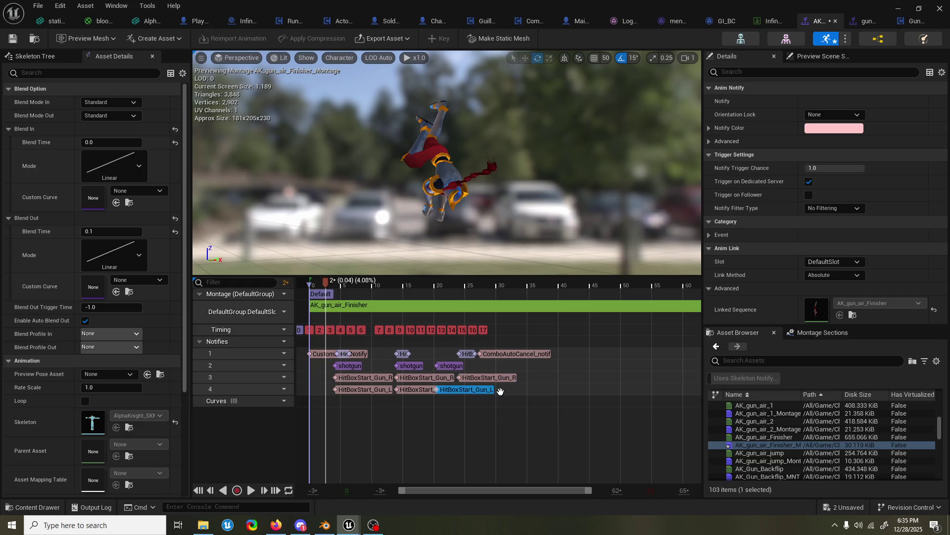
right_click(474, 391)
text(2)
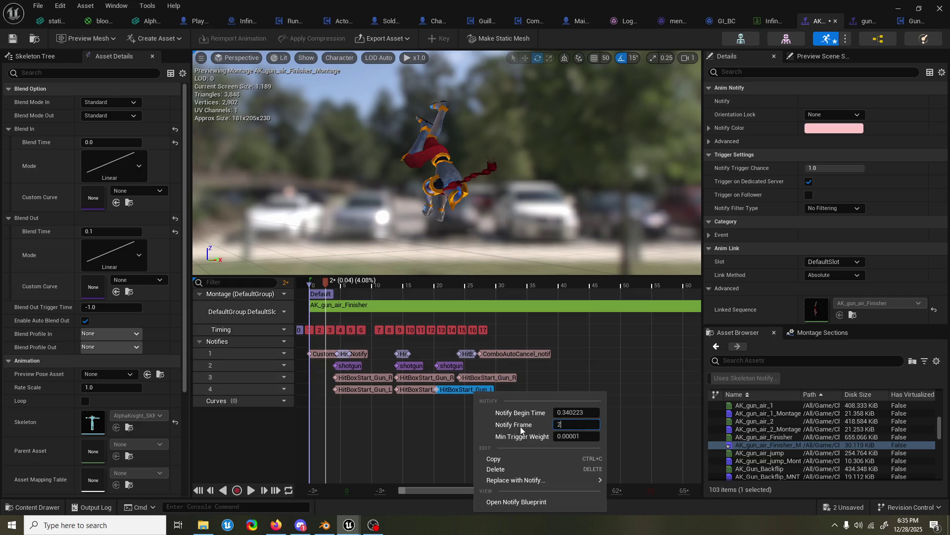
text(0)
key(Return)
- Move the shotgun notify to frame 24 and give the hitbox notifies two-frame durations
right_click(457, 365)
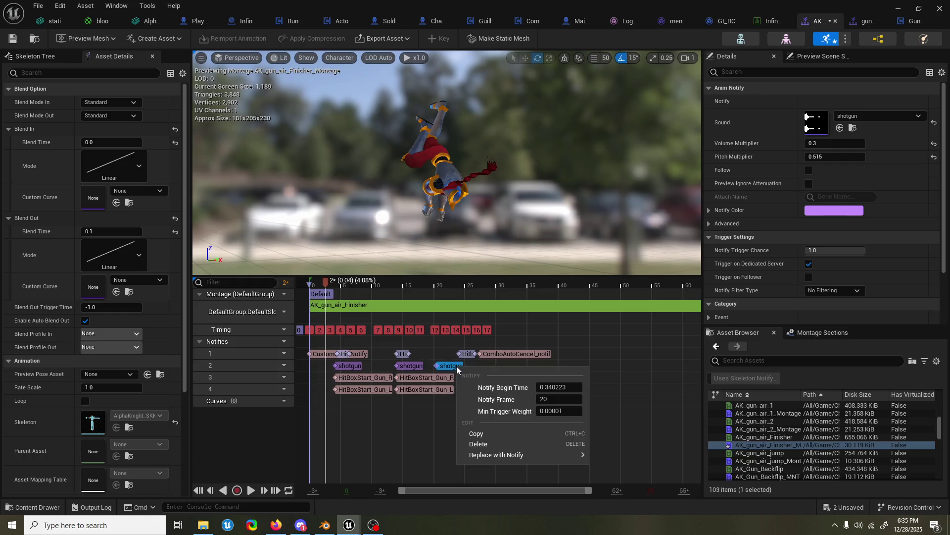
key(Return)
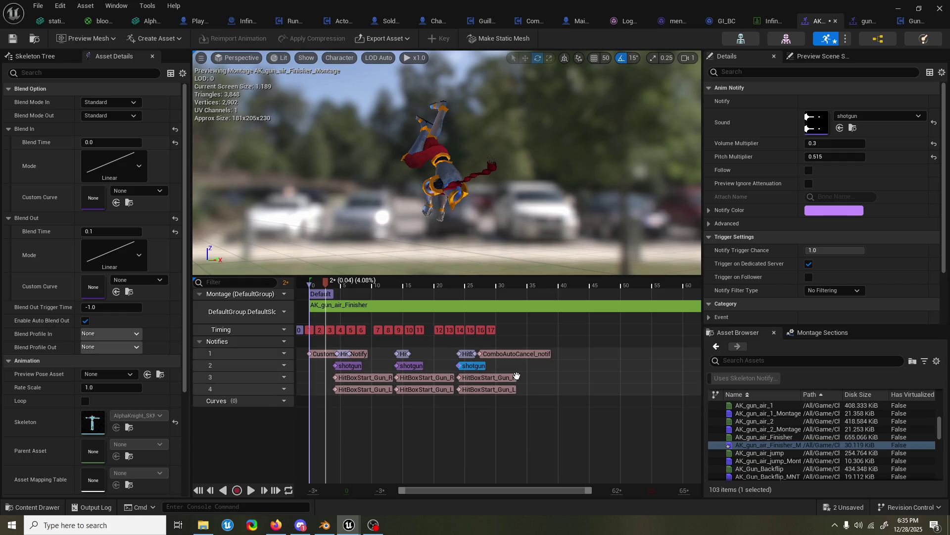
right_click(472, 357)
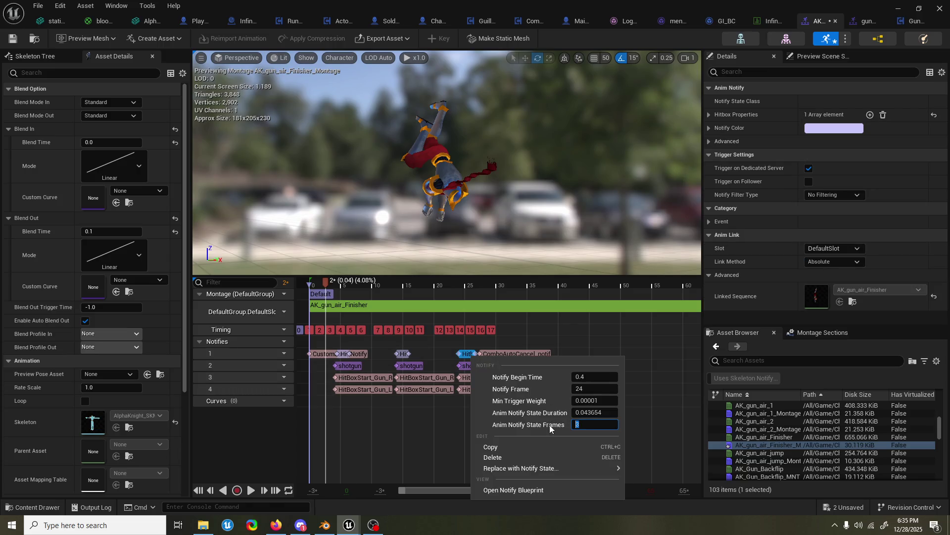
key(Return)
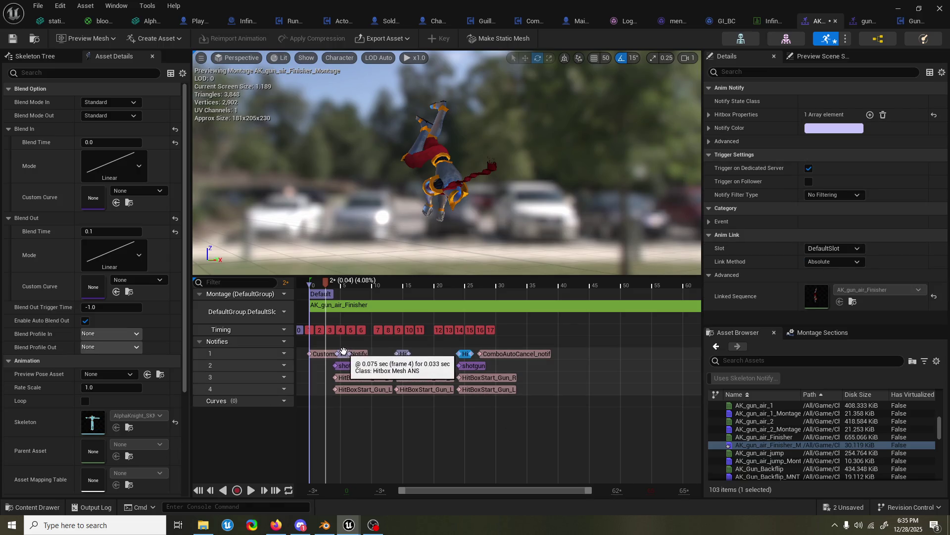
right_click(343, 354)
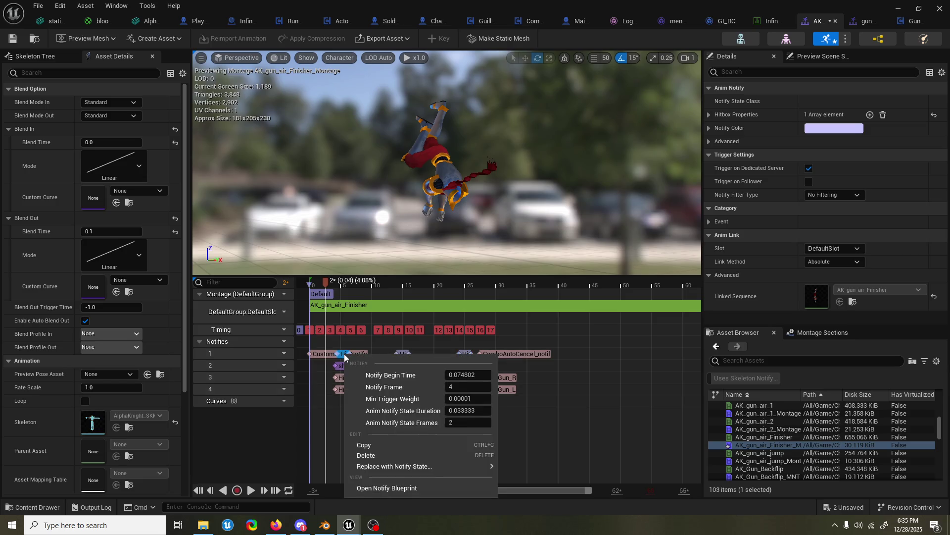
key(Escape)
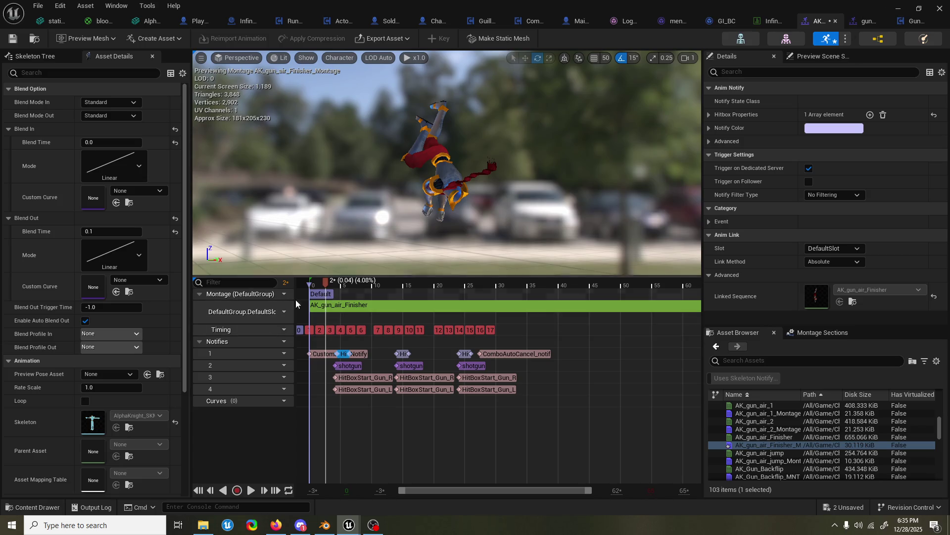
drag(327, 282, 395, 283)
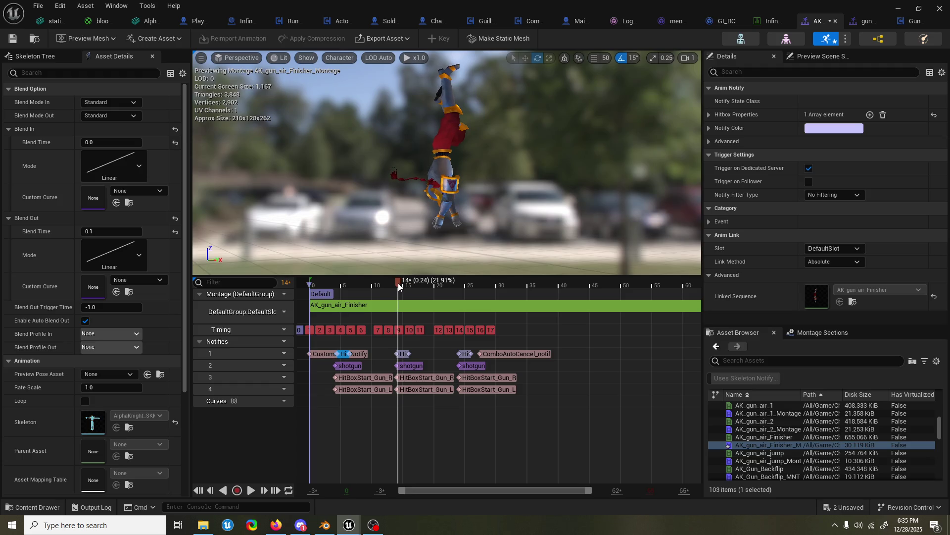
- Scrub and play back the retimed air finisher montage to check the poses
drag(411, 285, 572, 288)
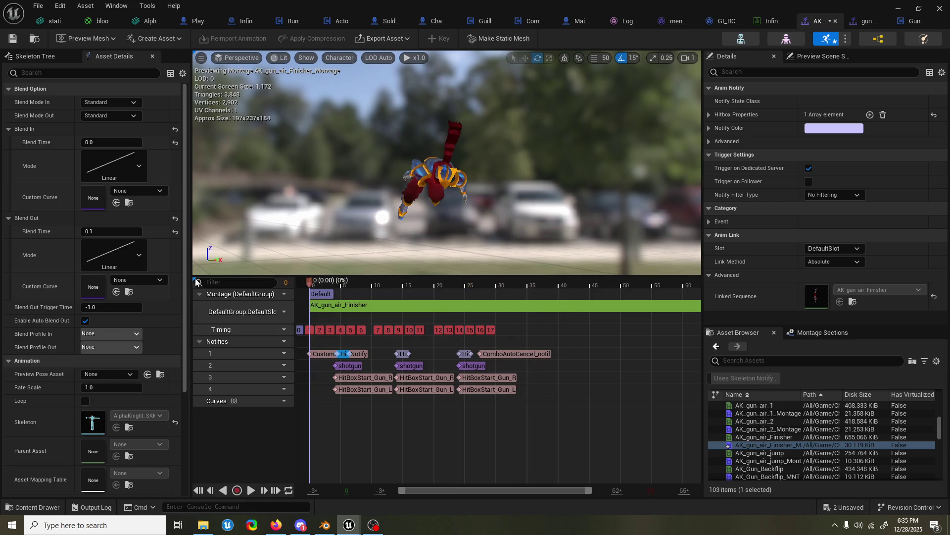
drag(314, 287, 325, 287)
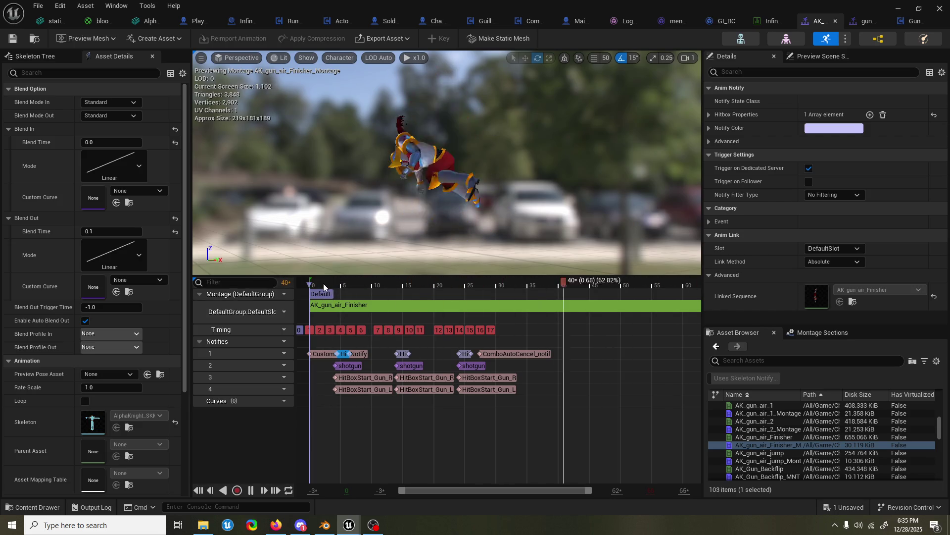
key(space)
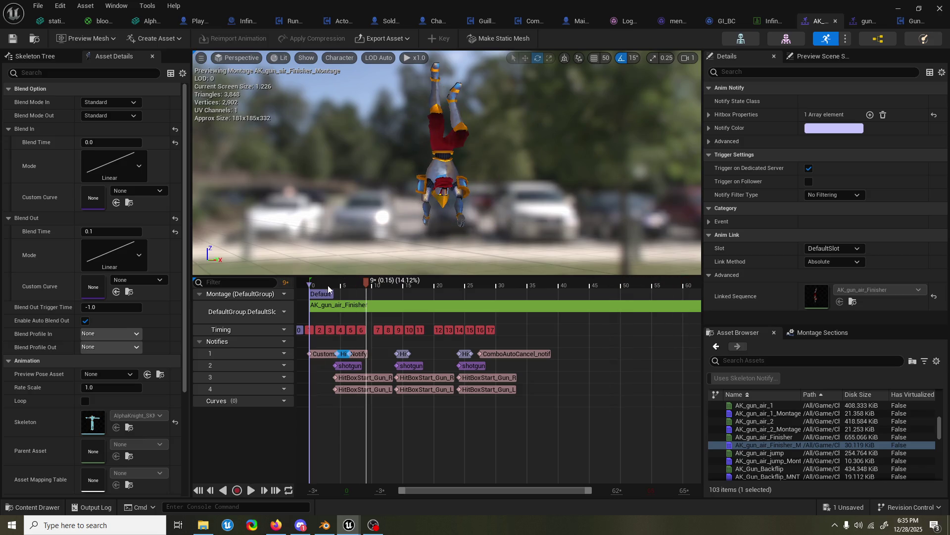
drag(342, 289, 599, 277)
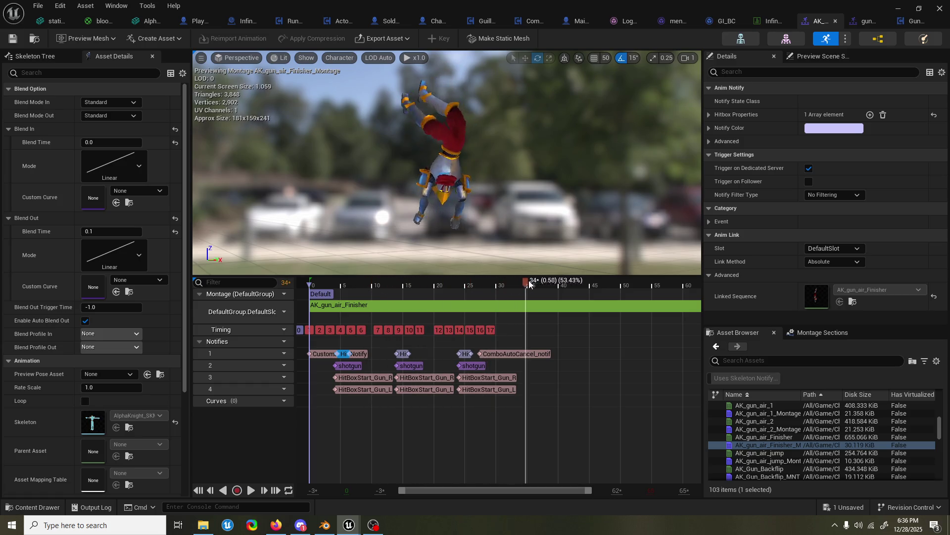
mouse_move(599, 277)
mouse_down()
mouse_move(535, 285)
mouse_move(547, 285)
mouse_up()
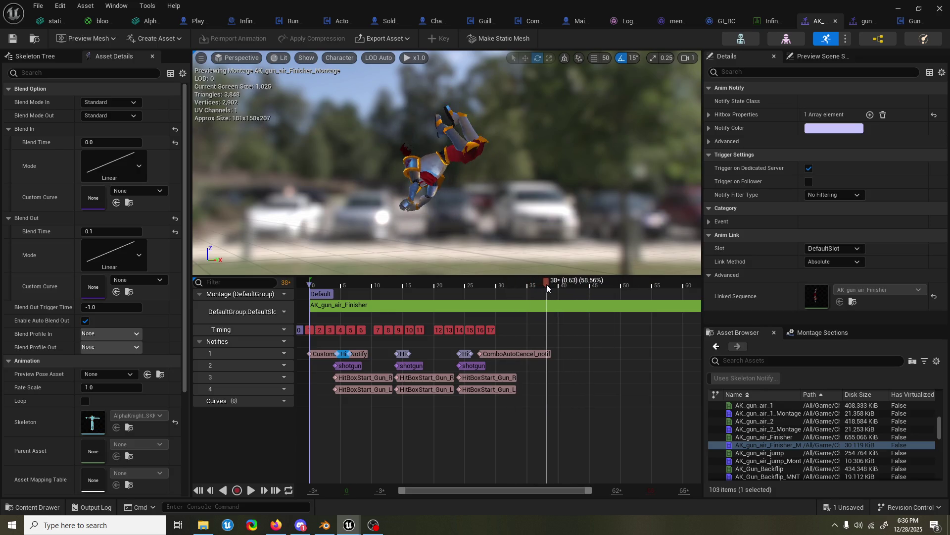
- Switch to Blender and save the gun_air_F2 file
click(330, 529)
key(ctrl+s)
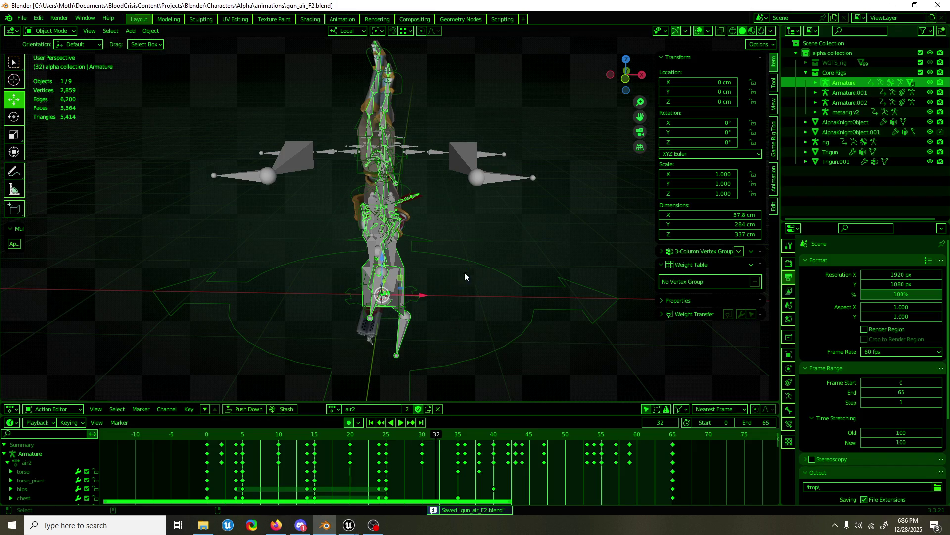
- Hide the metarig, enter Pose Mode on the rig and select the right hand IK control
middle_drag(427, 159, 453, 160)
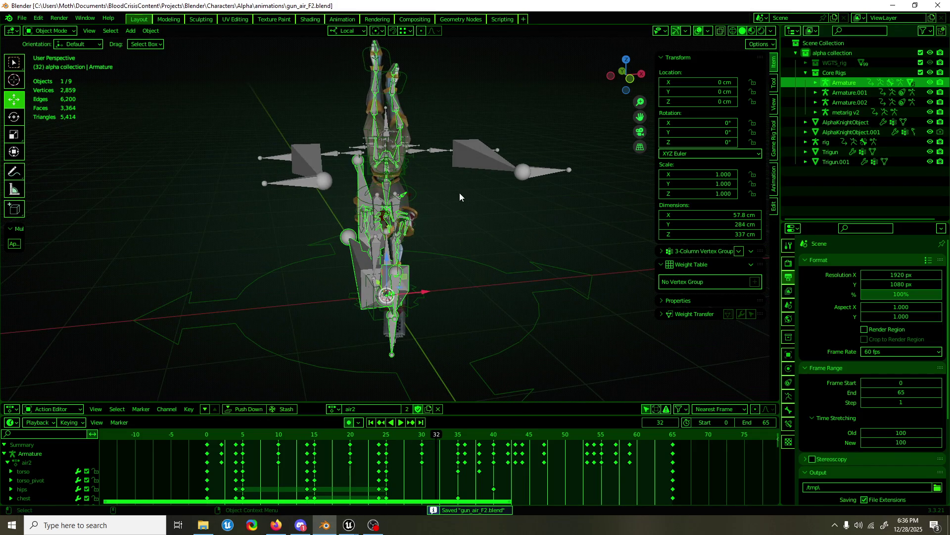
scroll(450, 223, up, 3)
scroll(436, 181, down, 1)
click(550, 117)
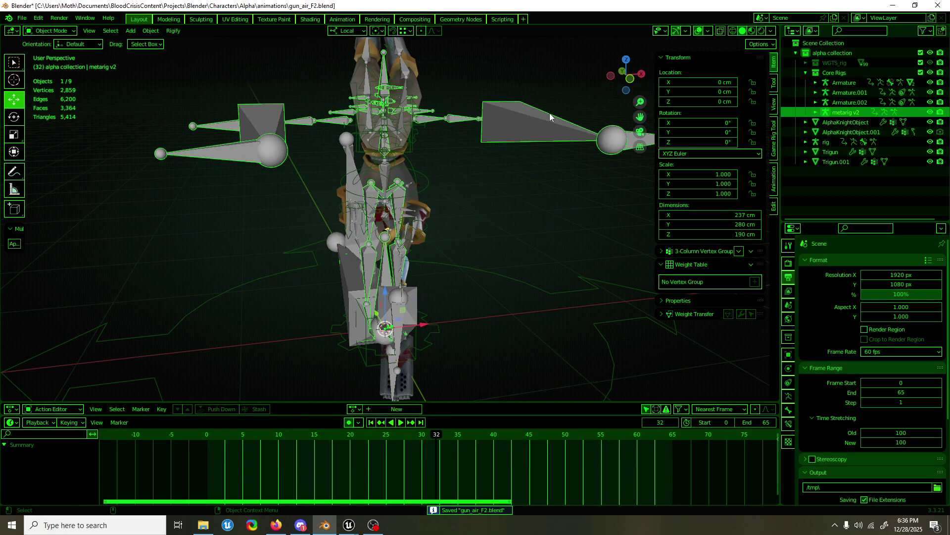
key(h)
key(h)
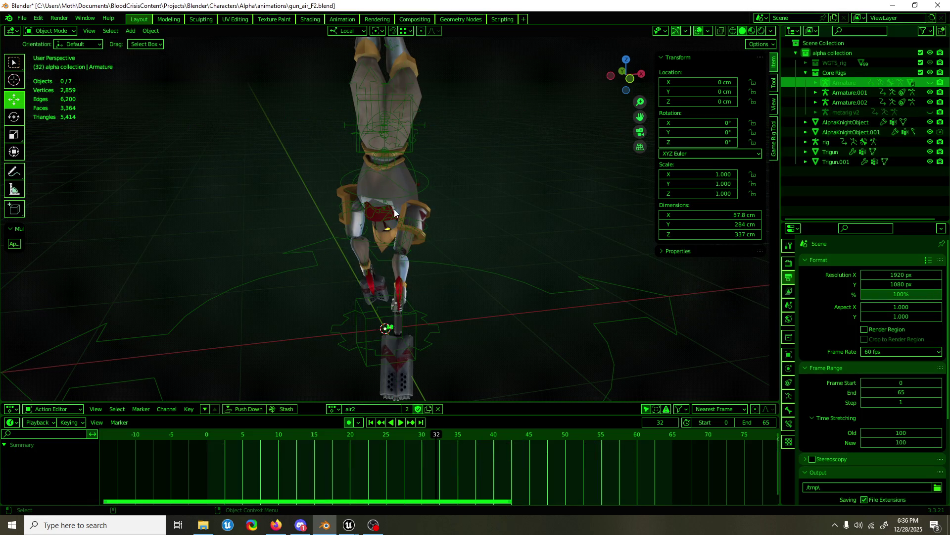
click(426, 180)
key(ctrl+Tab)
scroll(417, 264, up, 2)
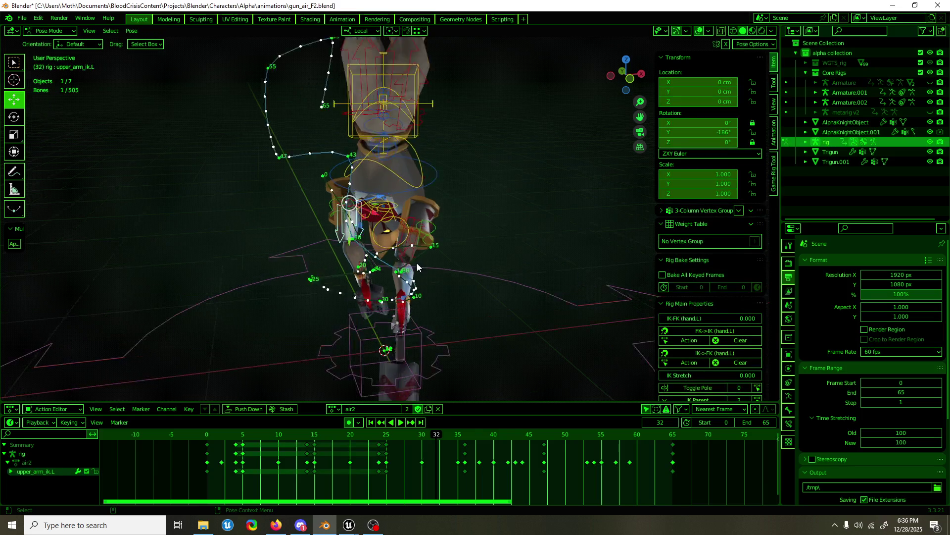
scroll(487, 256, up, 1)
click(494, 305)
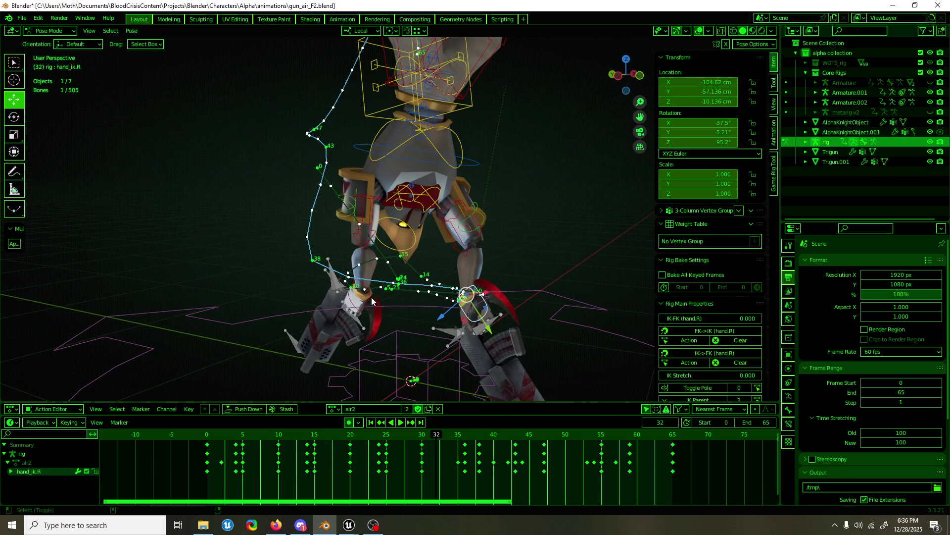
scroll(375, 316, up, 1)
key(ctrl+s)
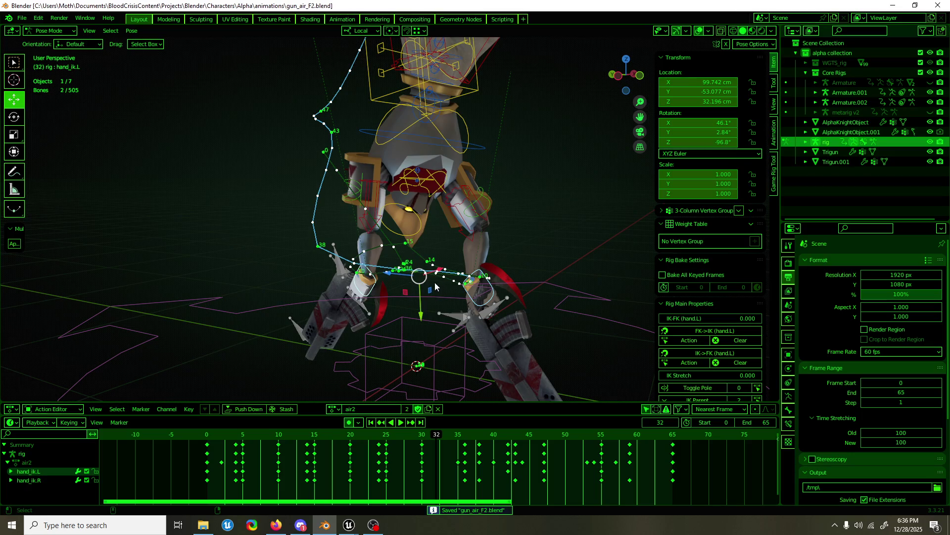
- Shift the hand IK keyframes of the air2 action earlier in the timeline
mouse_move(431, 439)
mouse_down()
mouse_move(363, 441)
mouse_move(386, 450)
mouse_up()
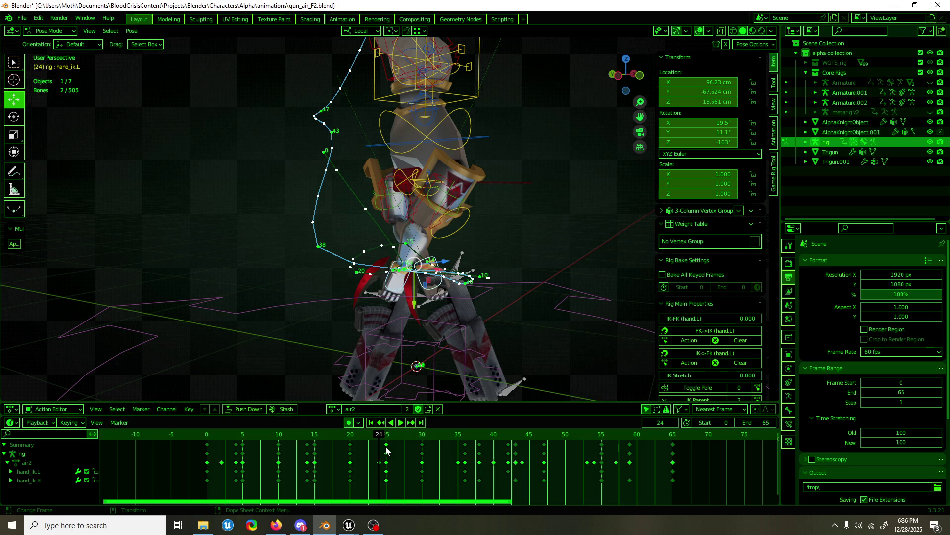
key(g)
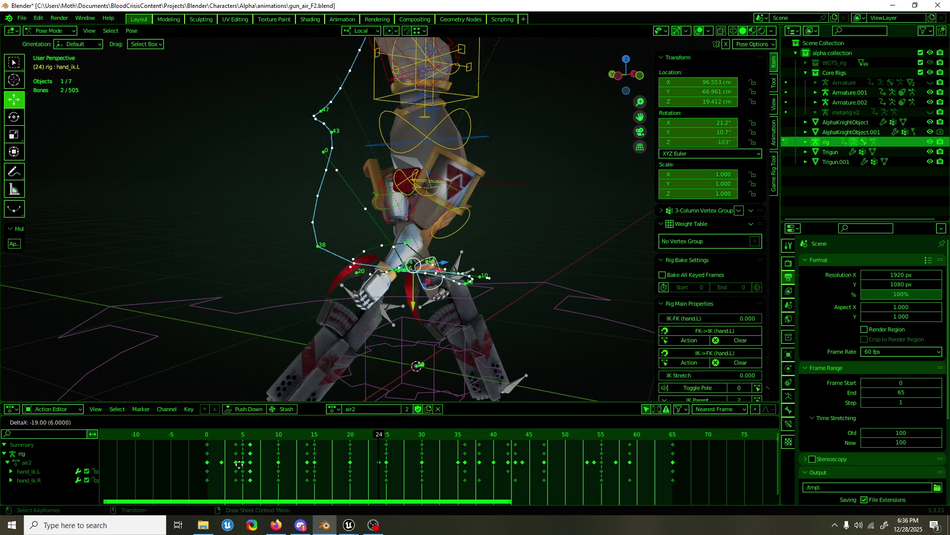
click(233, 464)
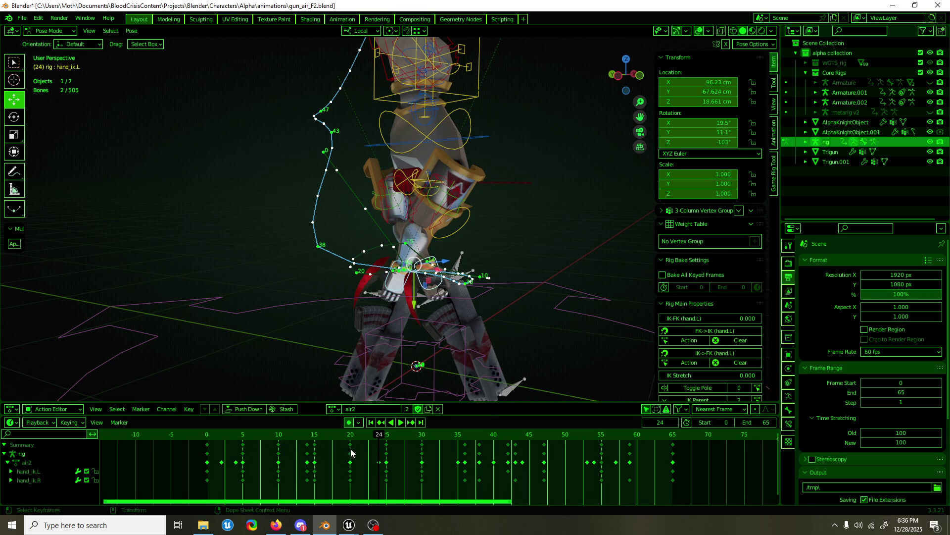
key(Delete)
mouse_move(297, 454)
mouse_down()
mouse_move(260, 447)
mouse_move(286, 436)
mouse_move(242, 438)
mouse_up()
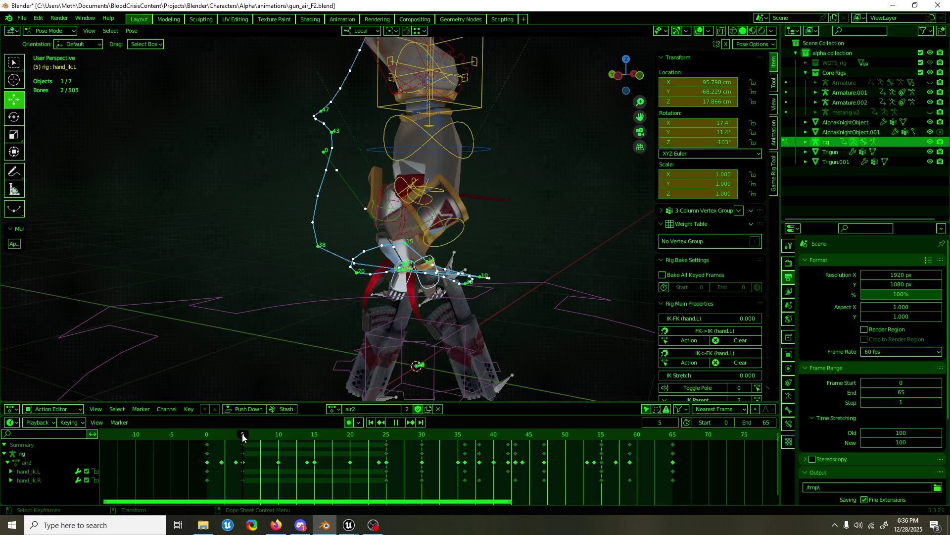
- Select the upper arm IK controls and shoulder.L with their keyframes around frame 24
click(412, 232)
middle_drag(412, 233, 383, 215)
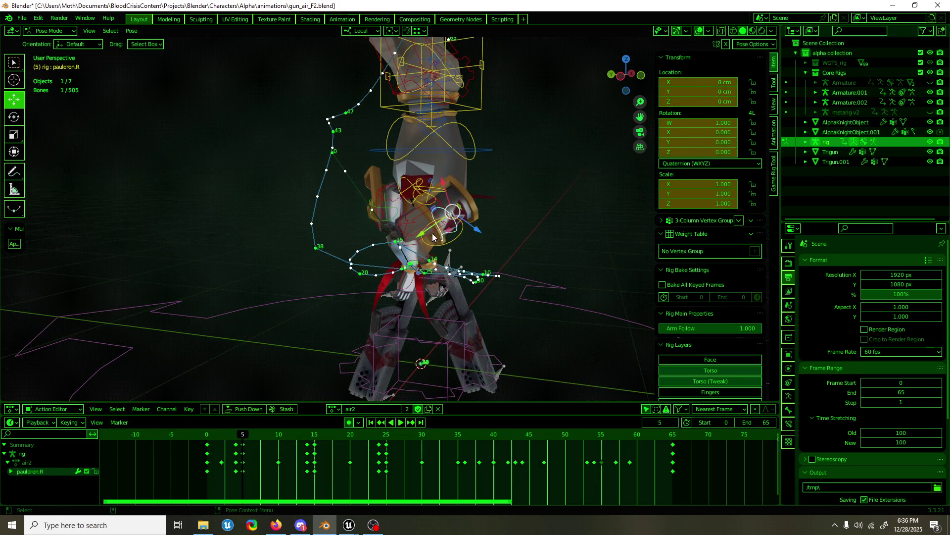
shift+click(384, 216)
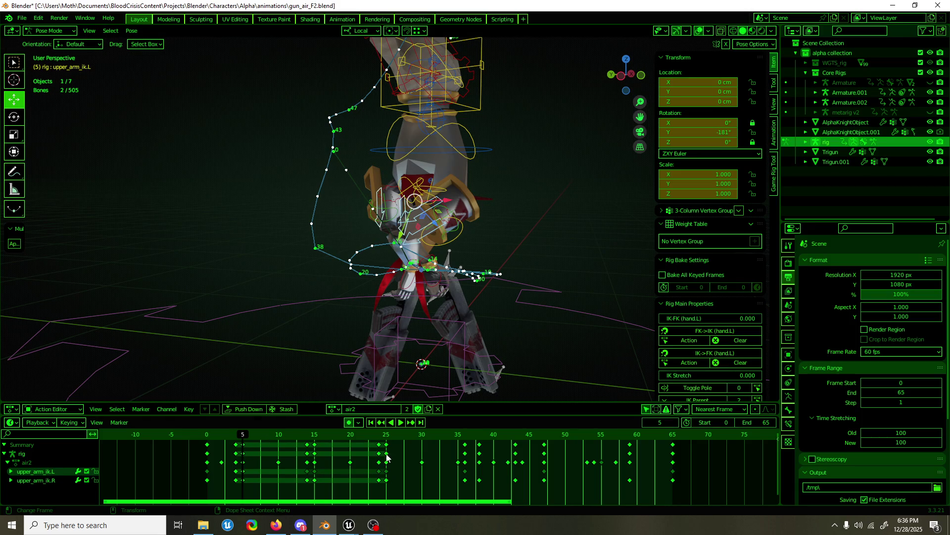
click(287, 468)
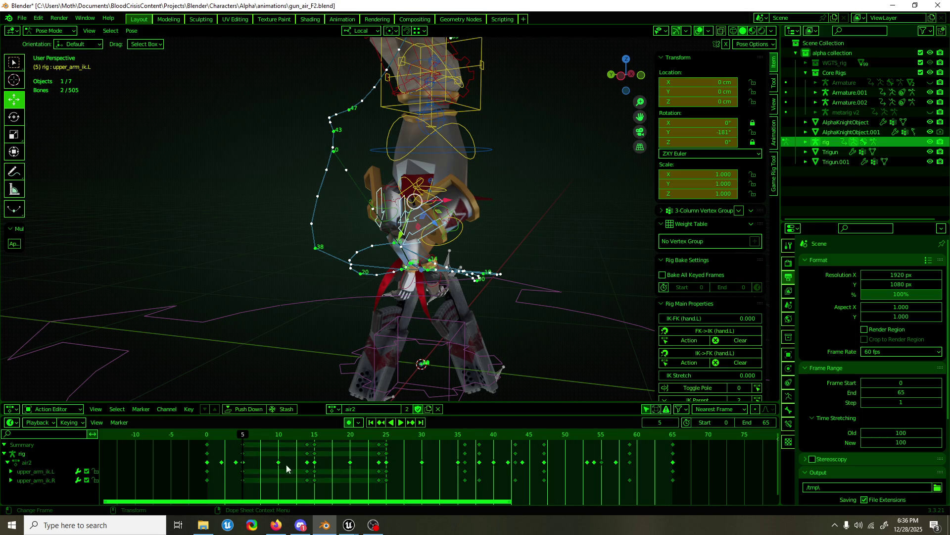
click(380, 445)
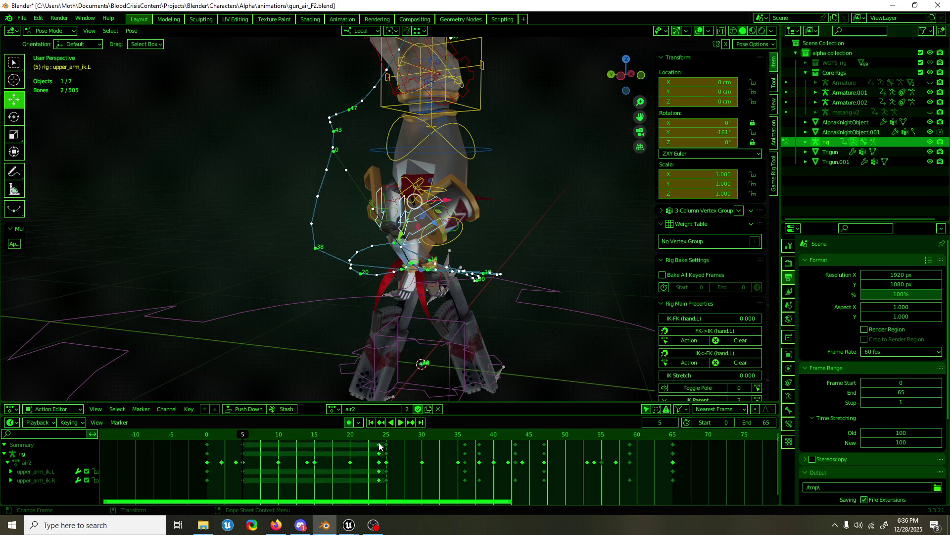
scroll(458, 229, up, 1)
scroll(463, 224, up, 1)
scroll(465, 226, up, 1)
scroll(477, 212, up, 1)
middle_drag(477, 211, 492, 215)
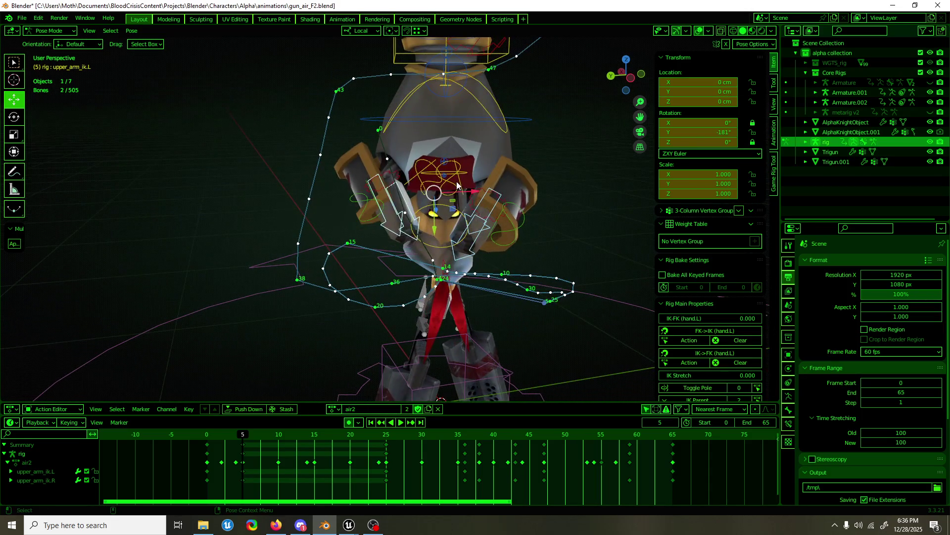
click(421, 164)
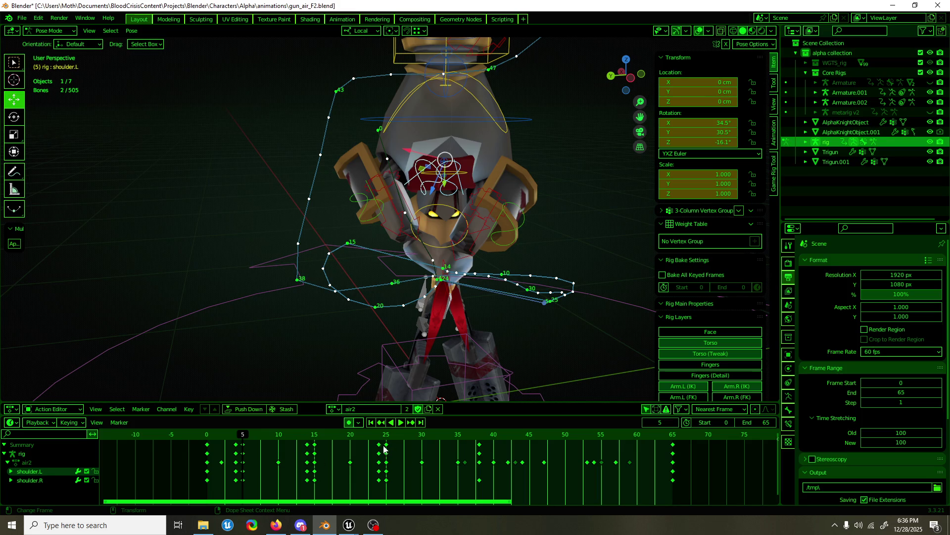
- Slide the shoulder keyframes earlier, preview the motion and save gun_air_F2.blend
drag(377, 446, 306, 449)
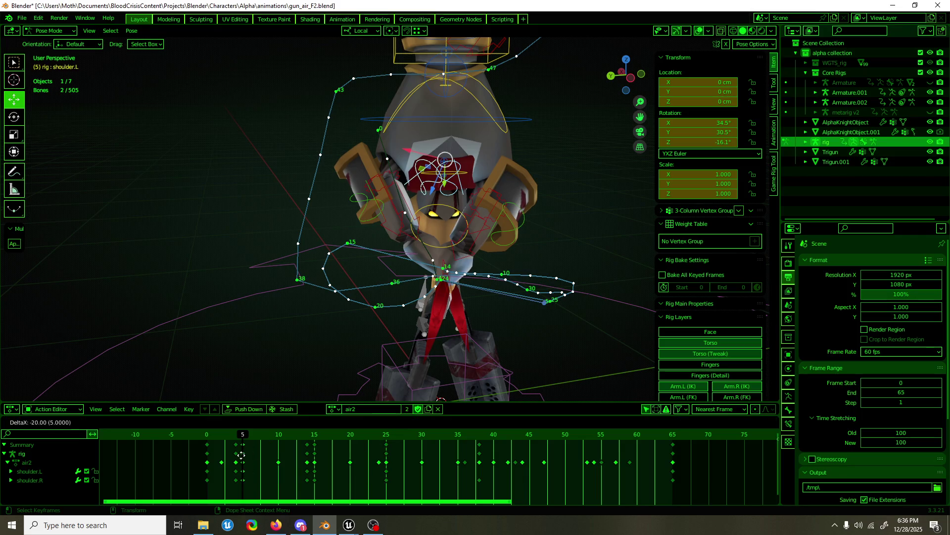
drag(242, 455, 236, 450)
key(ctrl+z)
key(space)
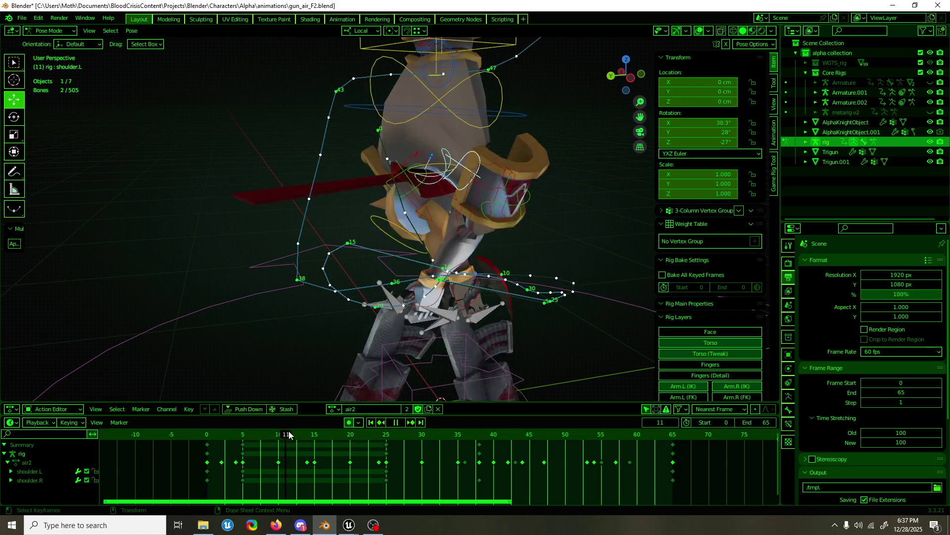
drag(346, 437, 429, 440)
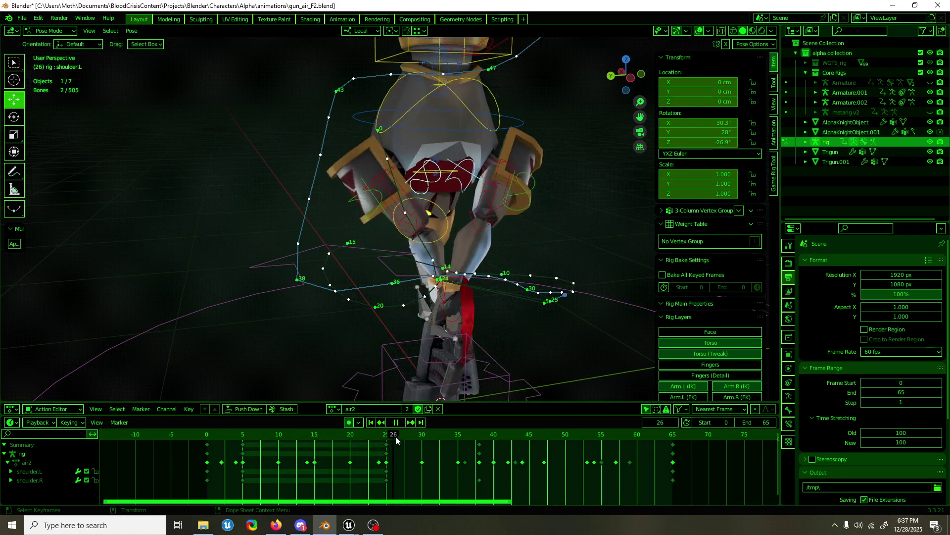
scroll(531, 292, down, 3)
key(space)
key(ctrl+s)
key(space)
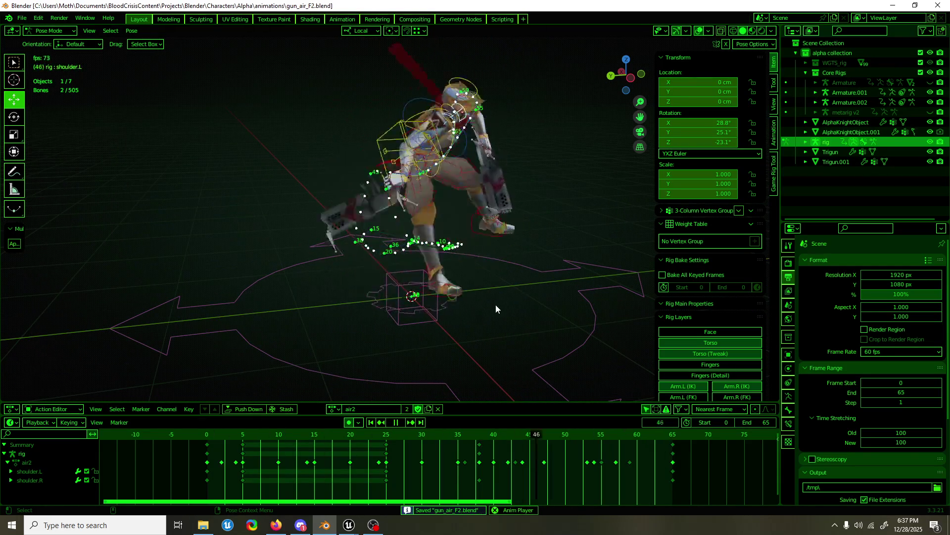
scroll(498, 297, down, 3)
scroll(531, 241, up, 3)
- Stop playback, reveal hidden objects in Object Mode and select the Armature
click(699, 30)
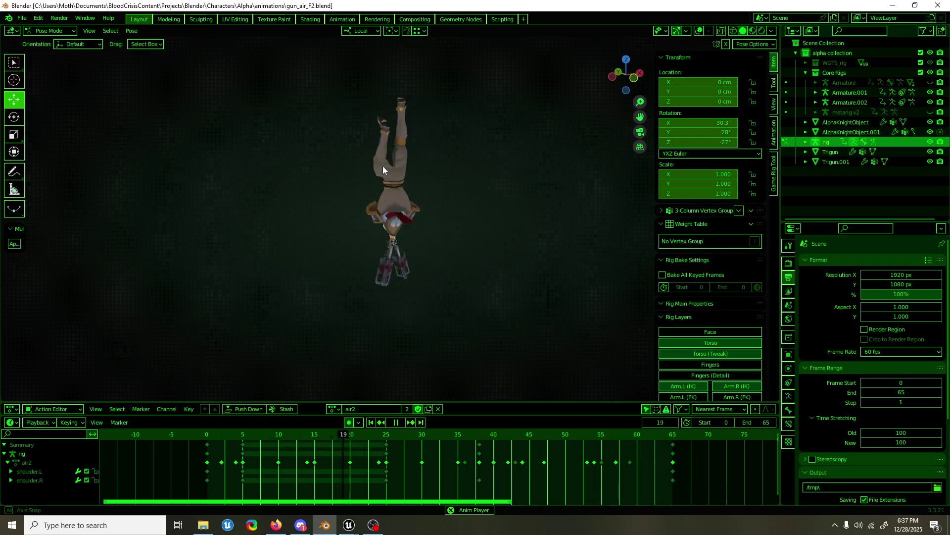
key(space)
click(22, 17)
mouse_move(45, 50)
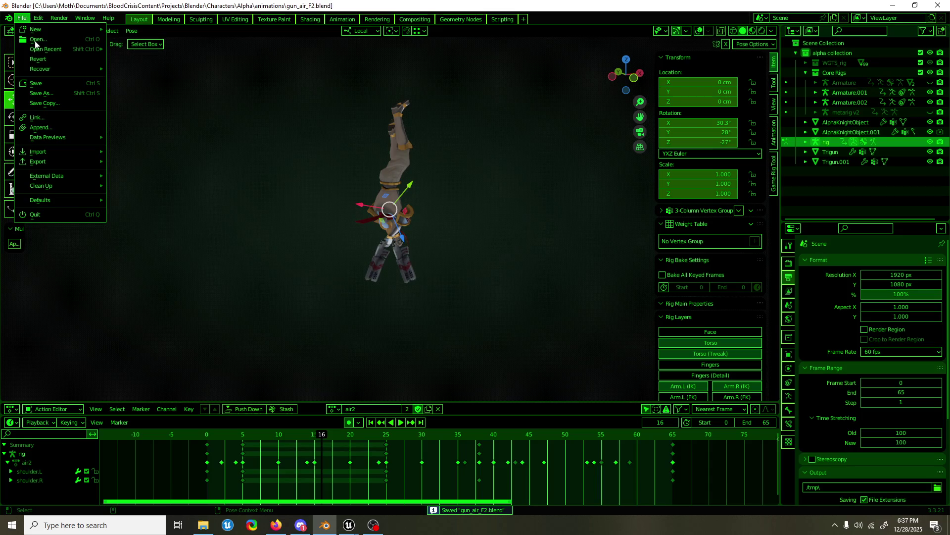
key(Escape)
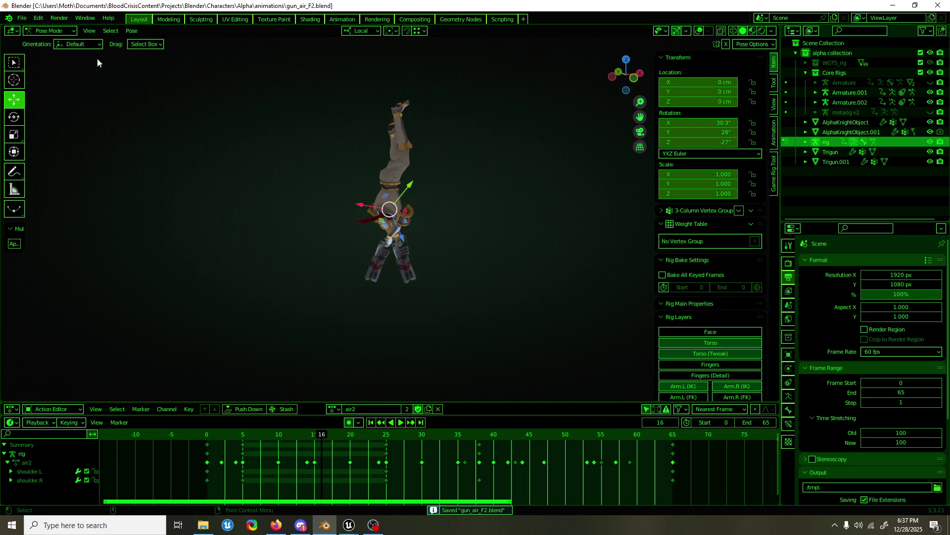
key(shift+alt+z)
key(alt+h)
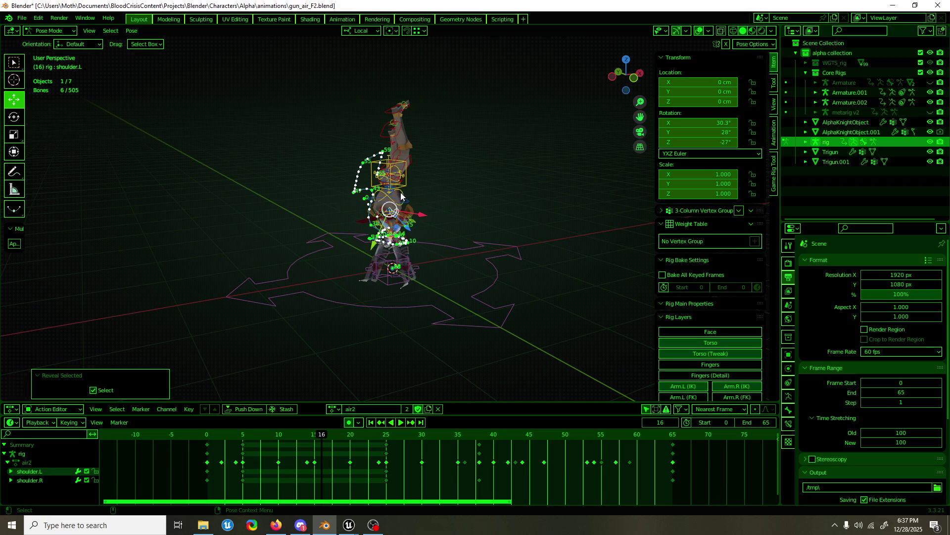
key(ctrl+Tab)
key(alt+h)
key(h)
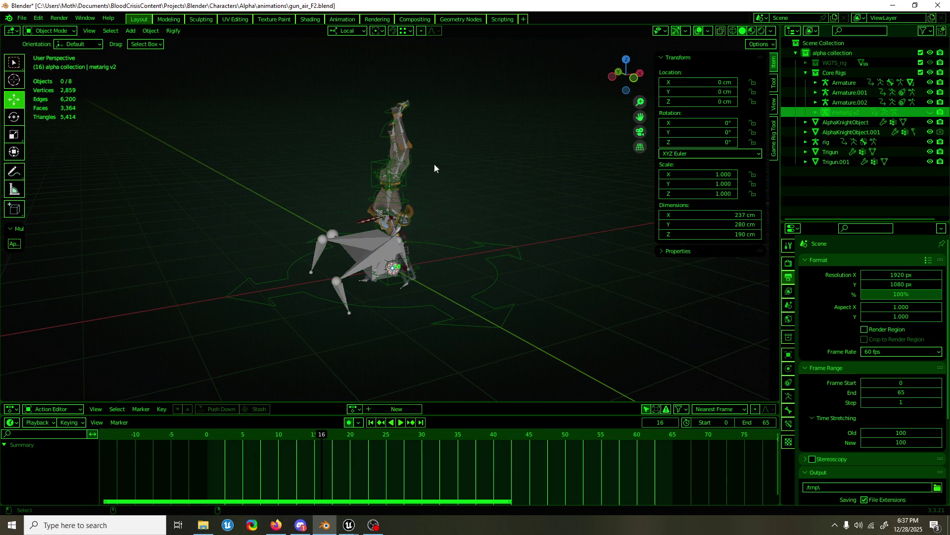
click(380, 249)
- Export the armature as AK_gun_air_Finisher.fbx and switch to the Unreal editor
key(F3)
key(Return)
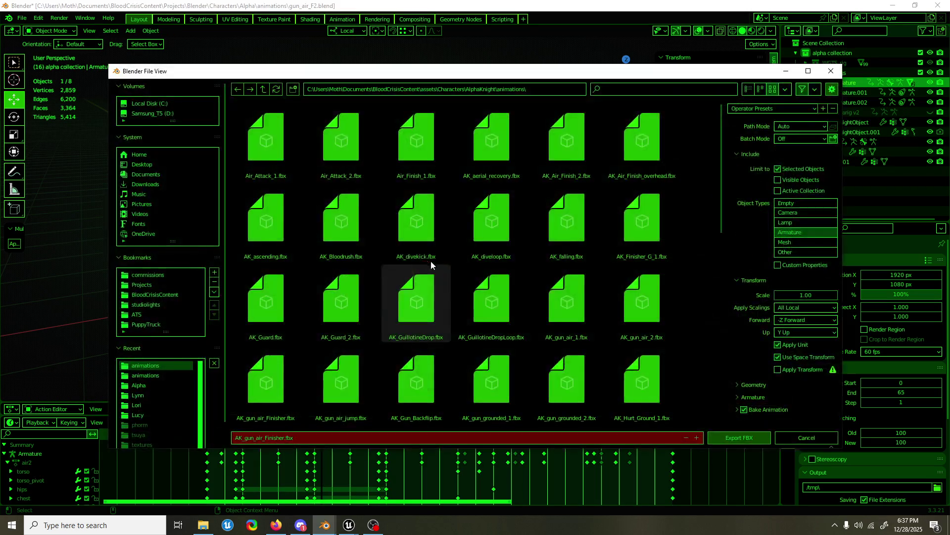
click(735, 437)
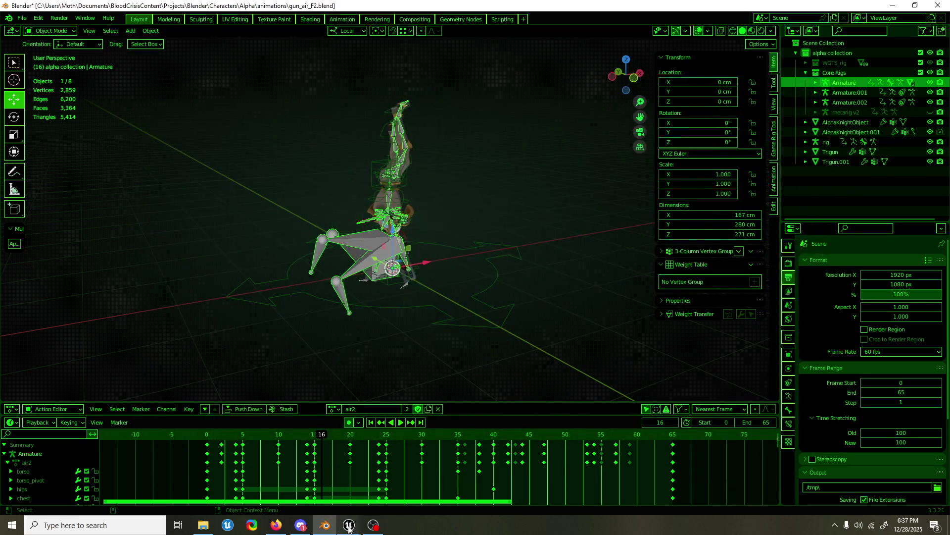
mouse_move(348, 525)
click(366, 472)
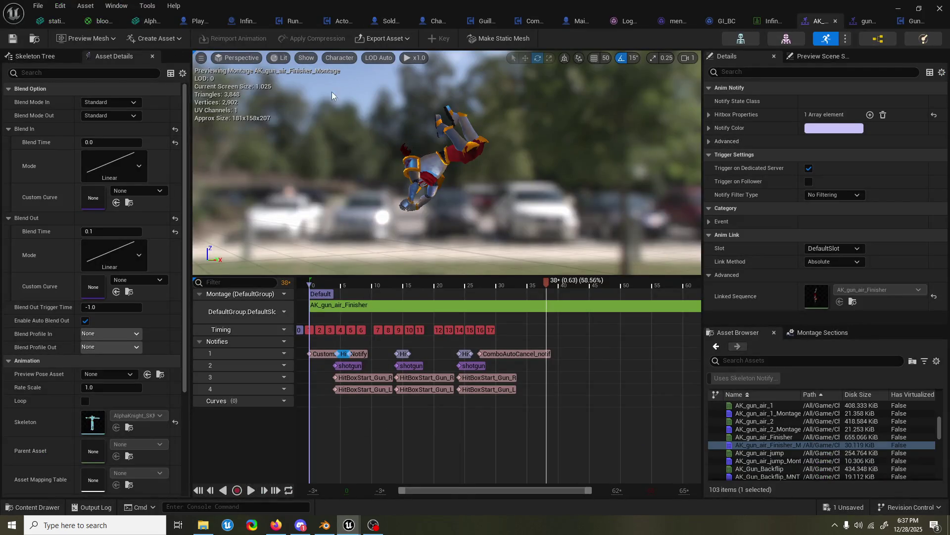
- Reimport AK_gun_air_Finisher from its FBX and scrub through frames 7 and 22 to check the motion
click(765, 438)
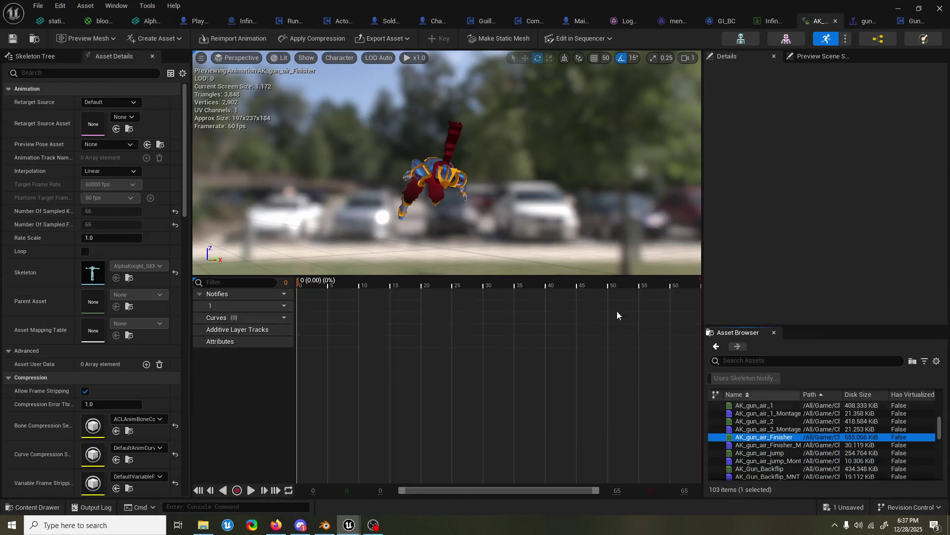
click(217, 41)
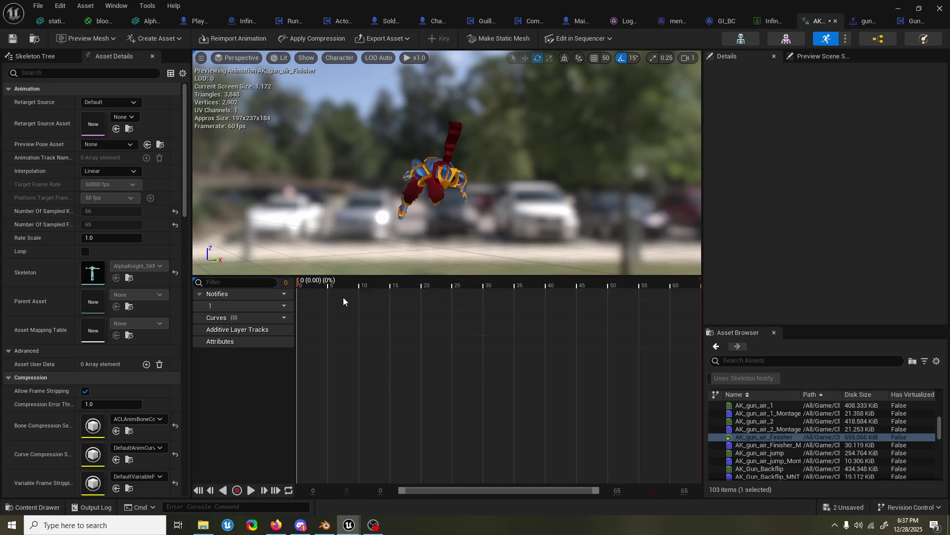
drag(305, 283, 344, 287)
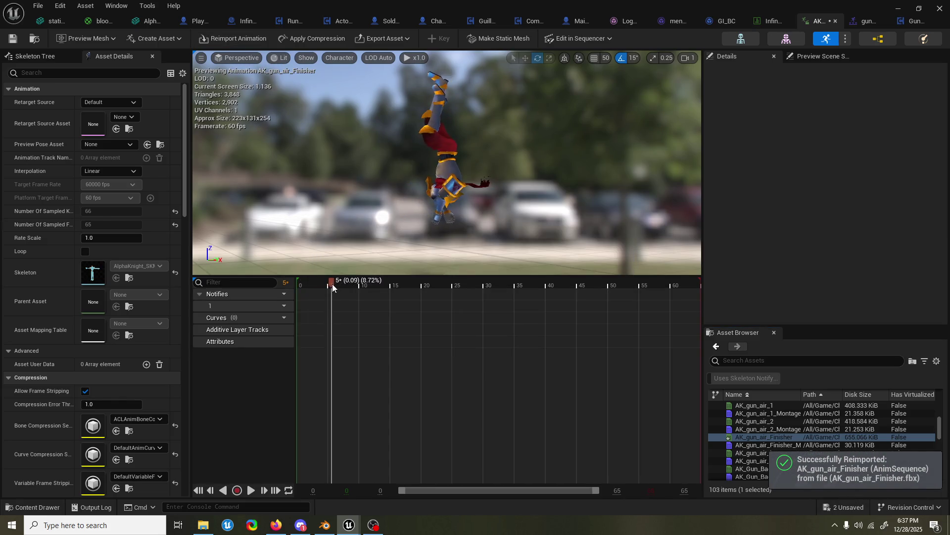
drag(343, 288, 507, 288)
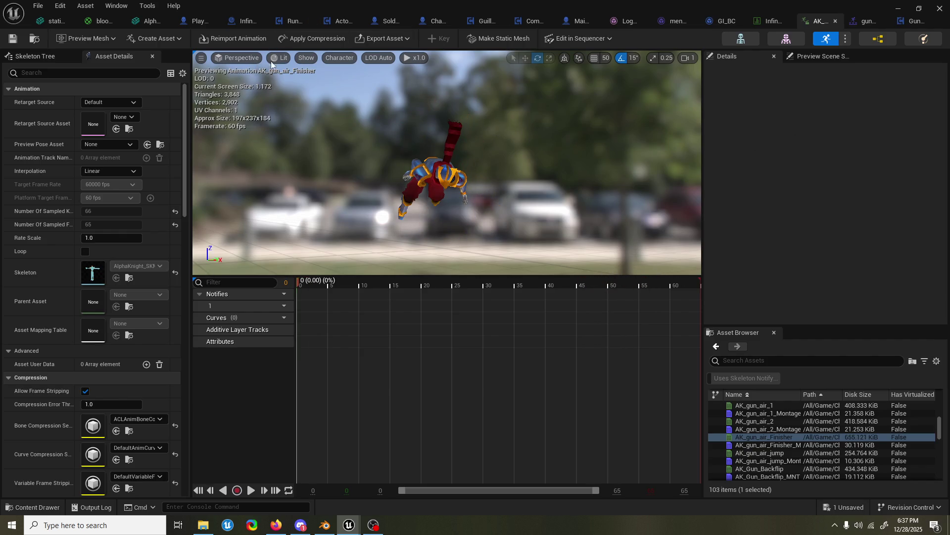
- Reopen AK_gun_air_Finisher_Montage, then start a play-test in the Graveyard level
double_click(777, 445)
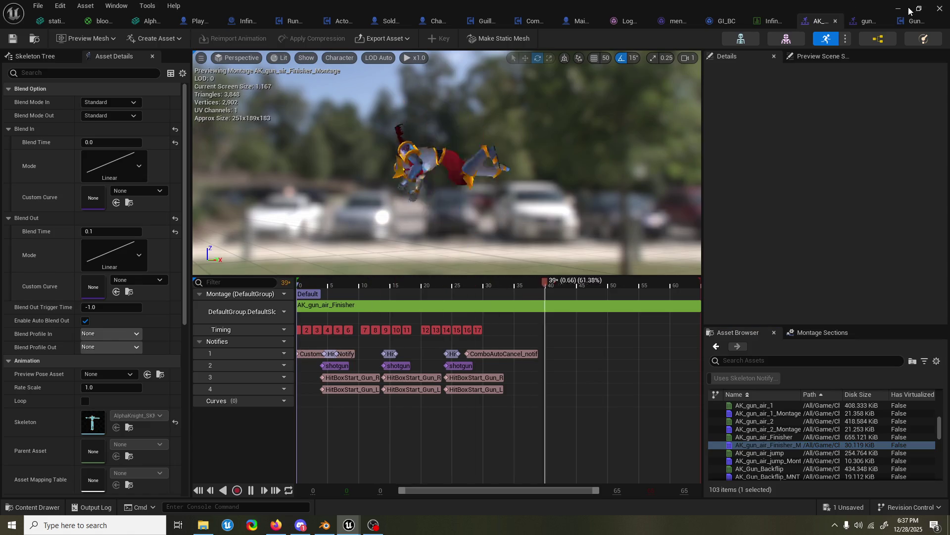
key(alt+Tab)
click(241, 38)
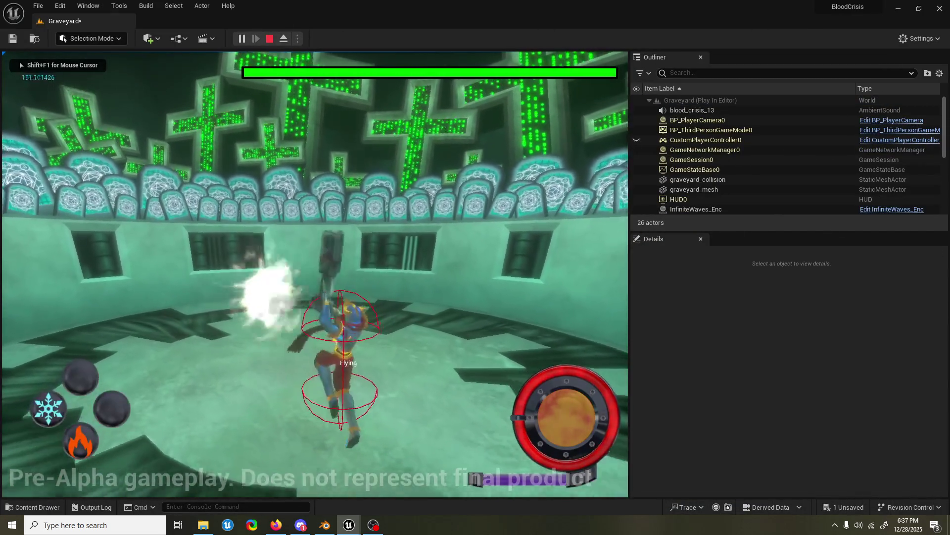
- Jump, fly, land and fire the gun air finisher in the Graveyard play-test, then end the session
key(space)
key(space)
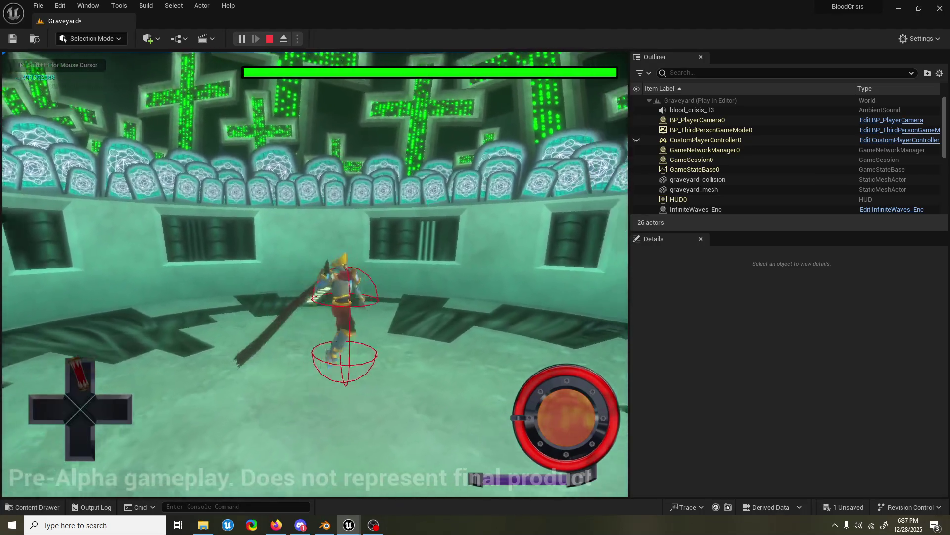
key(space)
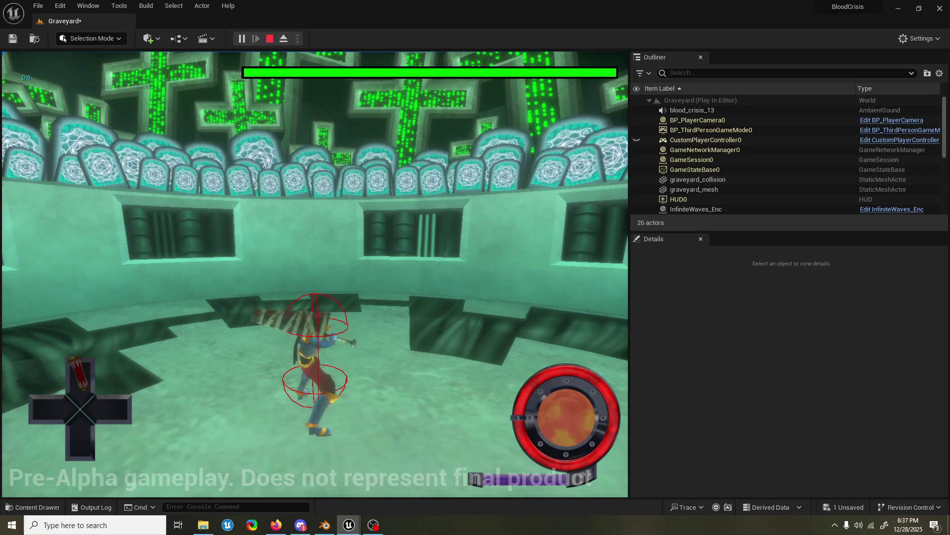
key(grave)
click(245, 52)
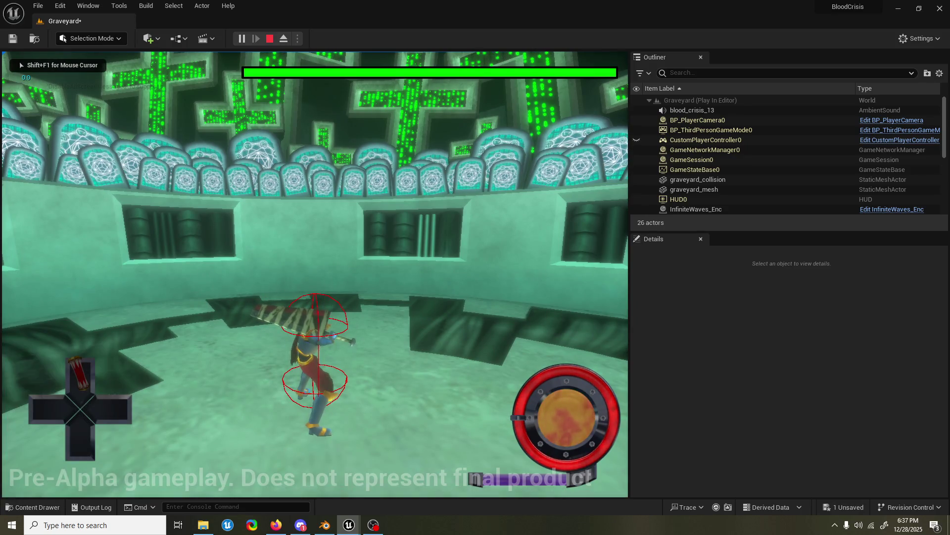
key(space)
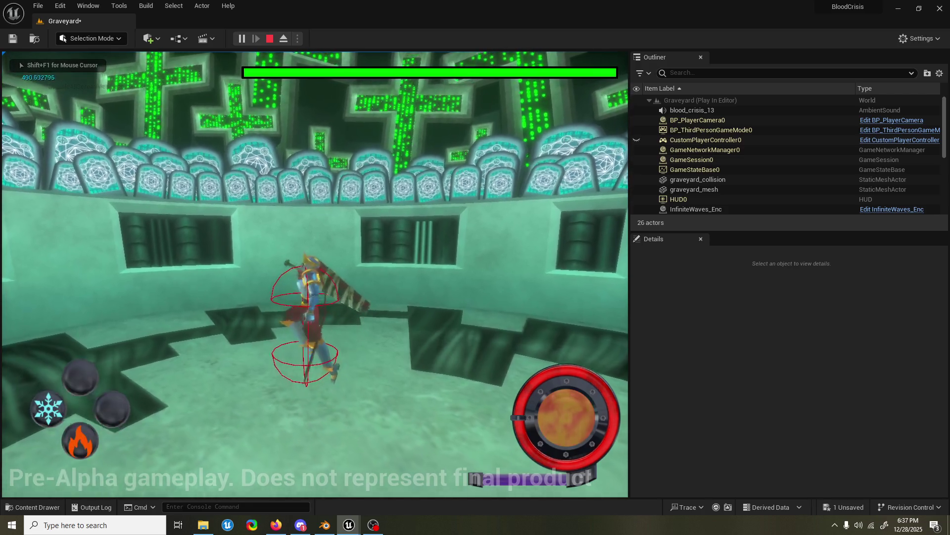
key(w)
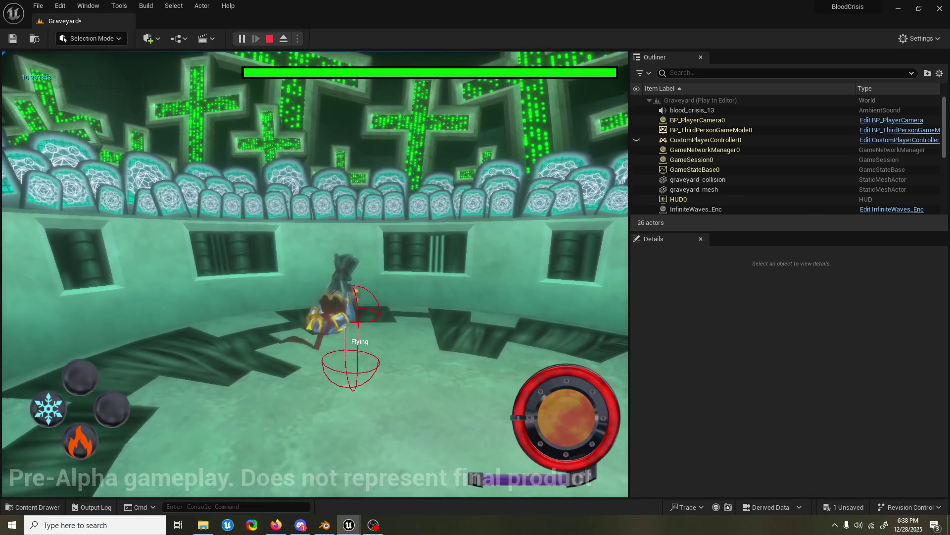
key(space)
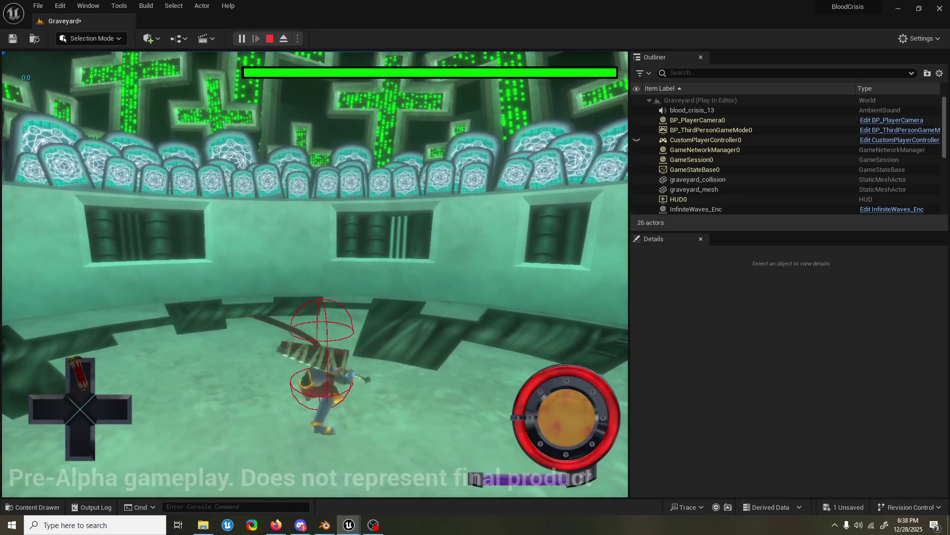
key(Escape)
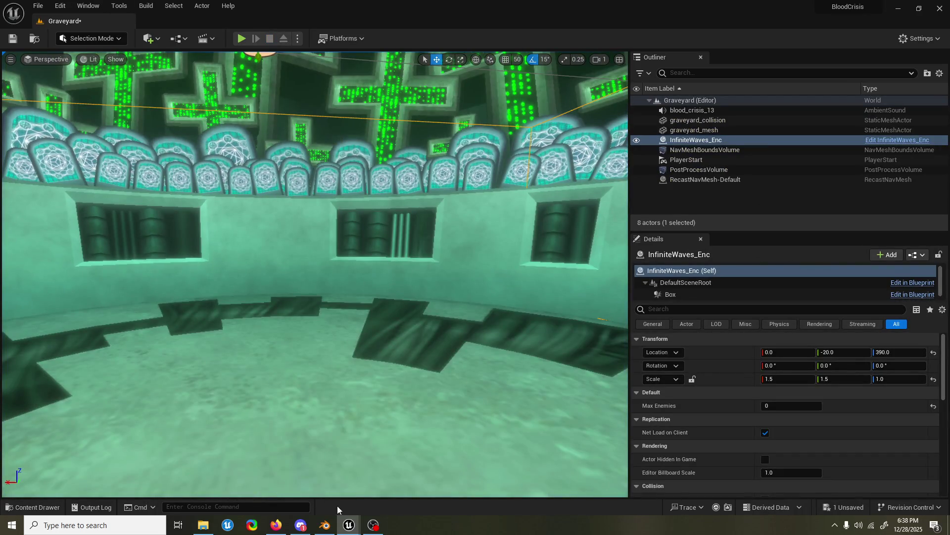
- From the montage timeline, open the notify blueprint behind HitBoxStart_Gun_R on track 3
mouse_move(348, 525)
click(369, 486)
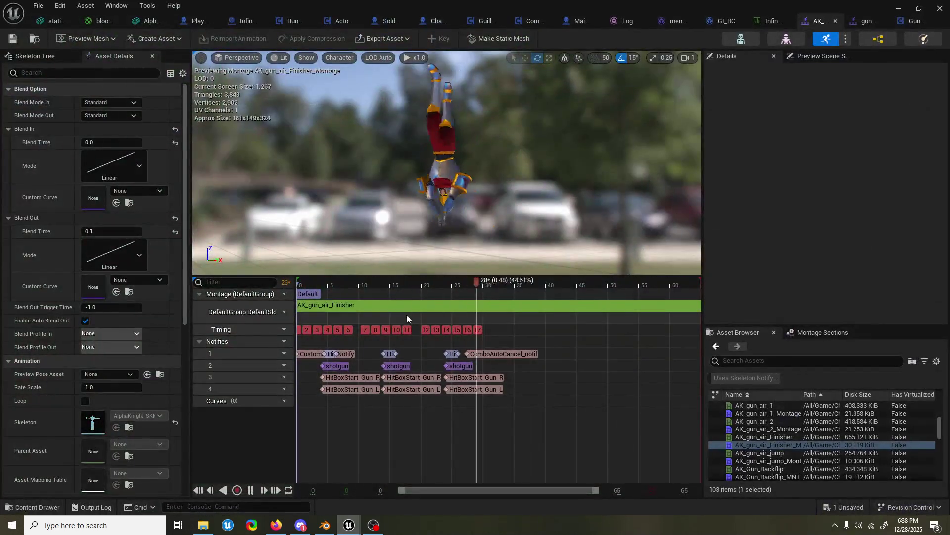
click(332, 283)
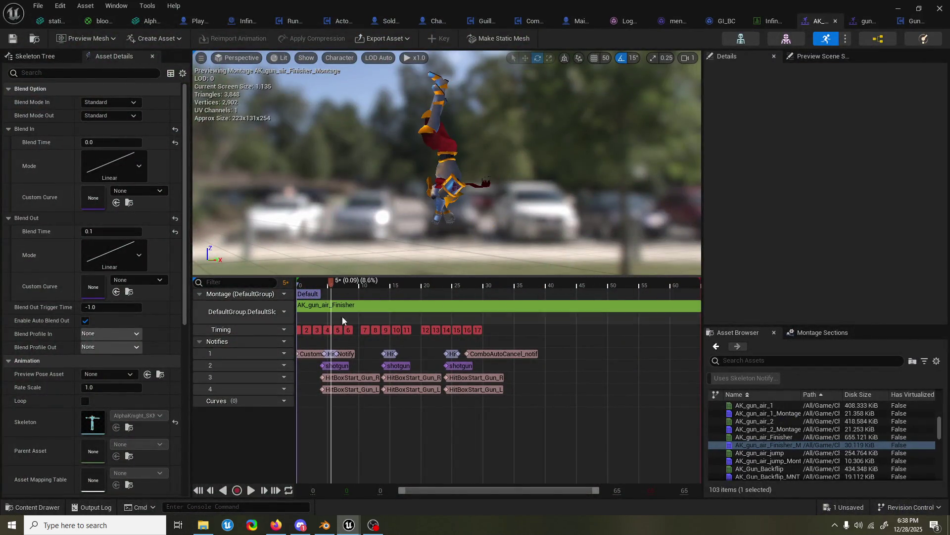
click(354, 378)
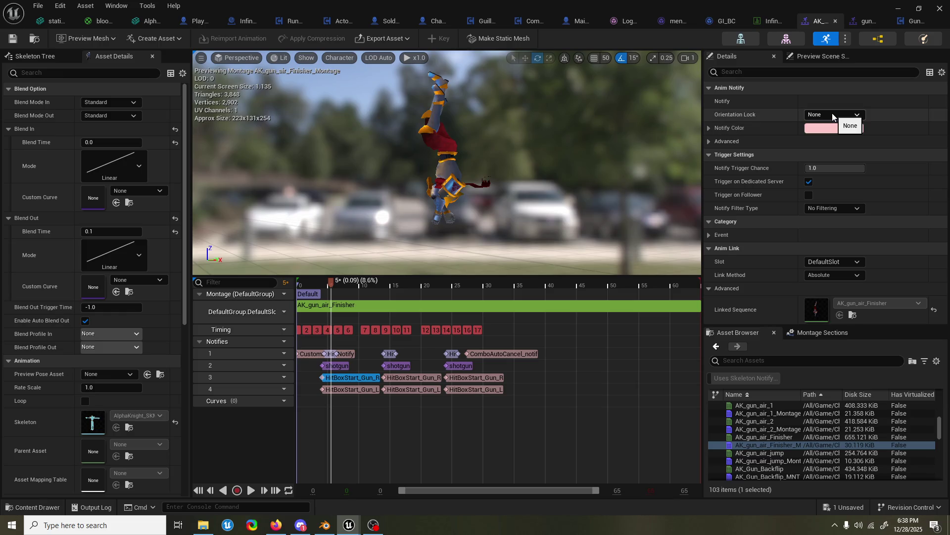
right_click(355, 380)
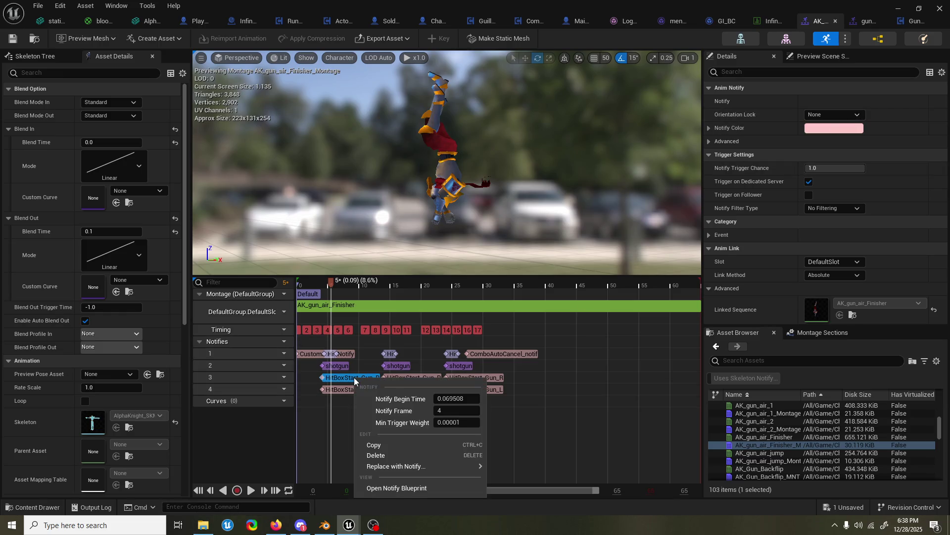
click(400, 488)
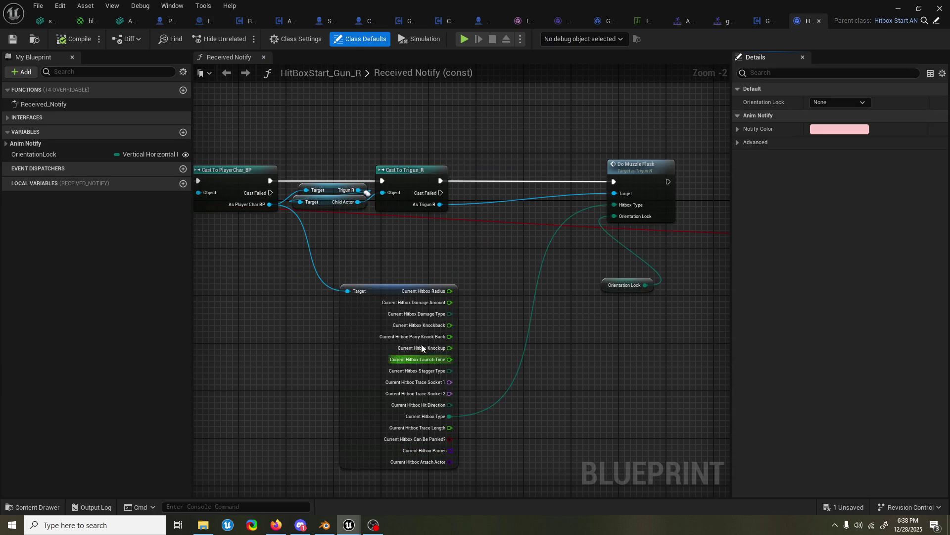
scroll(395, 248, down, 1)
- Follow the Do Muzzle Flash call into Trigun_R's muzzle flash event graph
mouse_move(379, 253)
right_down()
mouse_move(407, 256)
mouse_move(359, 271)
right_up()
click(576, 194)
double_click(575, 194)
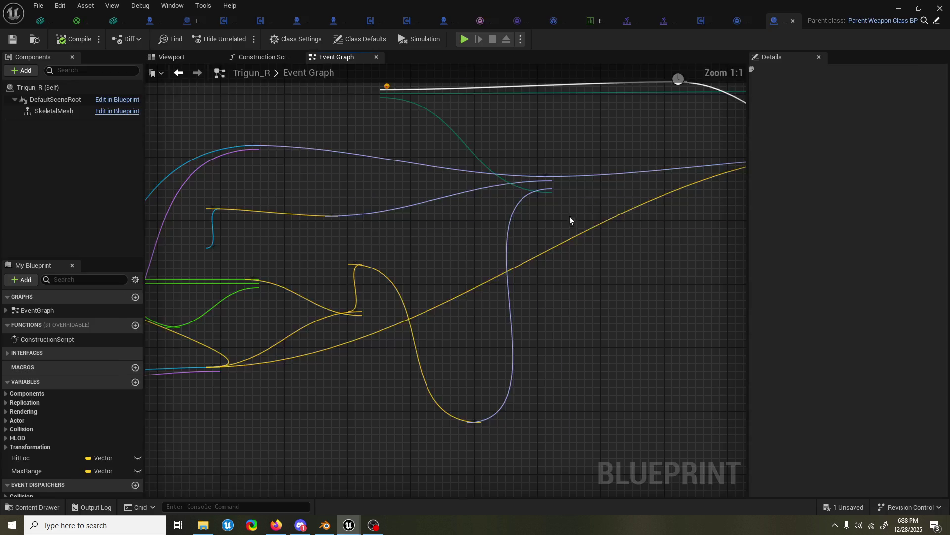
mouse_move(566, 286)
right_down()
mouse_move(534, 222)
mouse_move(654, 212)
right_up()
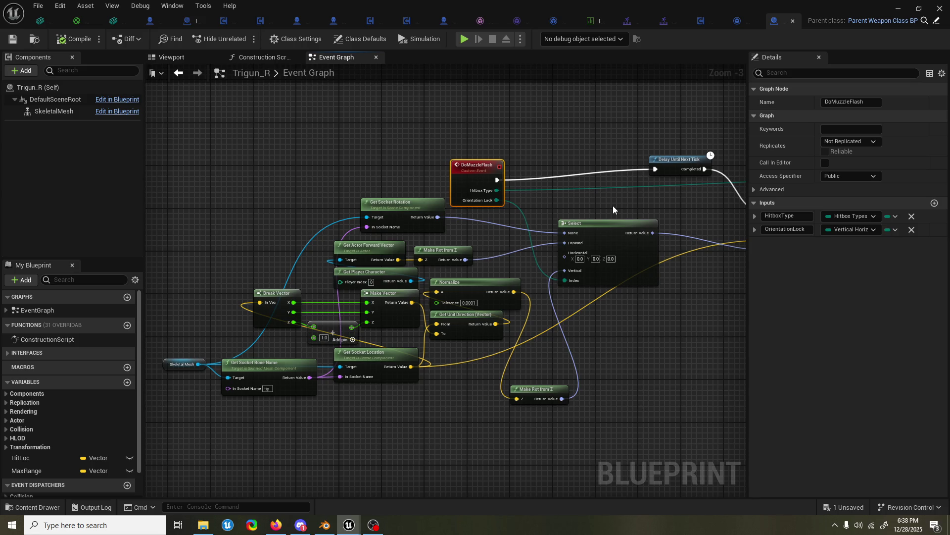
- Wire DoMuzzleFlash straight into Spawn System at Location, bypassing Delay Until Next Tick
drag(462, 179, 461, 168)
right_drag(462, 169, 452, 204)
drag(432, 185, 437, 158)
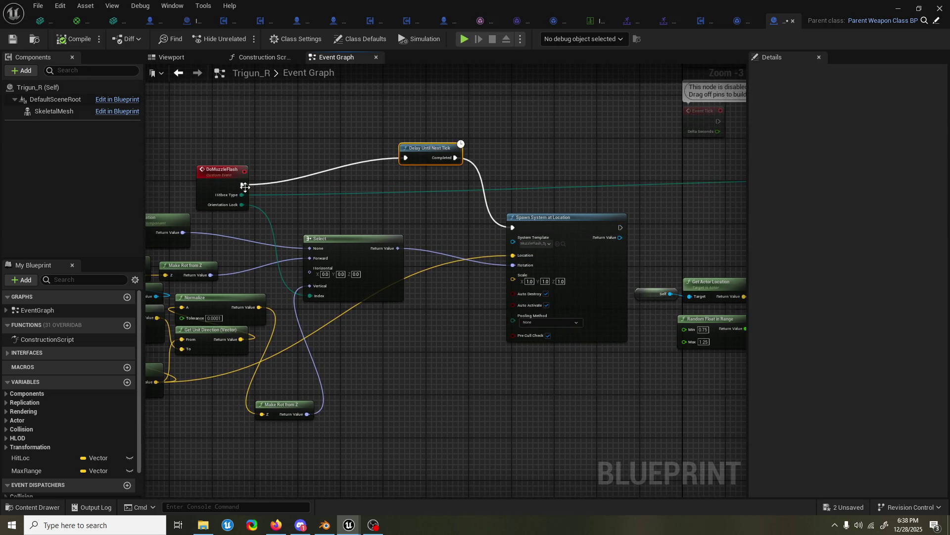
drag(241, 184, 519, 230)
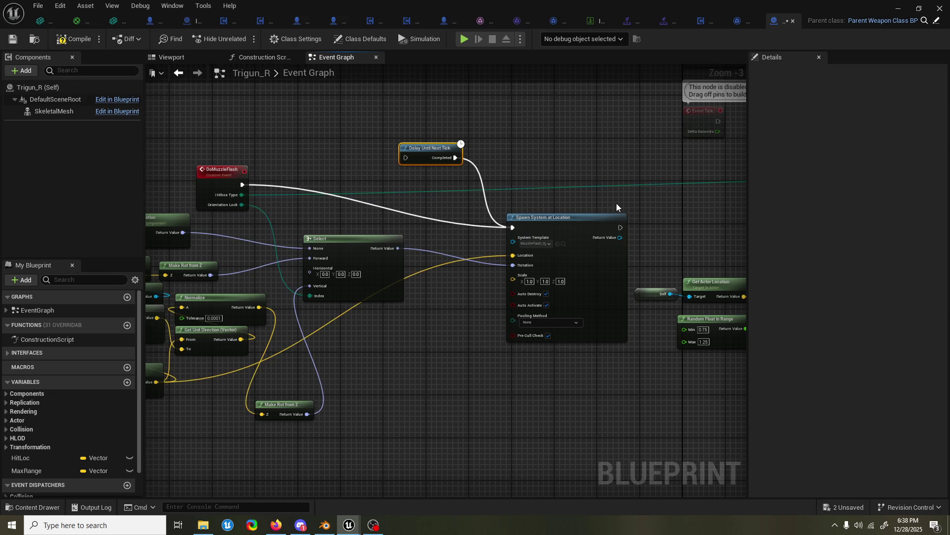
right_drag(627, 204, 382, 217)
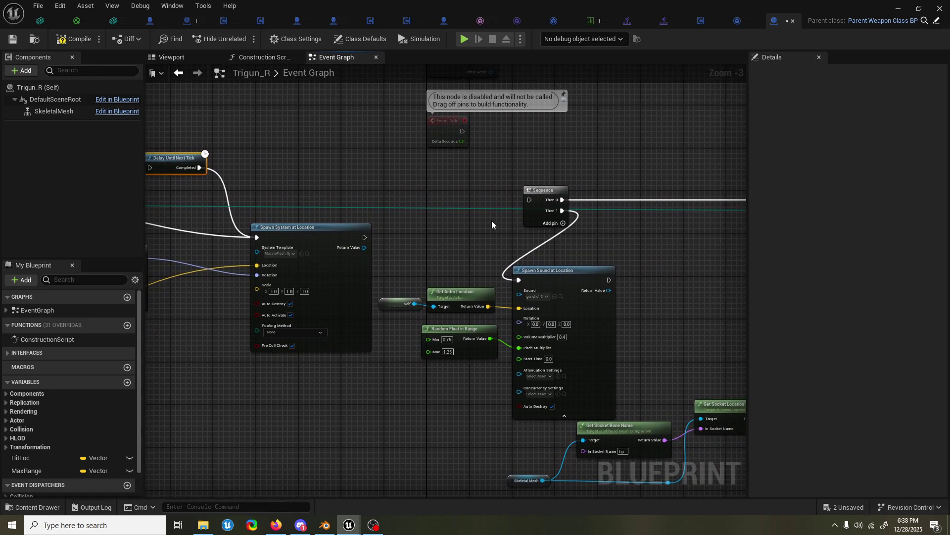
mouse_move(612, 244)
right_down()
mouse_move(146, 268)
mouse_move(464, 244)
mouse_move(620, 248)
right_up()
scroll(420, 254, down, 2)
scroll(619, 249, up, 1)
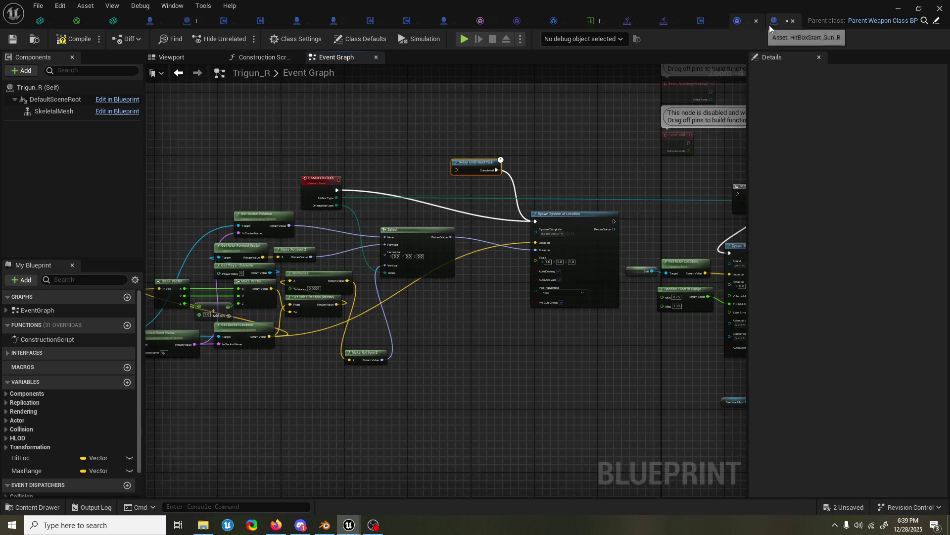
mouse_move(538, 142)
right_down()
mouse_move(572, 141)
mouse_move(569, 160)
right_up()
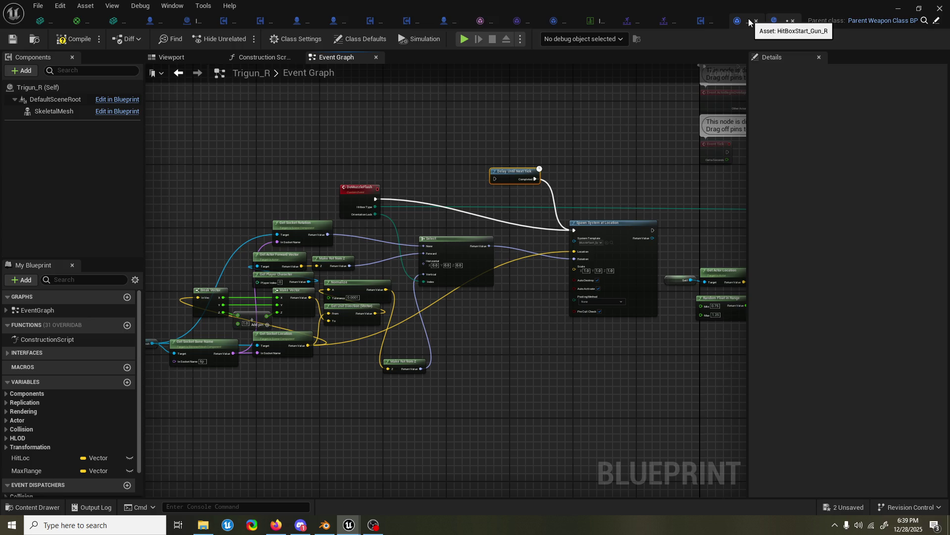
- Browse the content drawer and flip through the HitBoxStart_Gun_R and GI_BC asset tabs
click(36, 507)
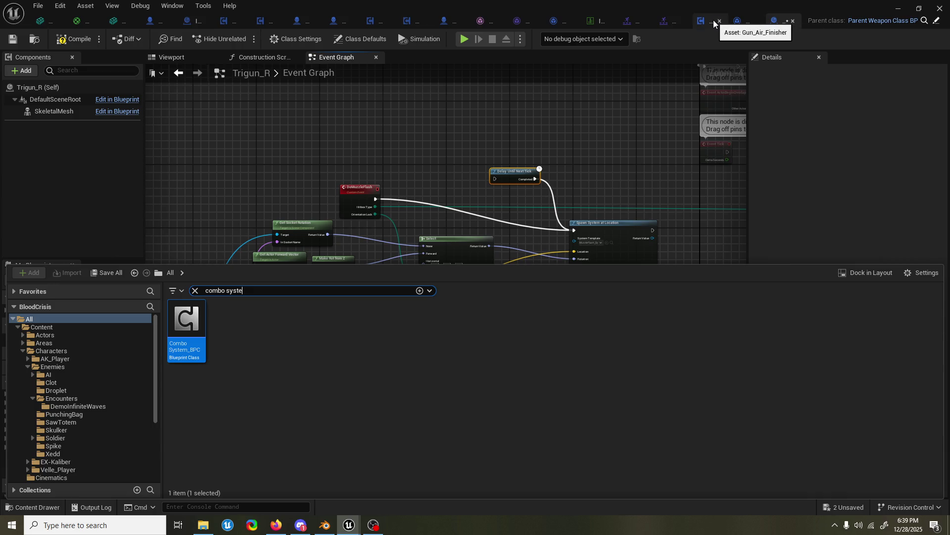
mouse_move(735, 21)
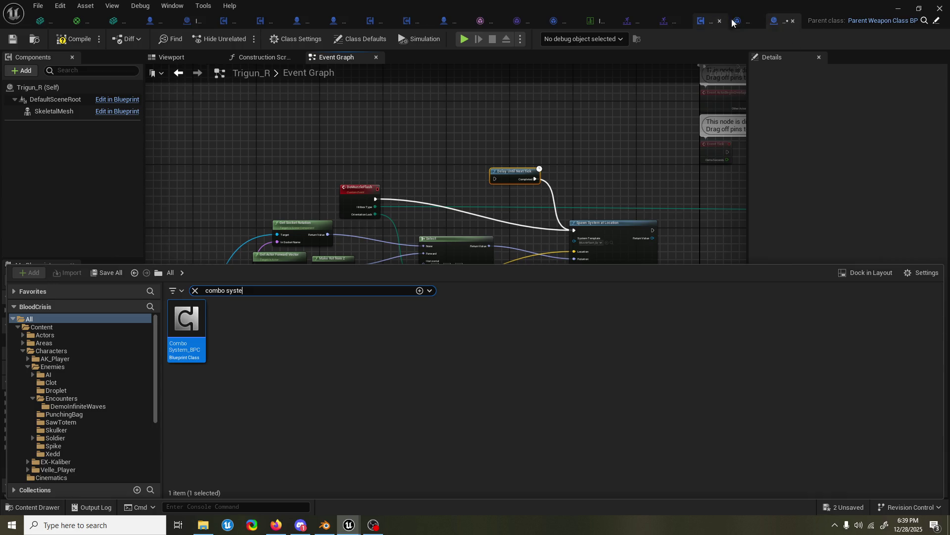
click(723, 20)
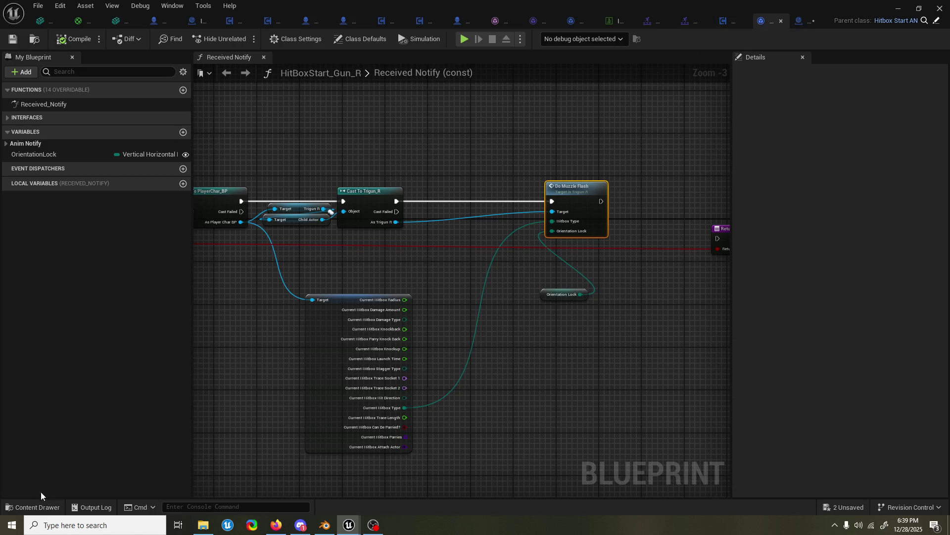
click(30, 507)
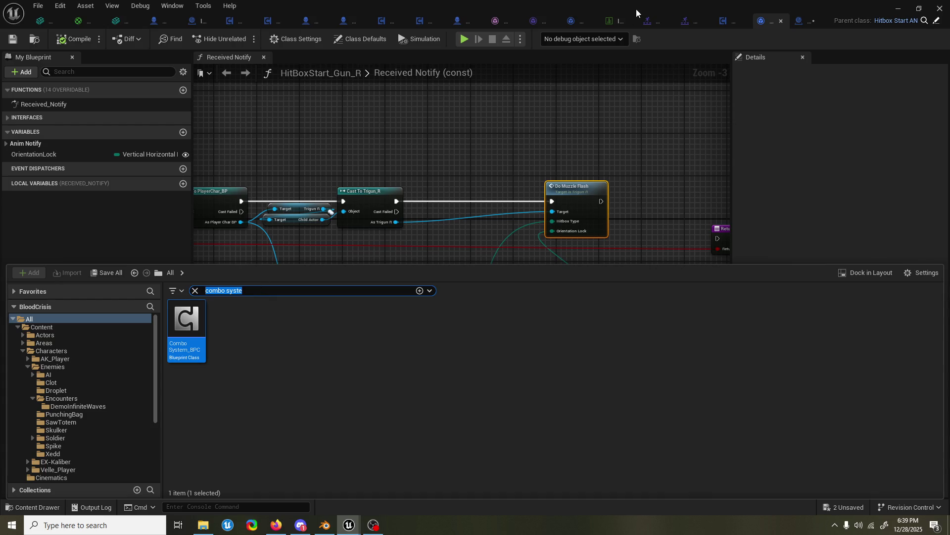
click(617, 20)
click(625, 21)
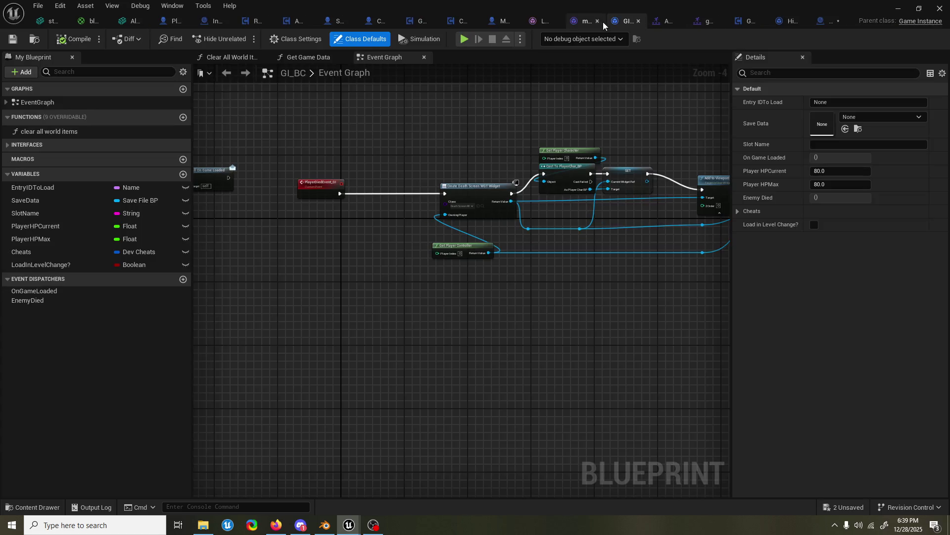
- Close the unneeded tabs (MainMenu_CharBP, menumusic_reverb, Actor, Run_AI, station, bloodfall_mat, AlphaStatue) and return to Trigun_R
click(556, 21)
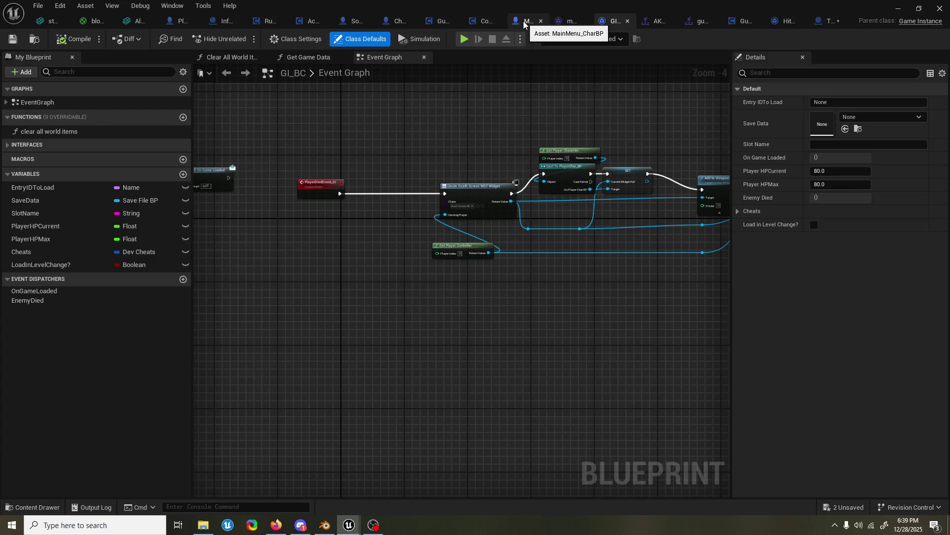
click(541, 20)
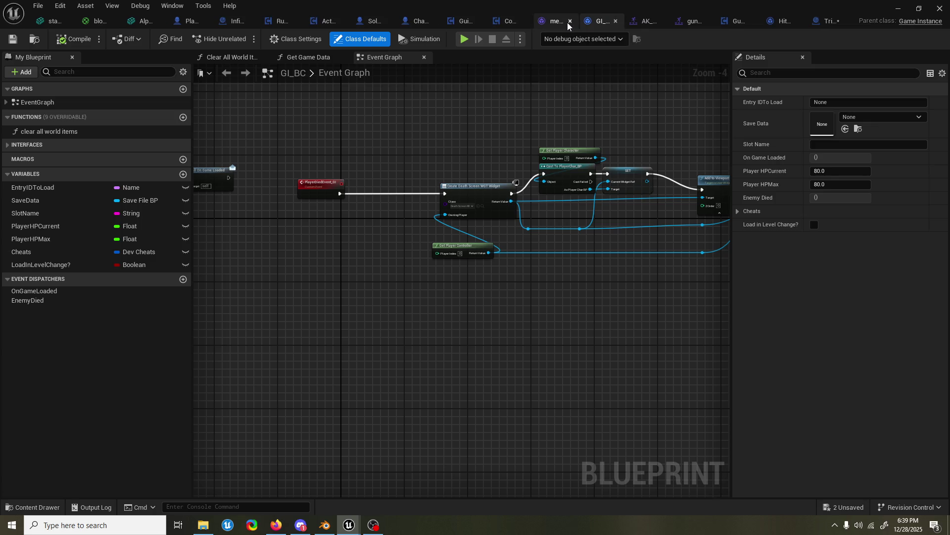
click(570, 21)
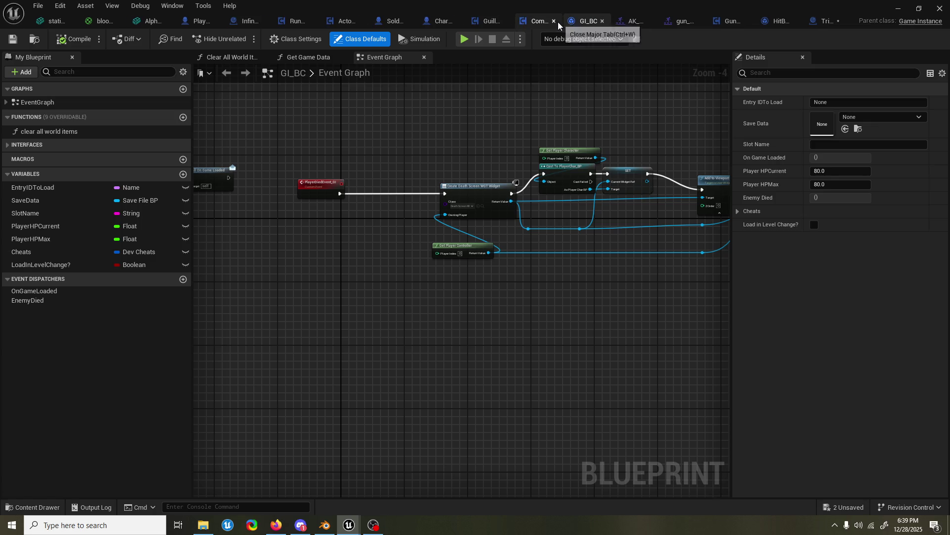
click(504, 22)
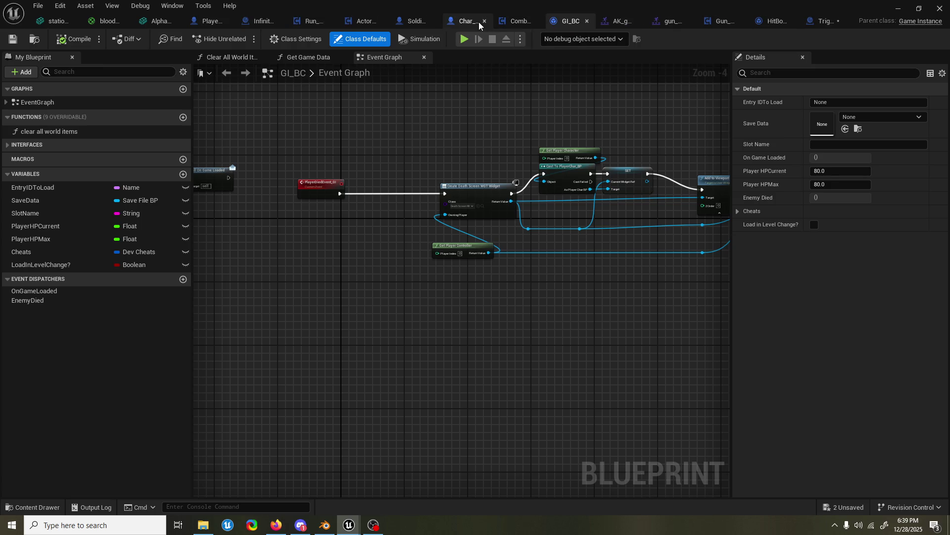
click(380, 22)
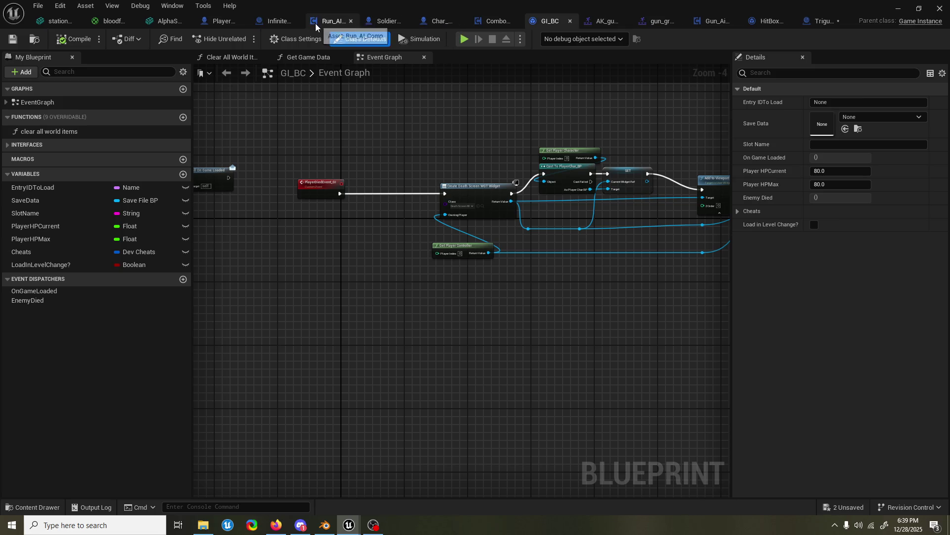
click(351, 20)
click(79, 19)
click(91, 20)
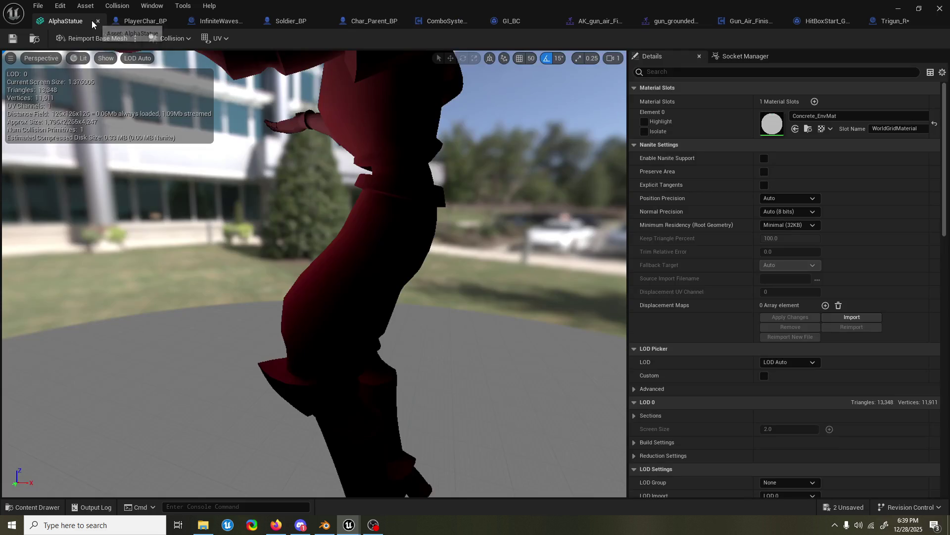
click(96, 21)
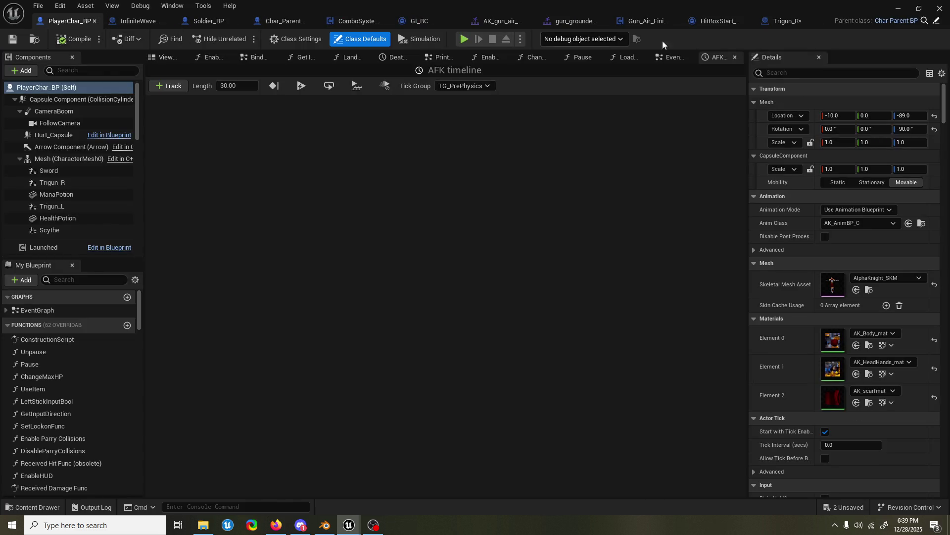
click(788, 23)
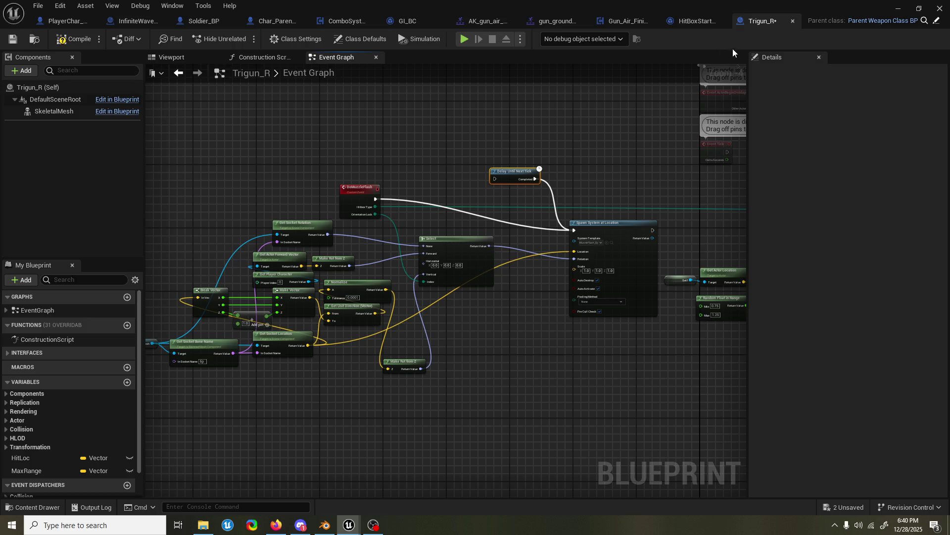
- From the montage, reach the HitBoxStart_Gun_L notify blueprint and its Trigun_L muzzle flash event
click(702, 24)
click(635, 24)
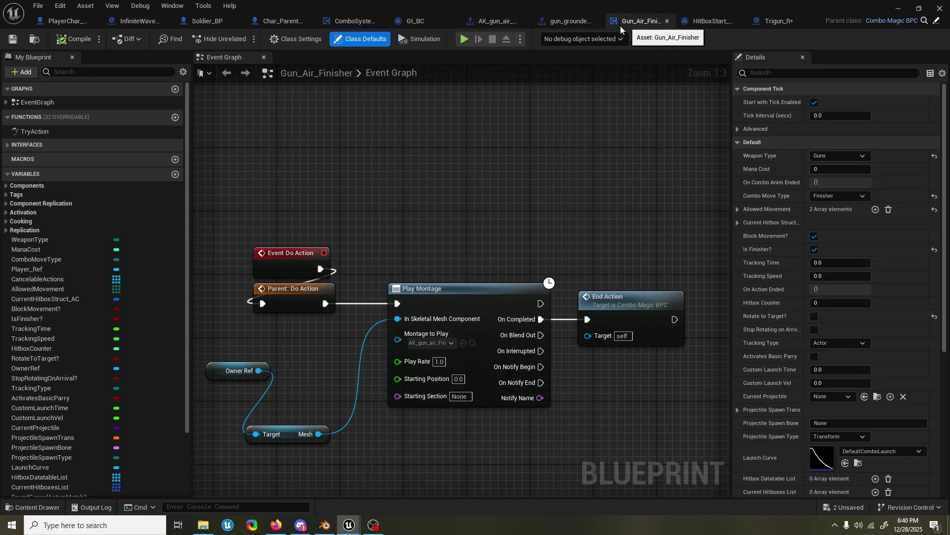
click(499, 23)
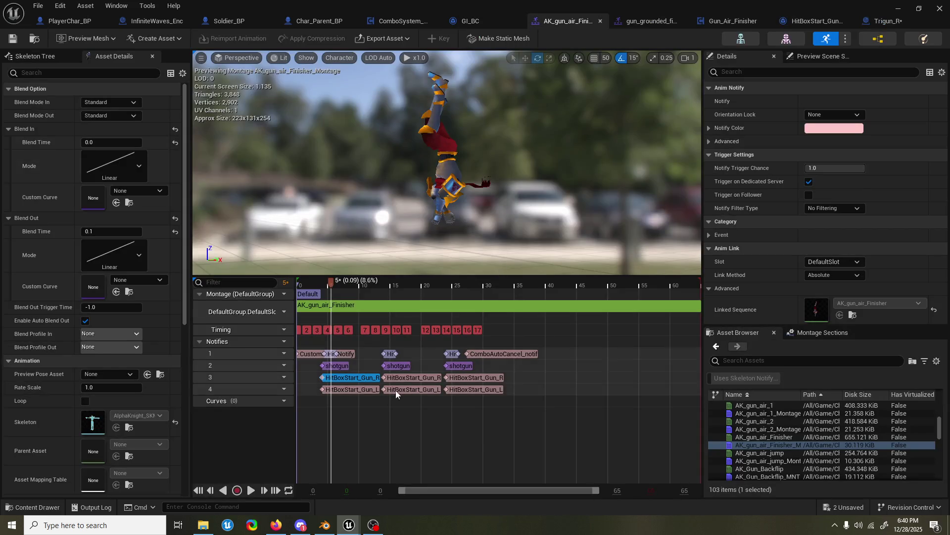
right_click(352, 388)
click(399, 502)
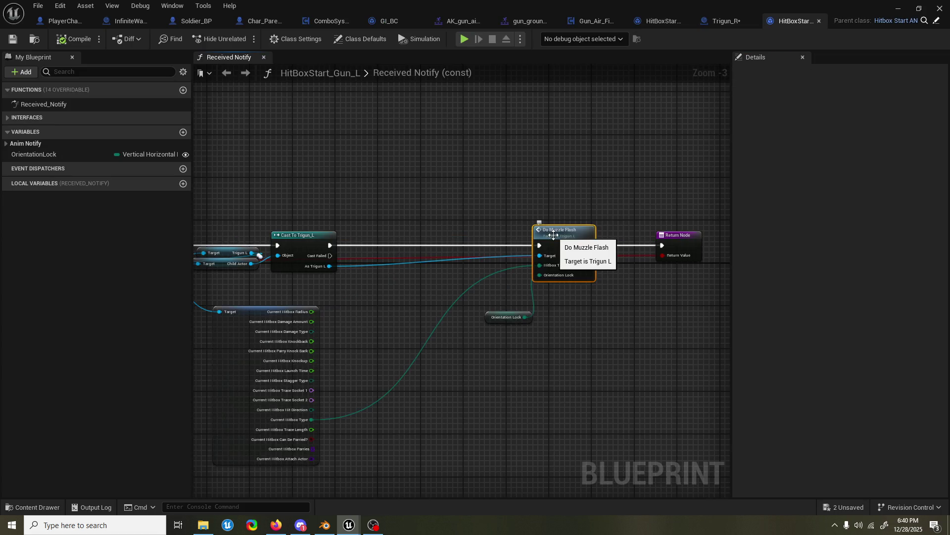
double_click(553, 236)
scroll(481, 263, down, 3)
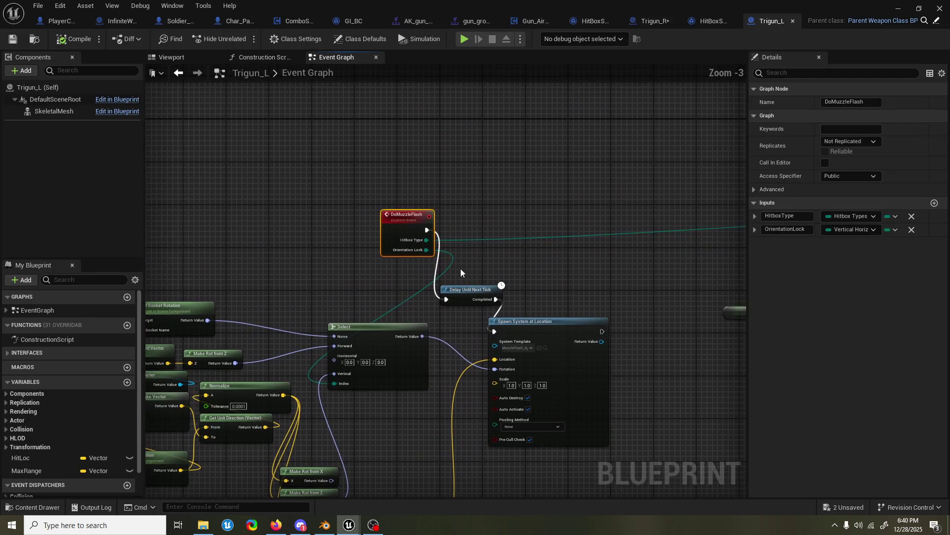
- Link Trigun_L's DoMuzzleFlash directly to Spawn System at Location and start a Graveyard play-test
mouse_move(520, 327)
mouse_down()
mouse_move(584, 282)
mouse_move(426, 230)
mouse_up()
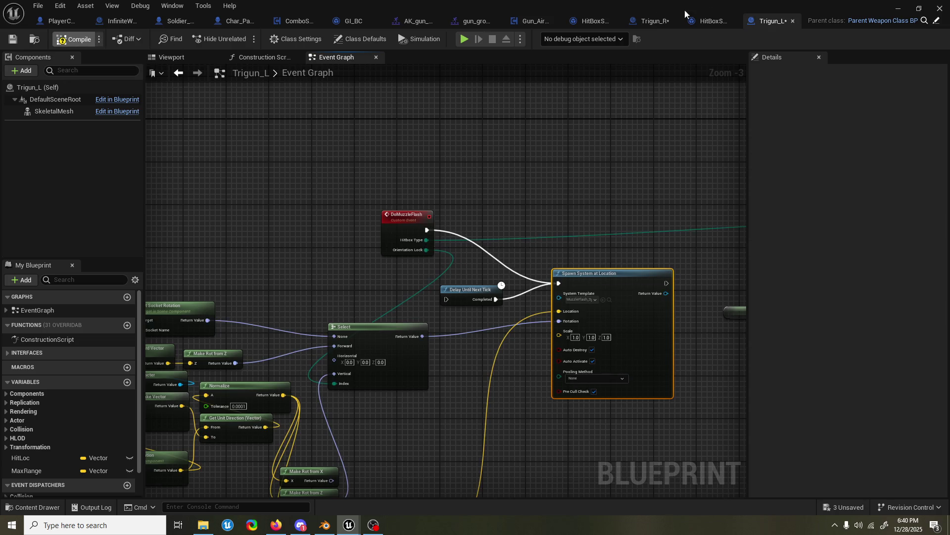
click(899, 6)
click(243, 39)
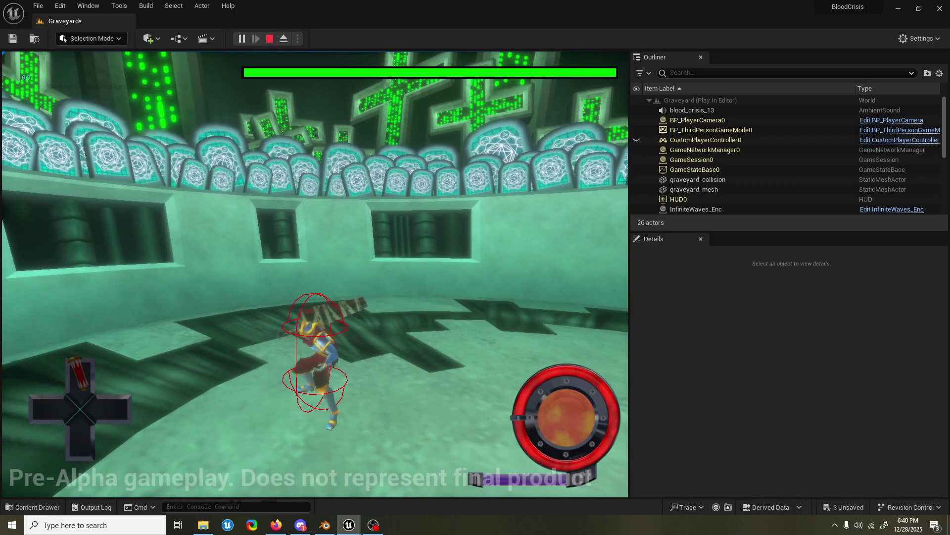
- Stop the play-test, pan around the Trigun_L muzzle flash graph, and return to the level editor
key(Escape)
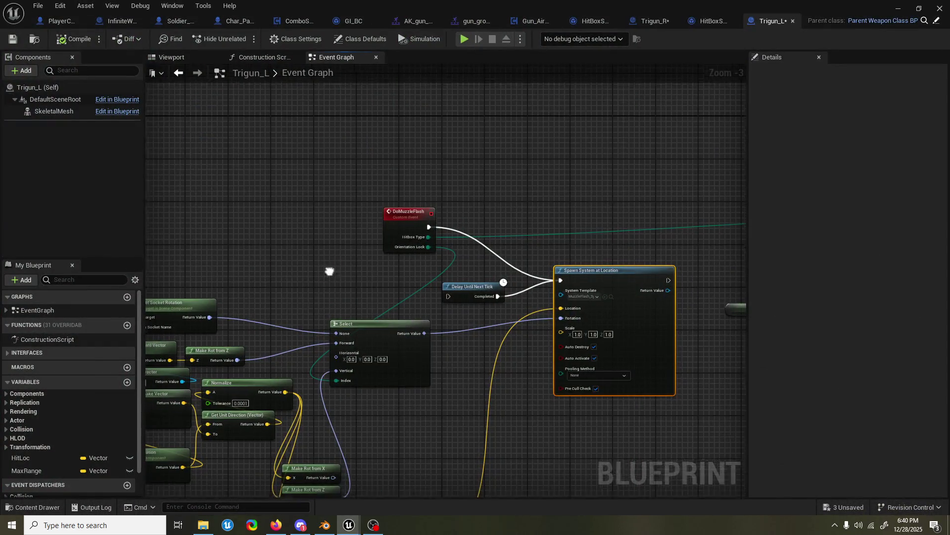
right_drag(329, 269, 615, 154)
mouse_move(340, 183)
right_down()
mouse_move(315, 196)
mouse_move(375, 183)
right_up()
scroll(314, 195, down, 1)
scroll(370, 186, up, 1)
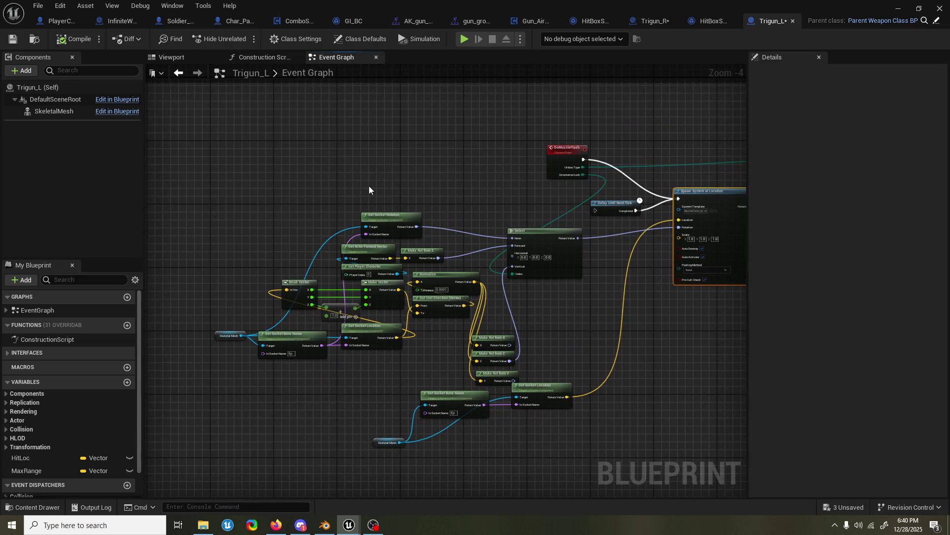
scroll(328, 371, up, 1)
mouse_move(328, 374)
right_down()
mouse_move(324, 395)
mouse_move(278, 413)
right_up()
right_drag(598, 127, 586, 133)
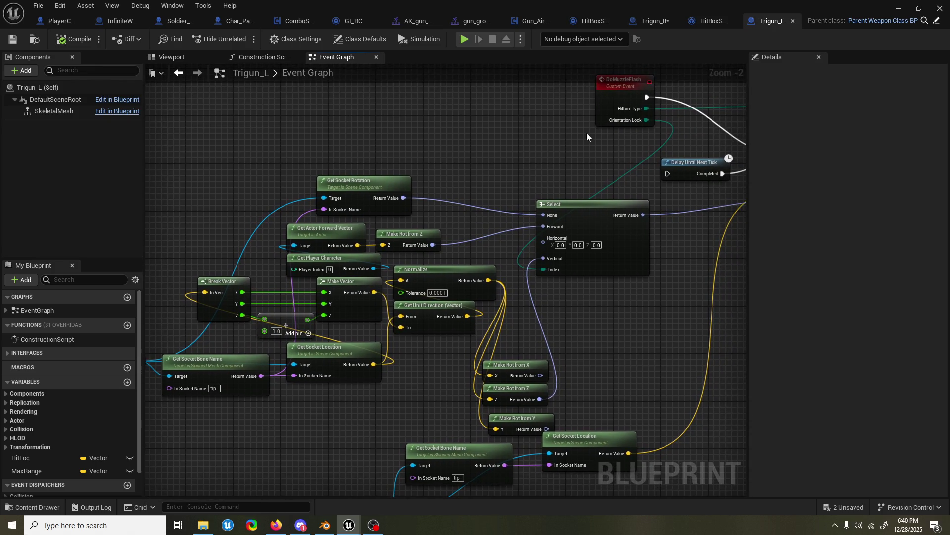
right_drag(678, 122, 586, 154)
click(898, 9)
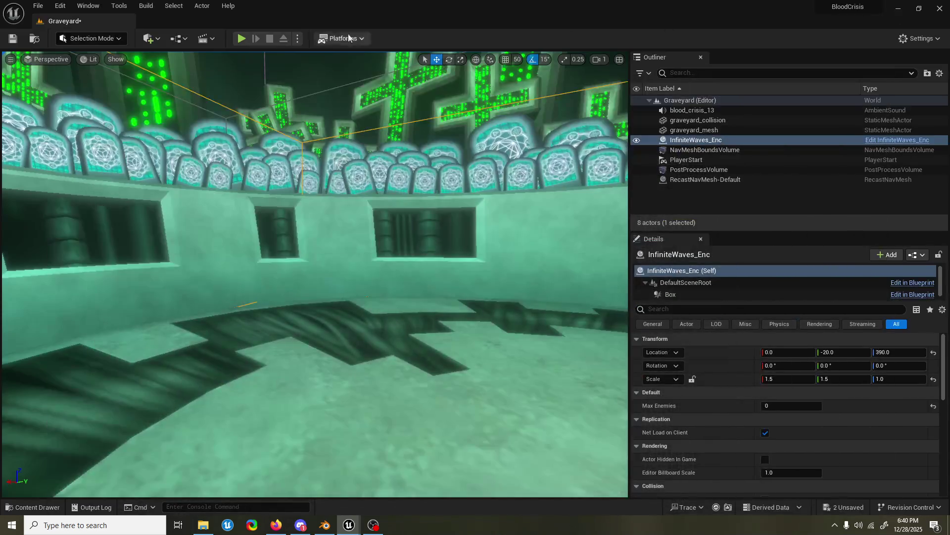
- Play-test with 'slomo 0.2' from console history, run the character forward, then end the session
click(248, 39)
key(shift+F1)
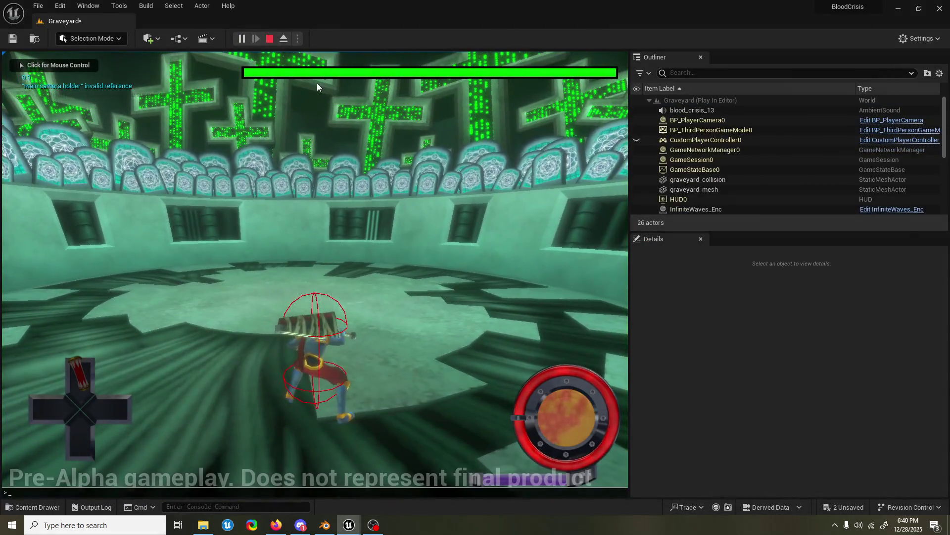
key(grave)
key(Up)
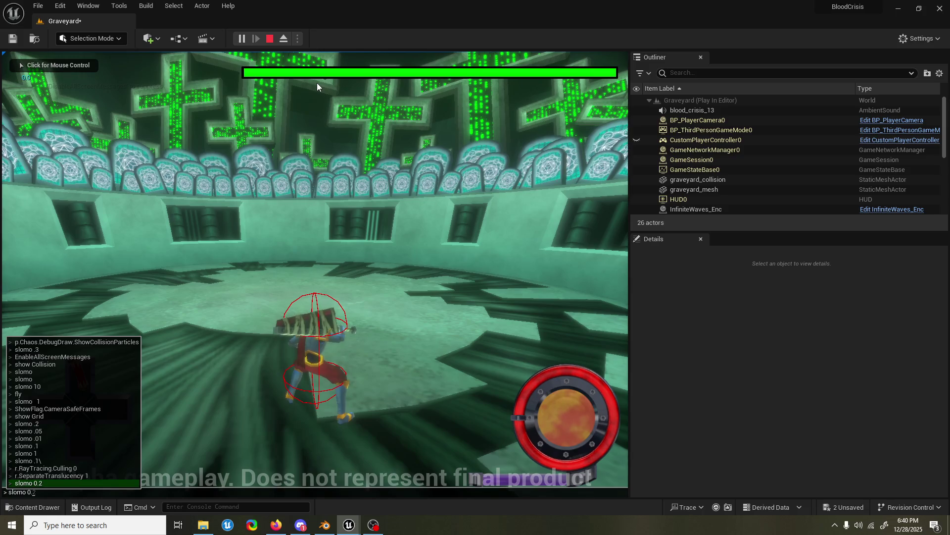
key(Return)
click(317, 83)
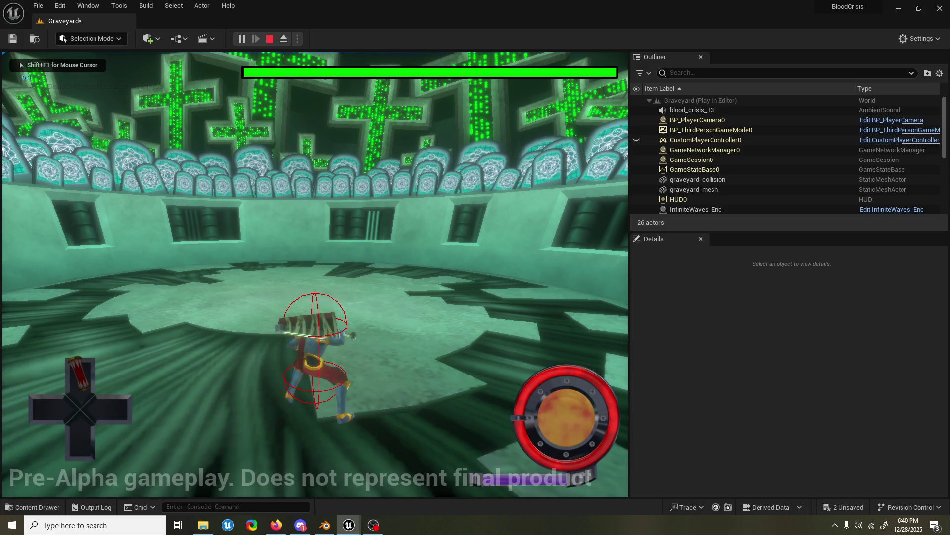
key(w)
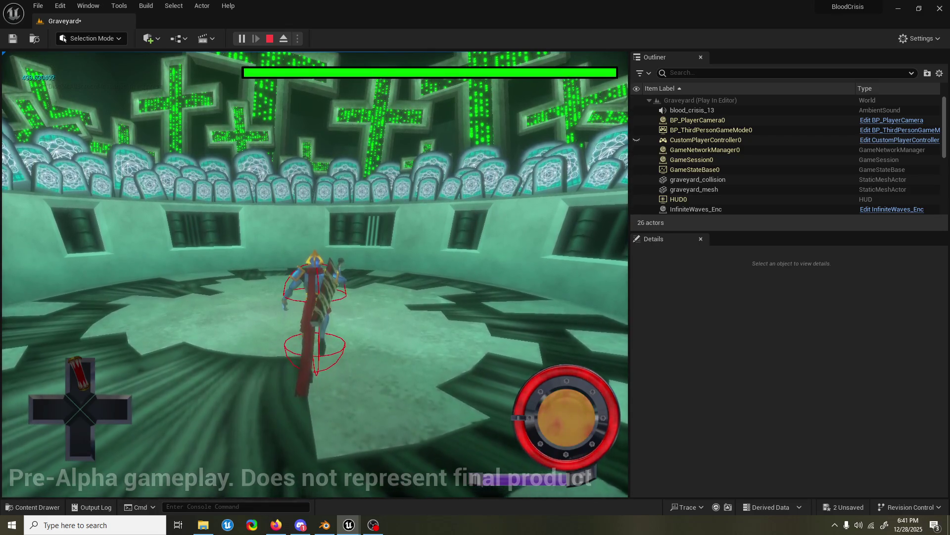
key(Escape)
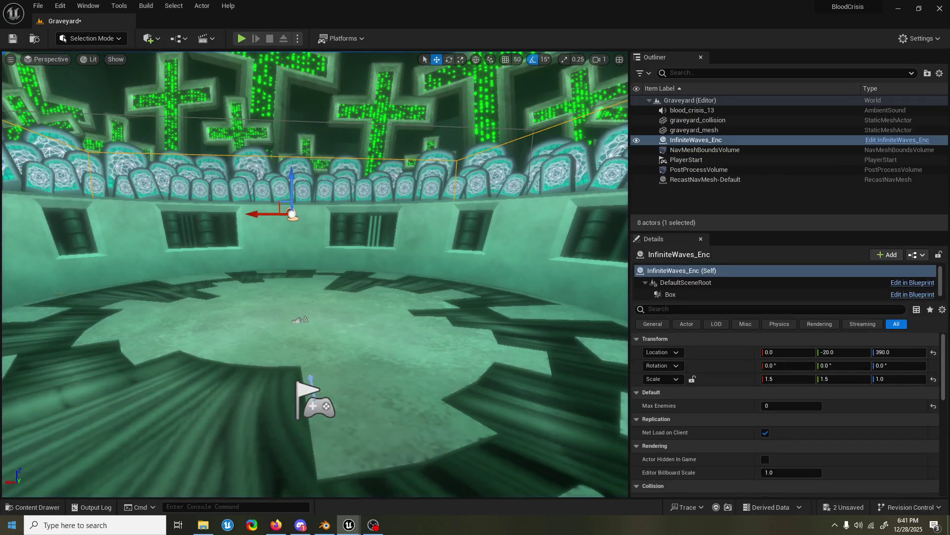
mouse_move(348, 525)
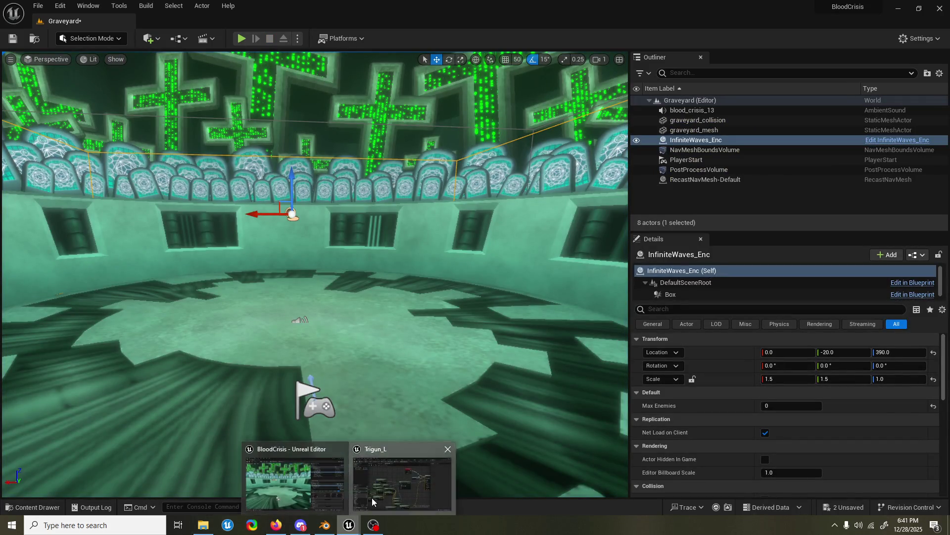
- Edit MaxNormalHits' default value in ComboSystem_BPC and minimize back to the Graveyard level
click(372, 497)
click(287, 22)
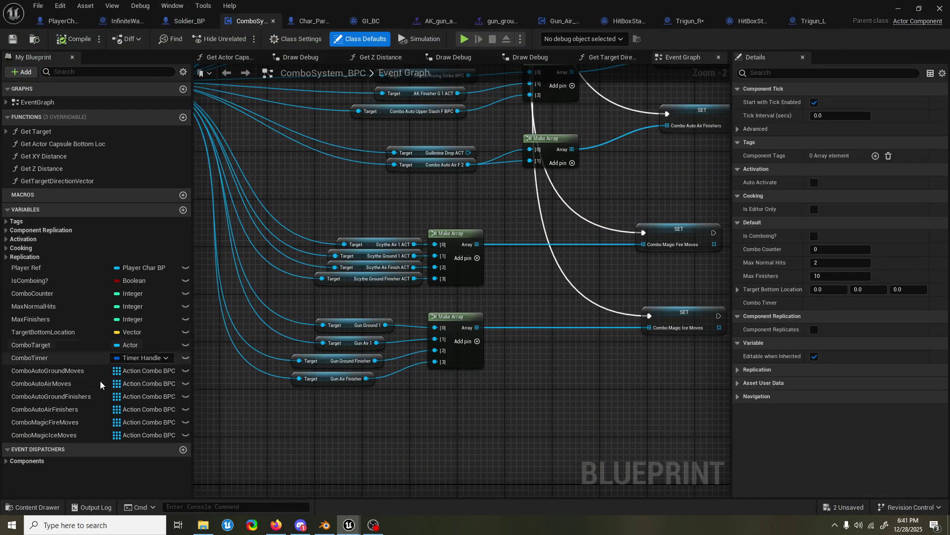
click(63, 307)
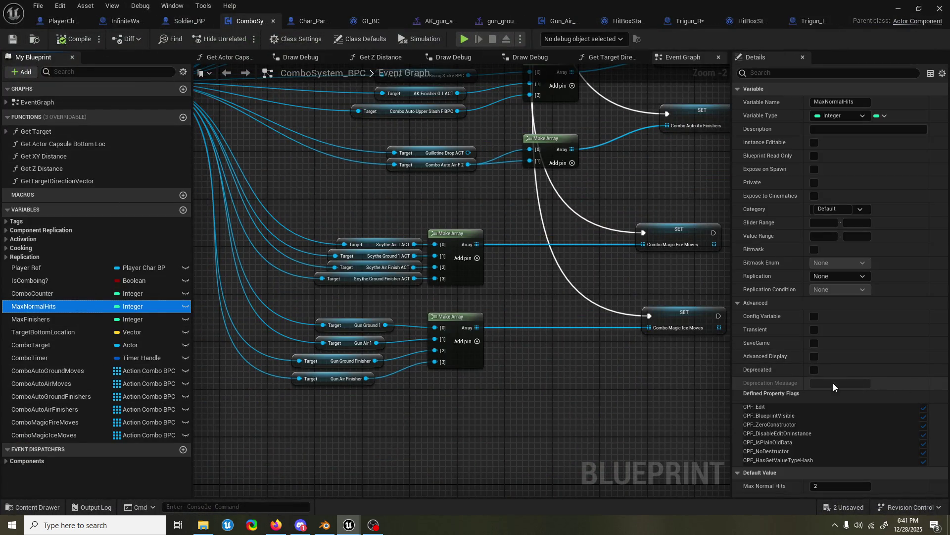
click(743, 86)
text(8)
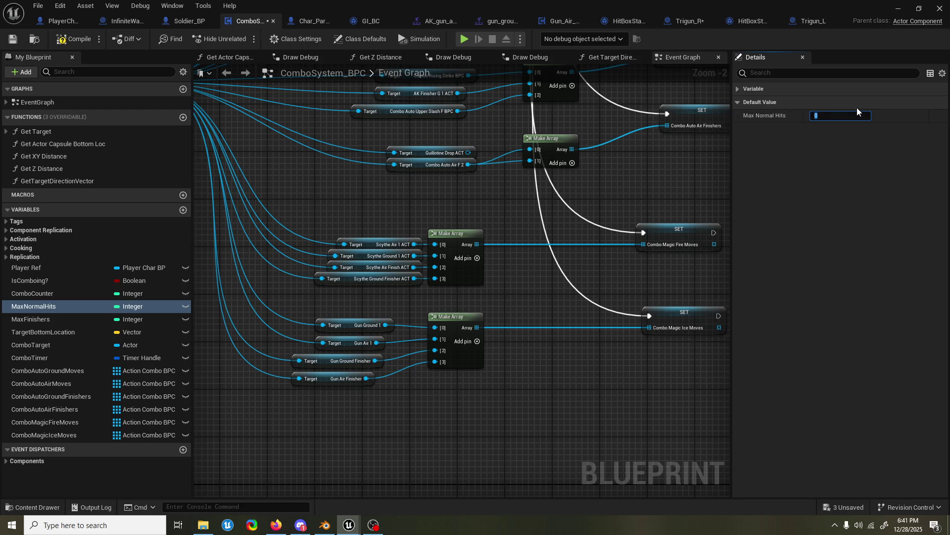
click(900, 12)
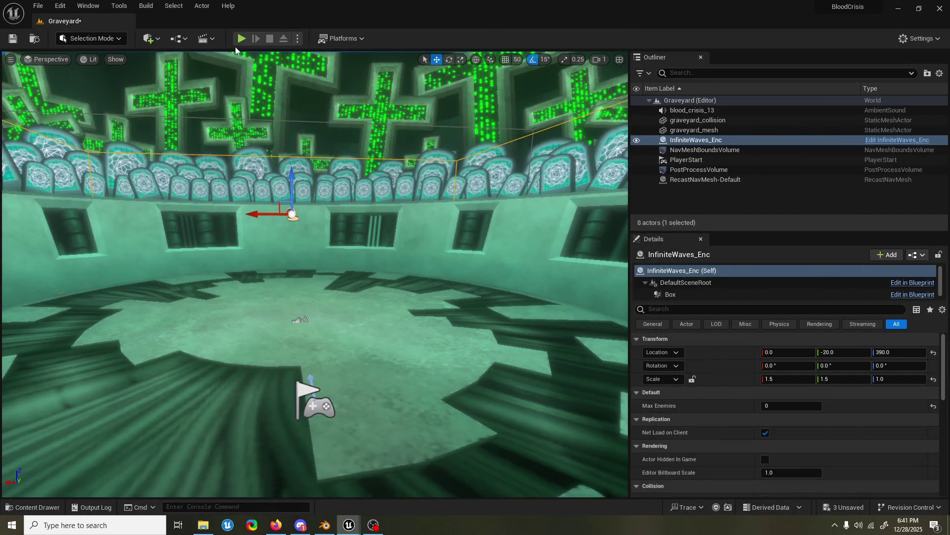
- Play-test the gun air finisher at 'slomo 0.05' game speed, then end the session
key(alt+p)
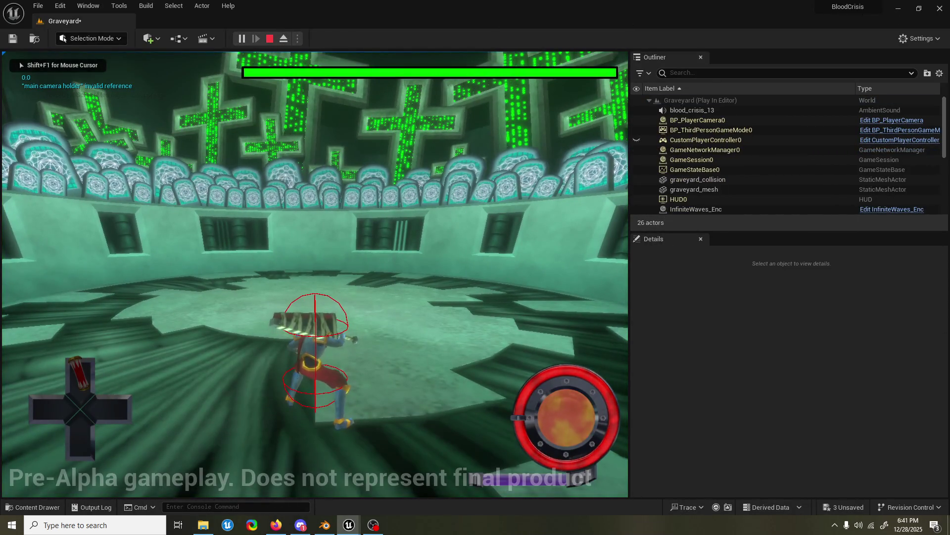
key(Up)
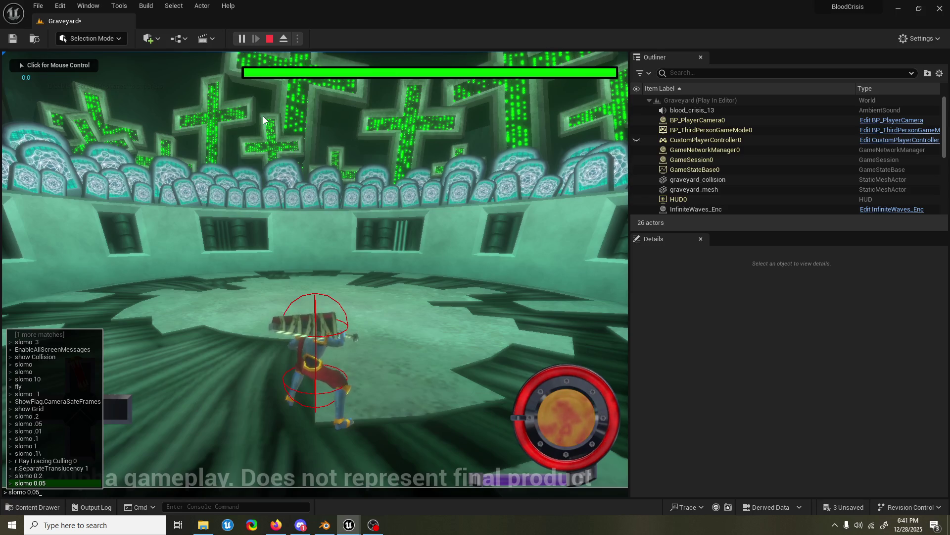
key(Return)
click(264, 119)
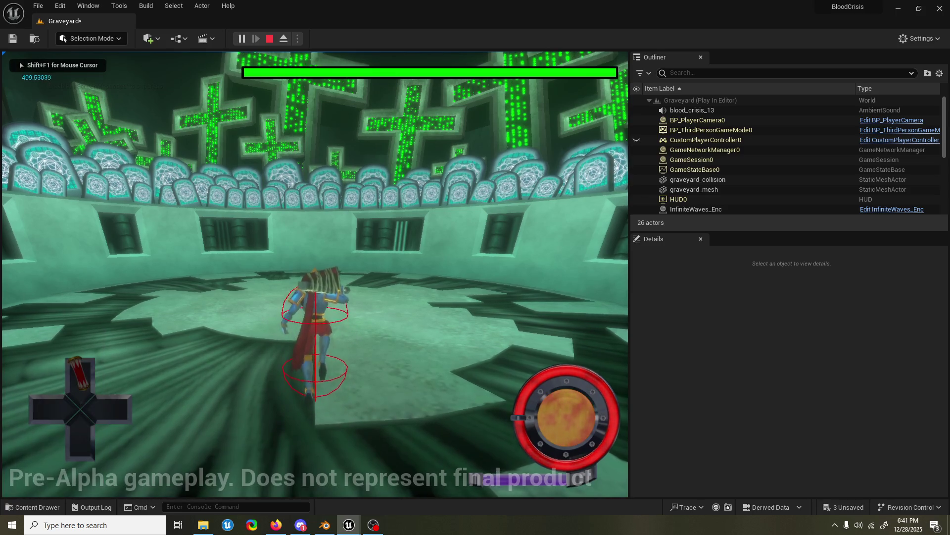
key(space)
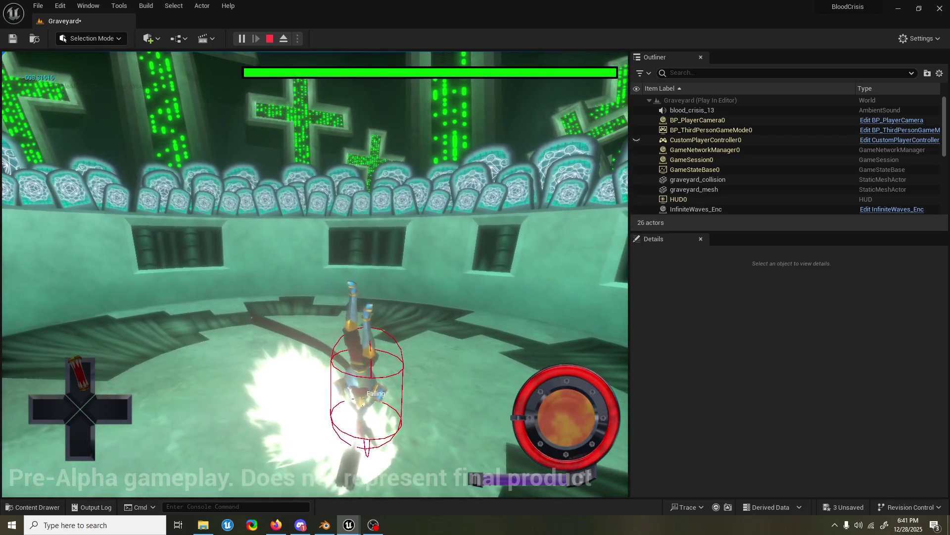
key(Escape)
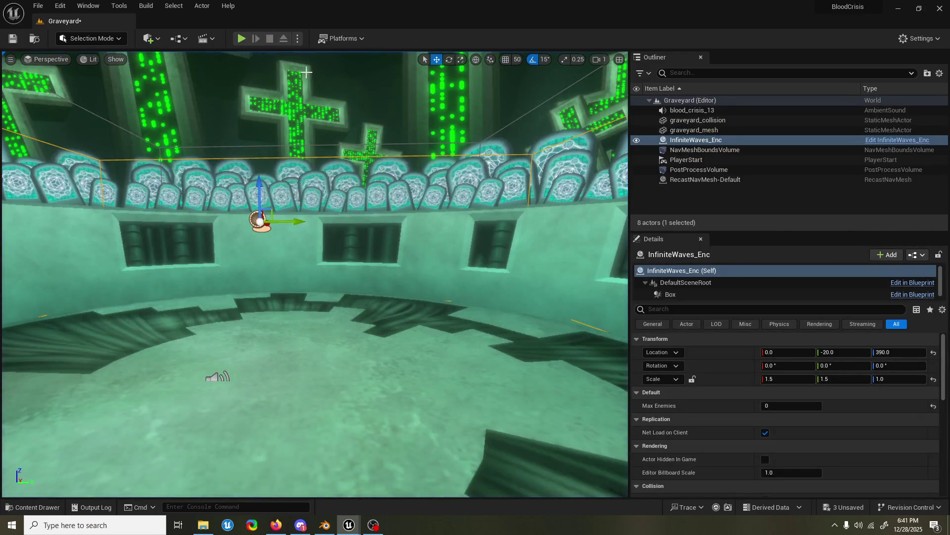
- Return to Trigun_R's event graph and shift Get Socket Rotation left of the muzzle-flash nodes
mouse_move(348, 525)
click(405, 476)
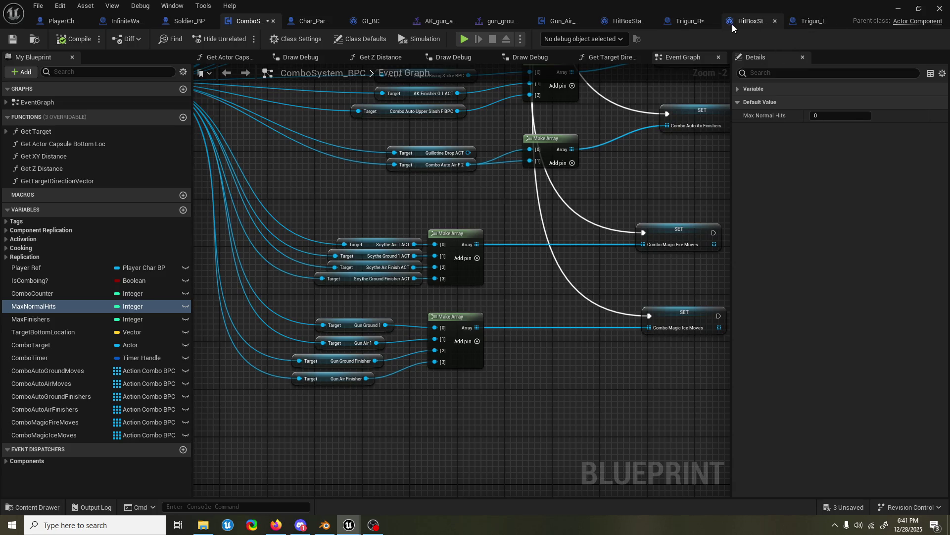
click(696, 22)
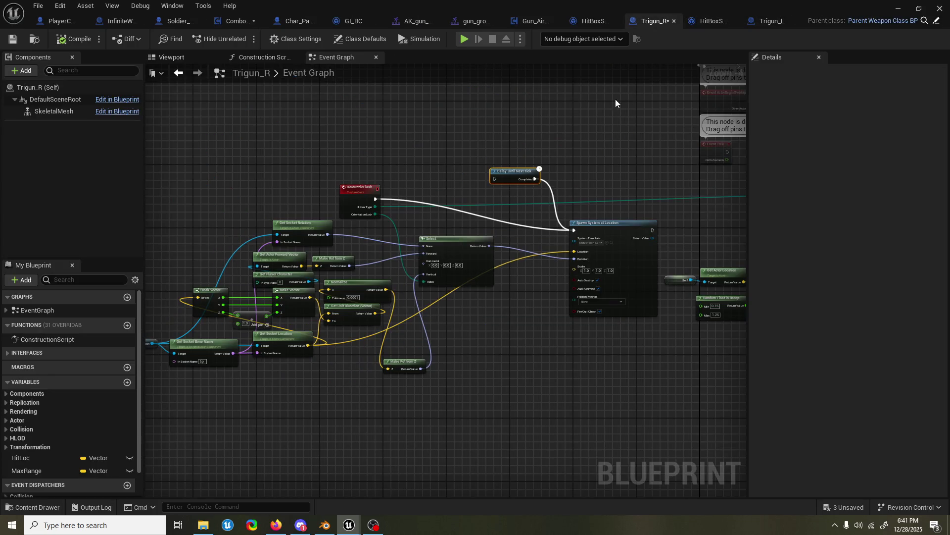
scroll(372, 214, up, 2)
right_drag(372, 214, 521, 196)
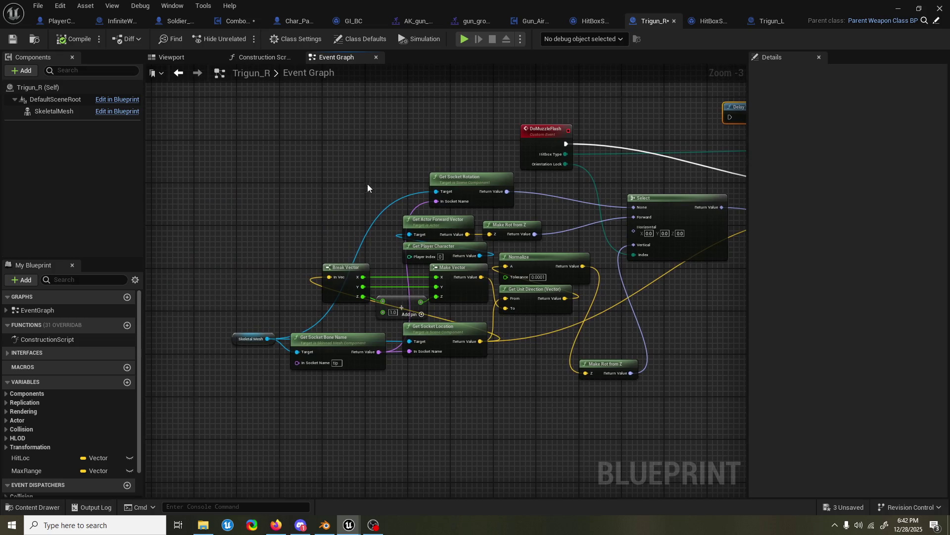
drag(469, 177, 427, 170)
right_drag(426, 170, 475, 137)
- Move the lower node cluster down so Get Socket Rotation stands clear, ready to edit its Return Value
mouse_move(689, 417)
mouse_down()
mouse_move(325, 217)
mouse_move(320, 205)
mouse_up()
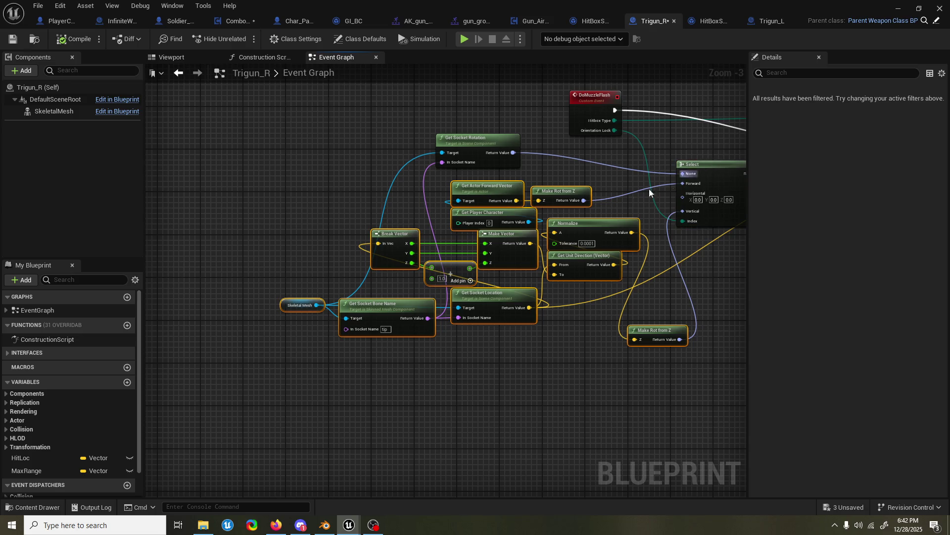
drag(521, 193, 506, 297)
right_drag(446, 155, 507, 162)
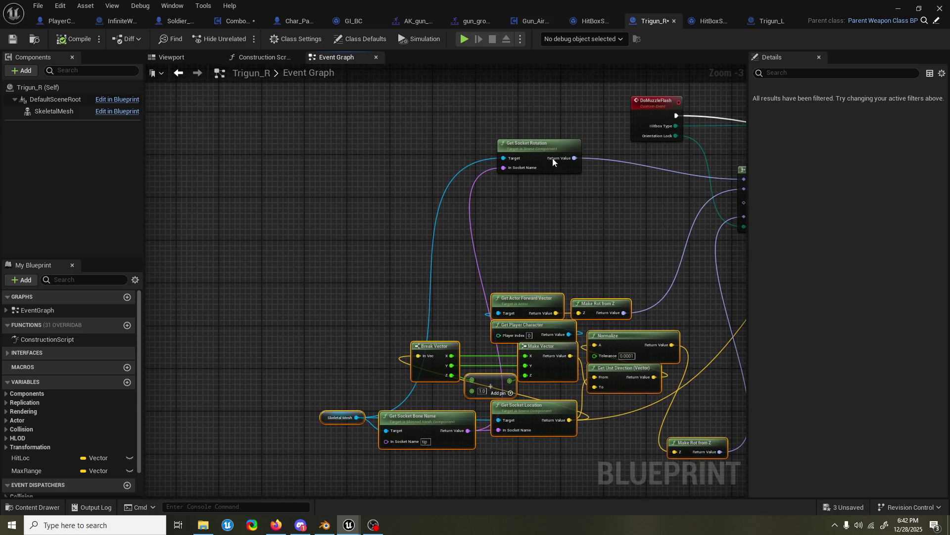
click(503, 161)
drag(502, 161, 491, 165)
right_click(519, 169)
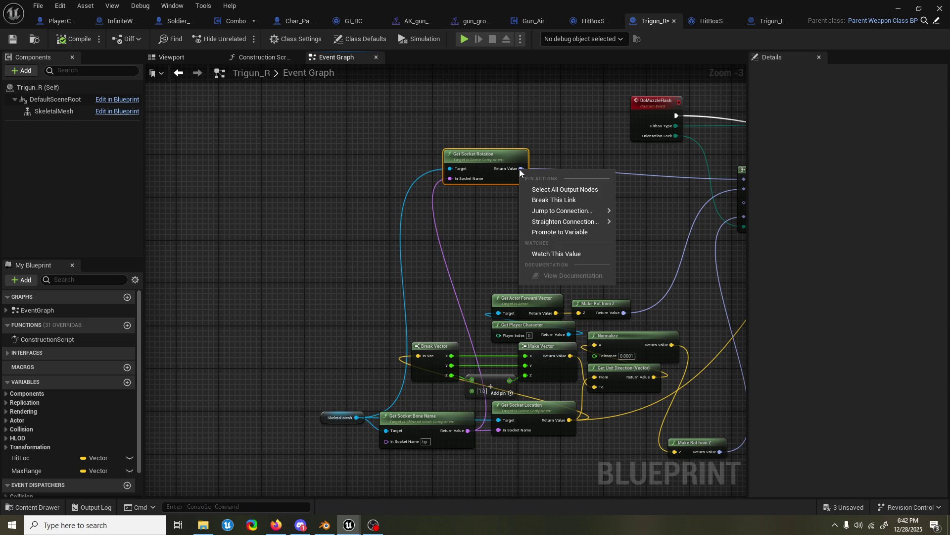
- Unwire Get Socket Rotation and split its output and Select's None input into roll, pitch and yaw
click(543, 200)
right_drag(521, 166, 467, 163)
right_click(468, 163)
click(465, 164)
right_click(464, 164)
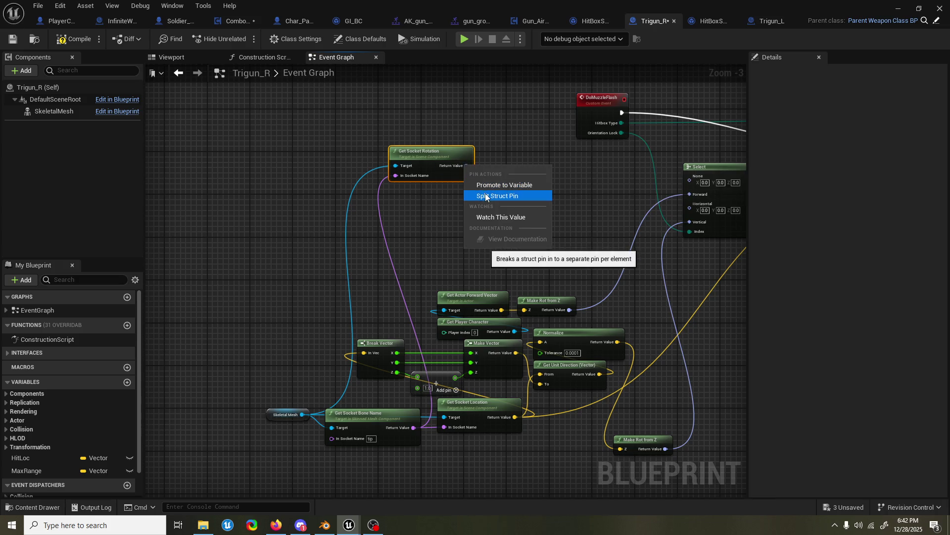
click(502, 194)
right_drag(502, 194, 454, 192)
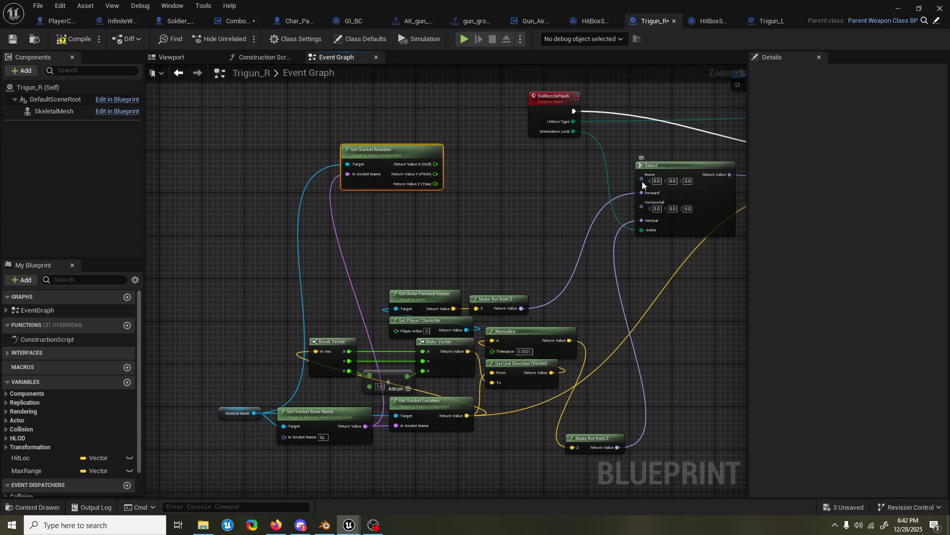
right_click(642, 182)
drag(633, 223, 635, 221)
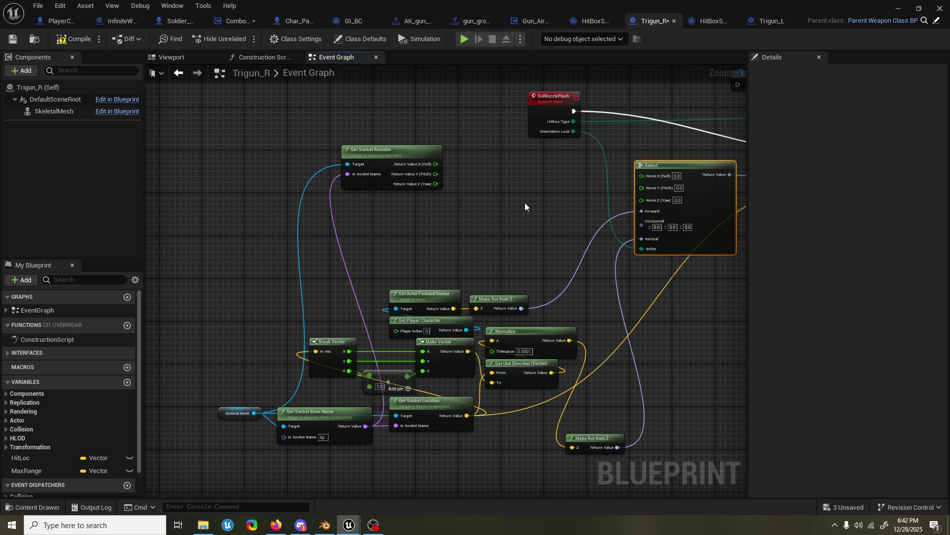
- Add 90 to roll via an Add node, wire pitch and yaw into Select's Y and Z, and compile Trigun_R
drag(436, 164, 476, 157)
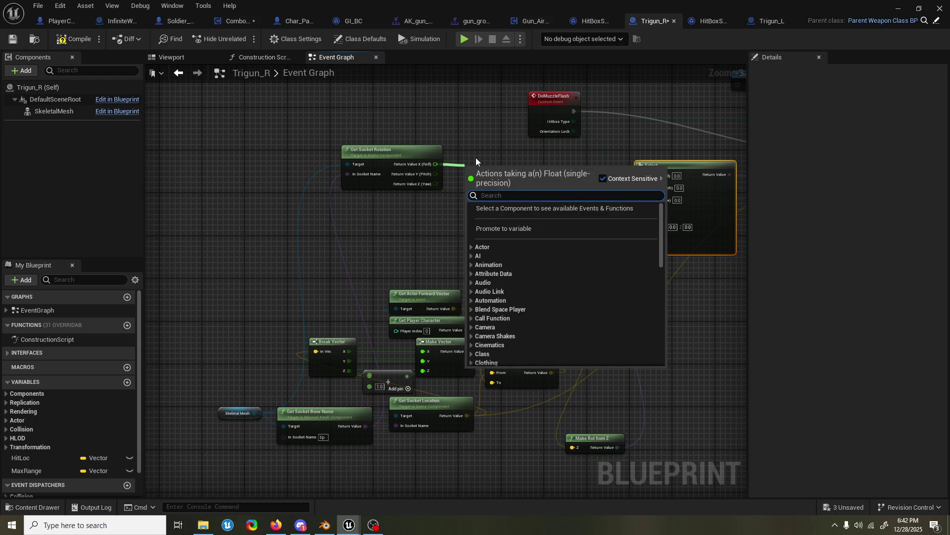
text(add)
key(Return)
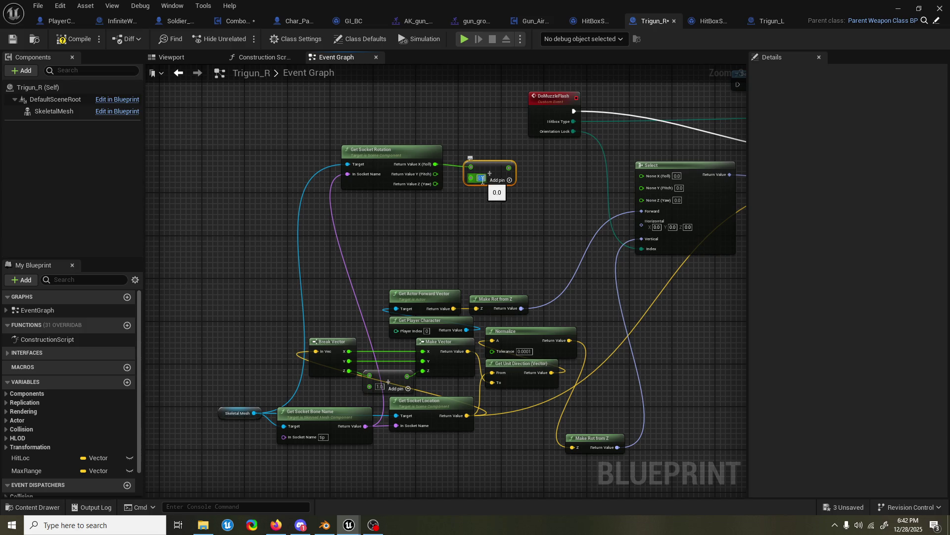
drag(492, 174, 493, 163)
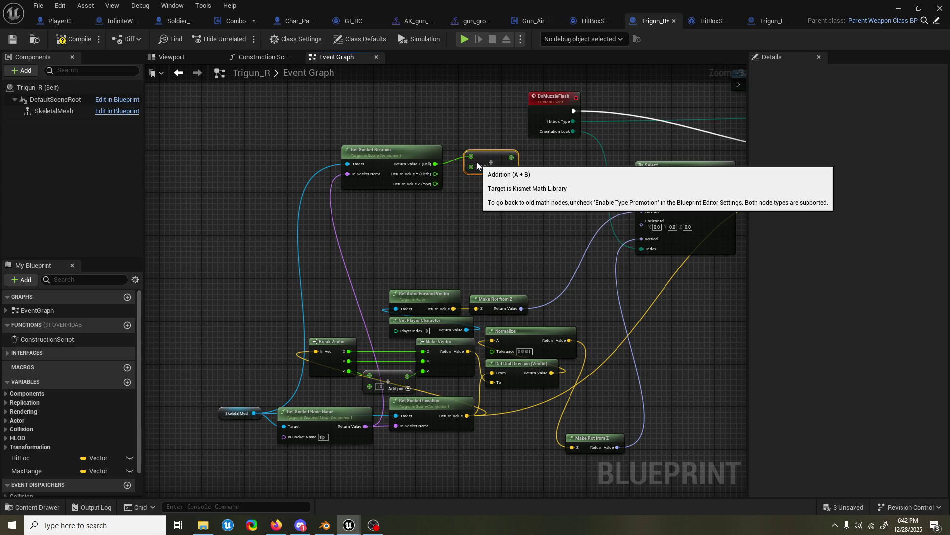
text(90)
drag(437, 174, 637, 192)
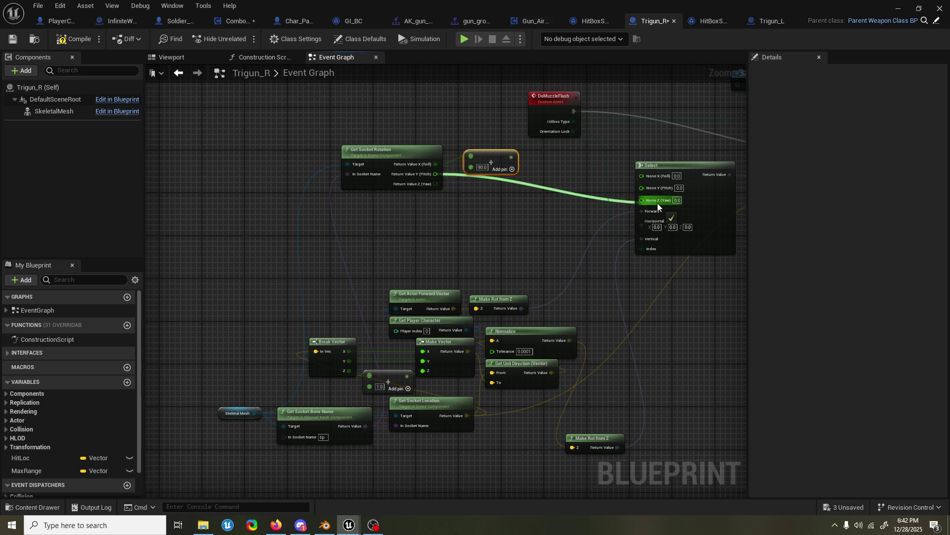
mouse_move(435, 183)
mouse_down()
mouse_move(642, 196)
mouse_move(512, 159)
mouse_up()
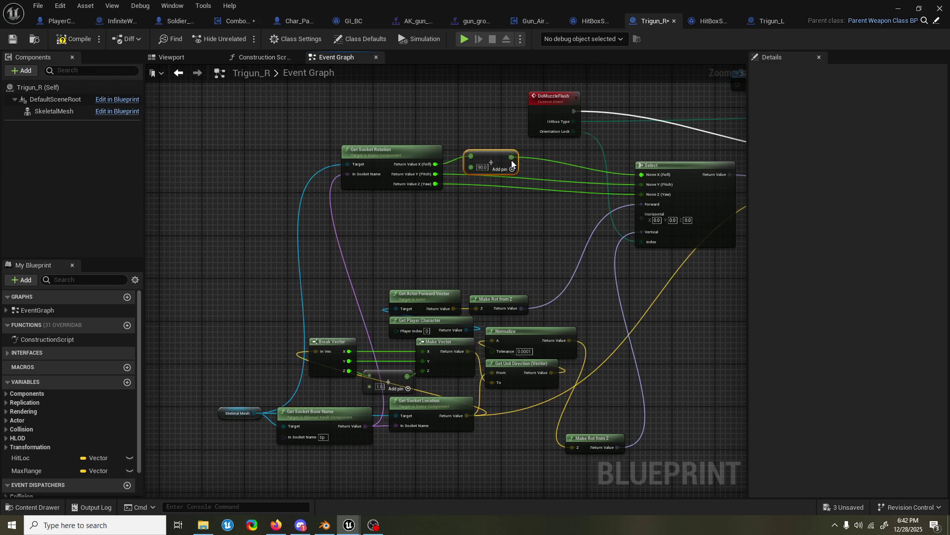
click(75, 38)
click(898, 8)
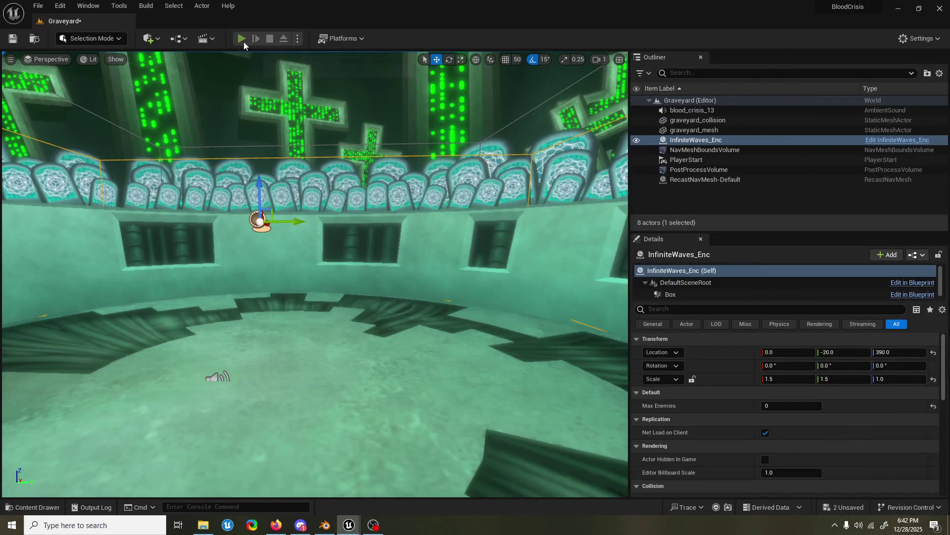
- Play the Graveyard level, trigger the airborne gun attack to check the flashes, stop, and relaunch play
click(241, 38)
click(228, 103)
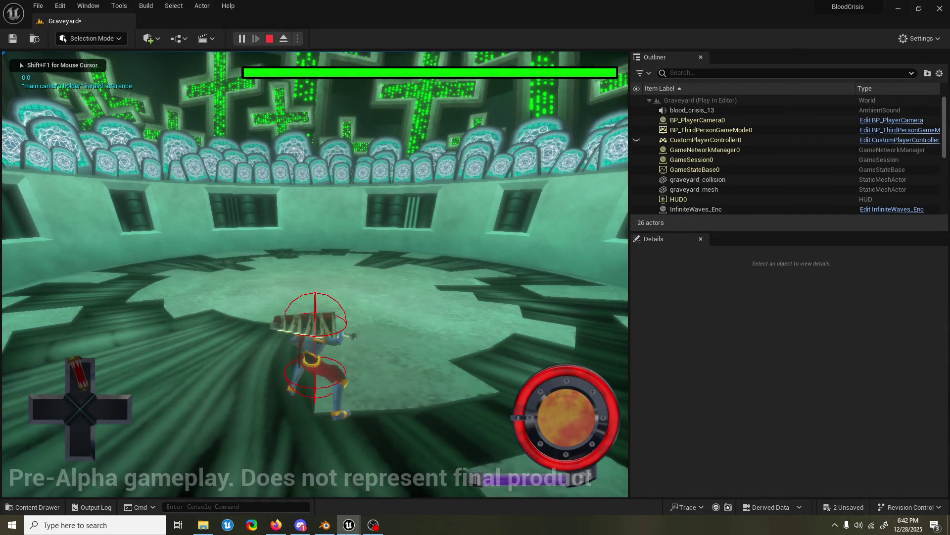
key(w)
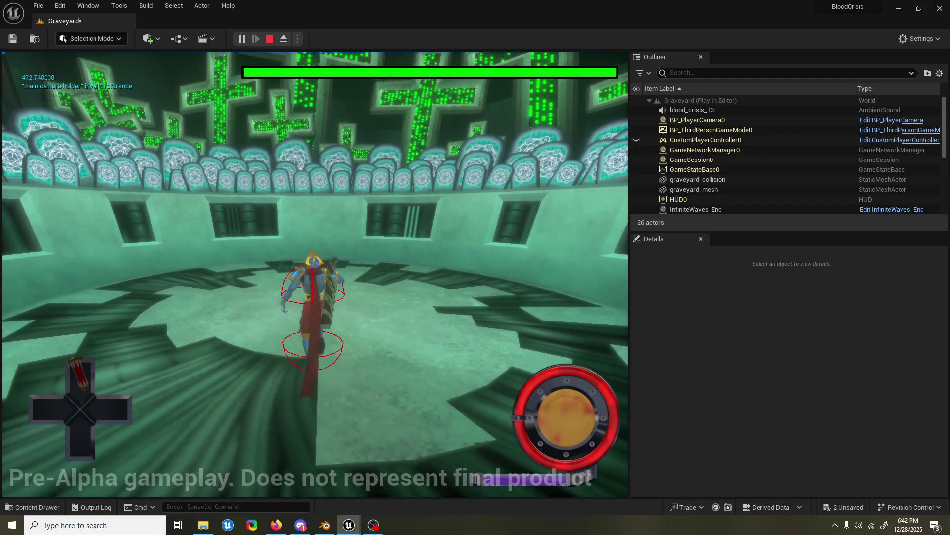
key(space)
key(space)
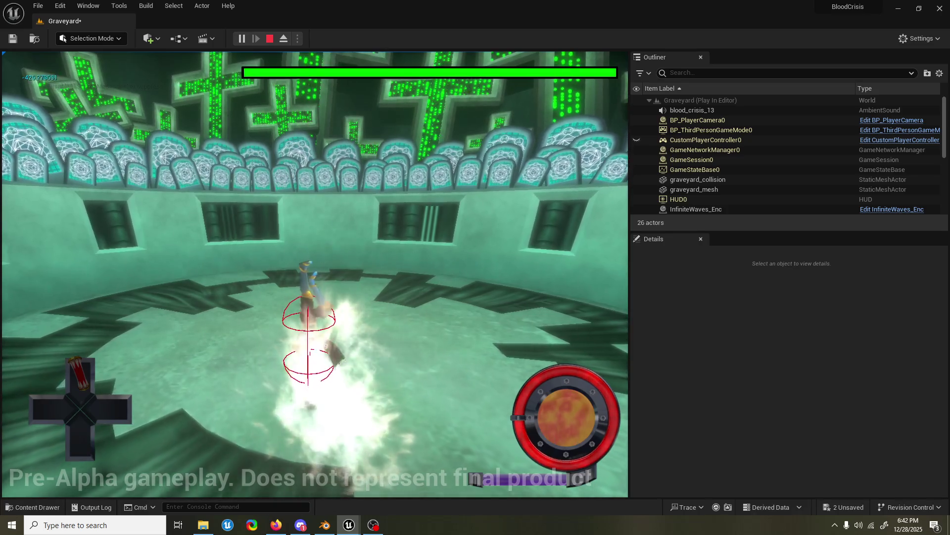
key(Escape)
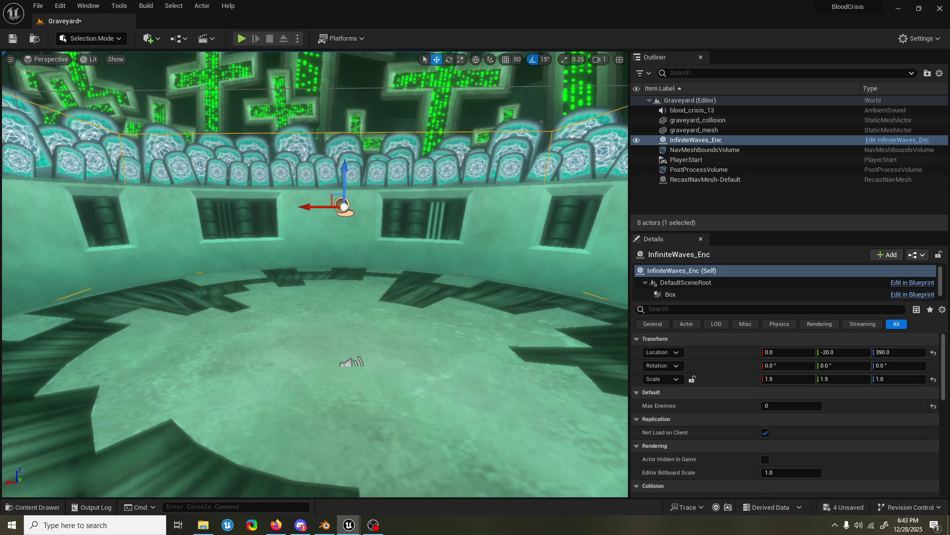
click(241, 38)
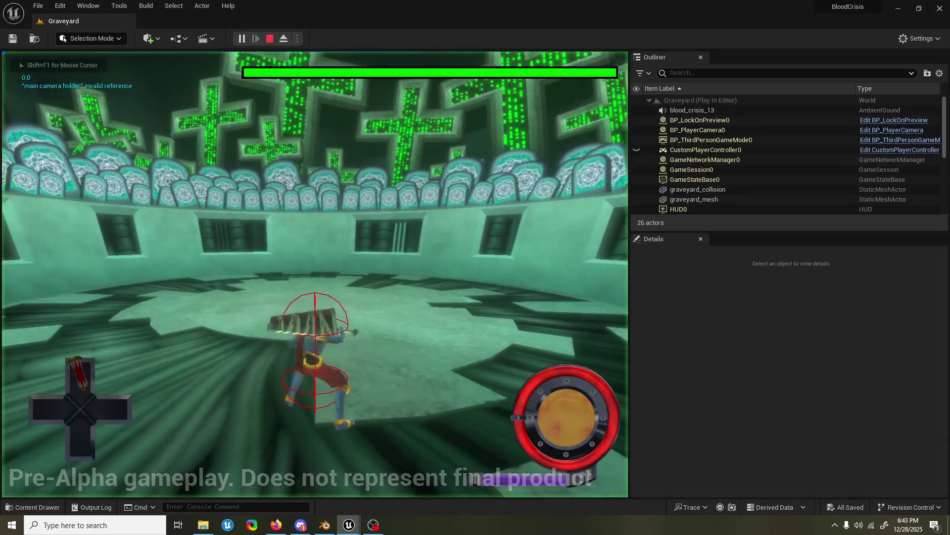
- Restart play and run the recalled slomo 0.05 console command to watch the finisher in slow motion
key(grave)
key(Up)
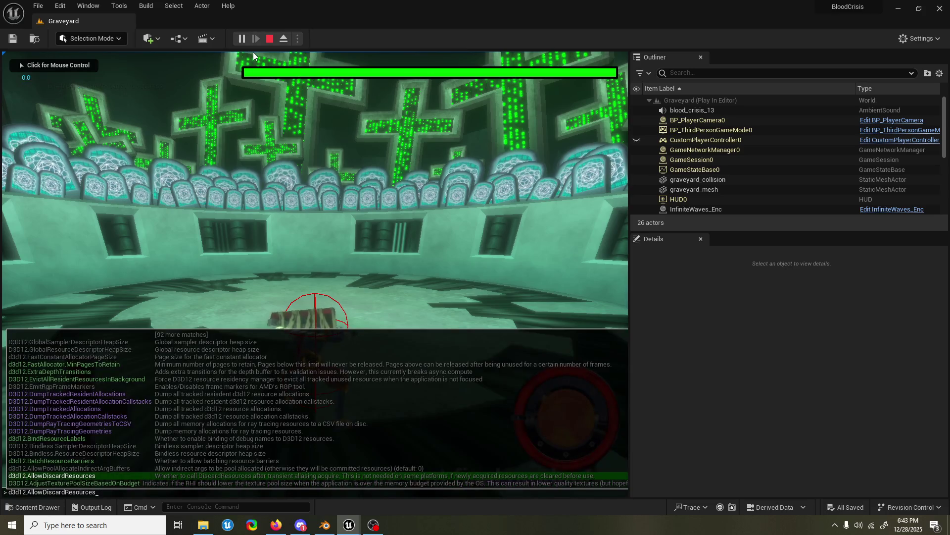
key(Escape)
key(Escape)
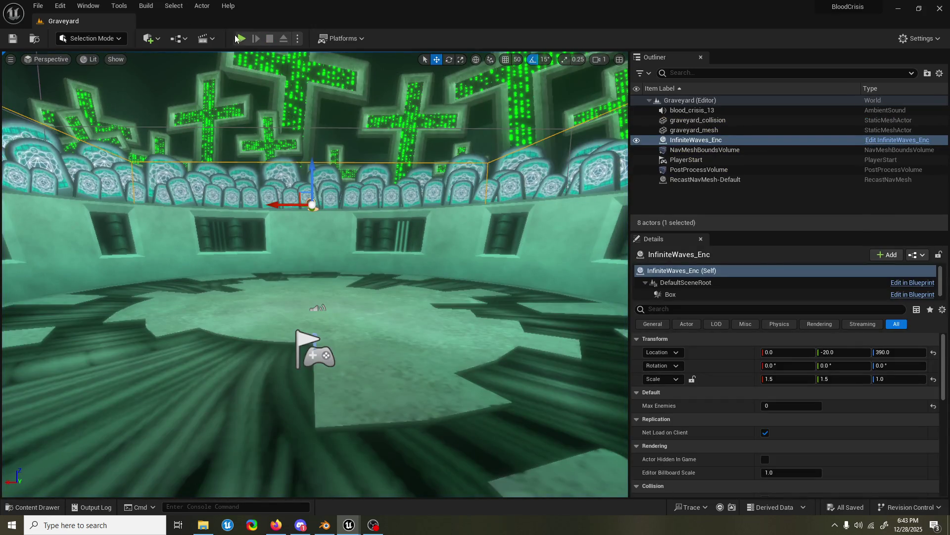
click(237, 38)
key(grave)
key(Up)
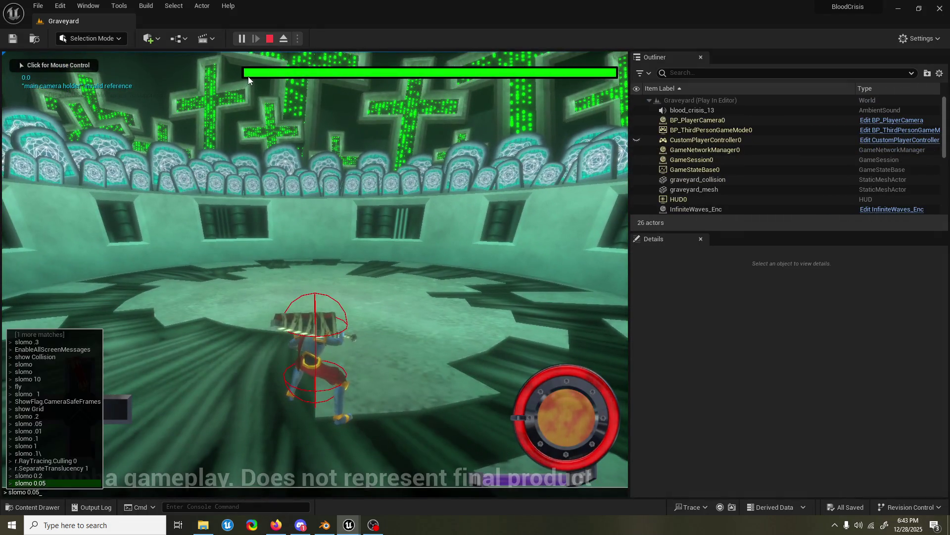
key(Return)
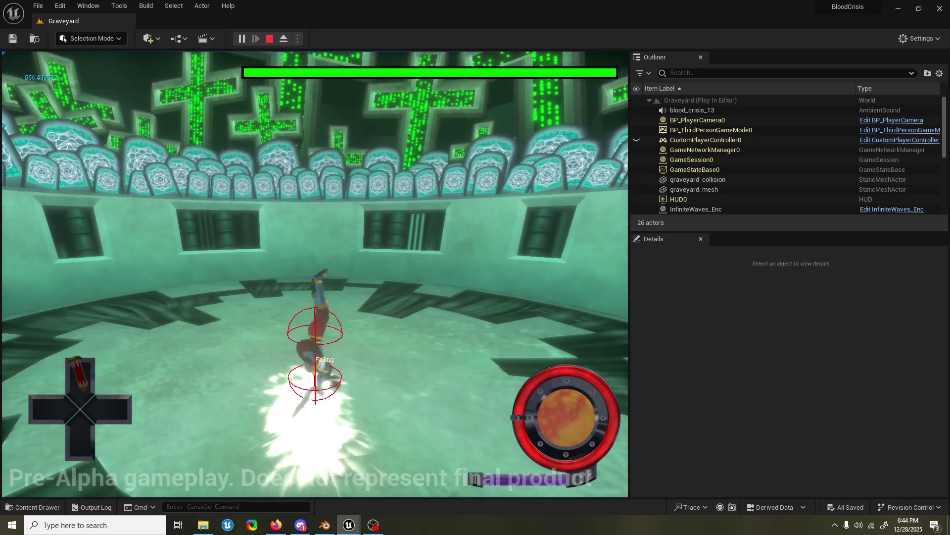
- Free the mouse, try further console commands, then end the play session
key(shift+F1)
key(grave)
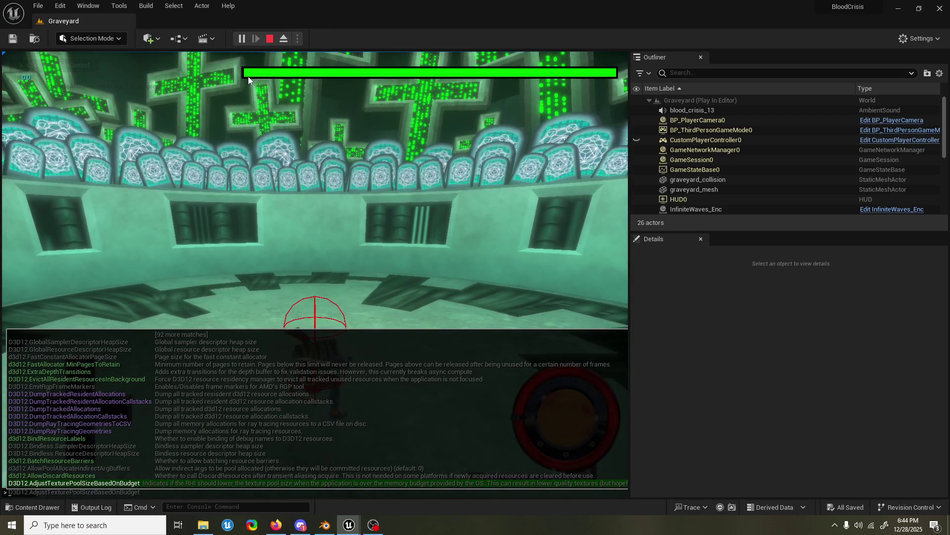
text(stat d3d12)
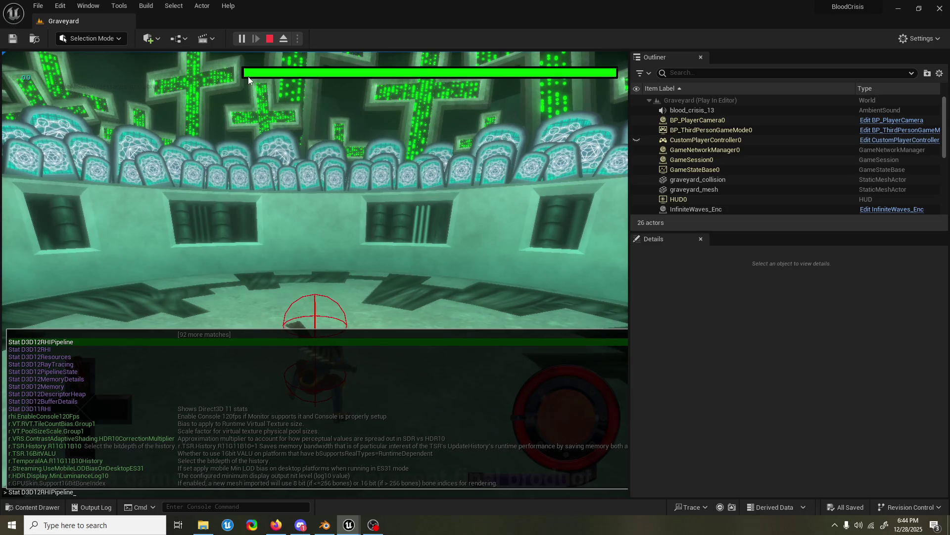
key(grave)
key(grave)
key(grave)
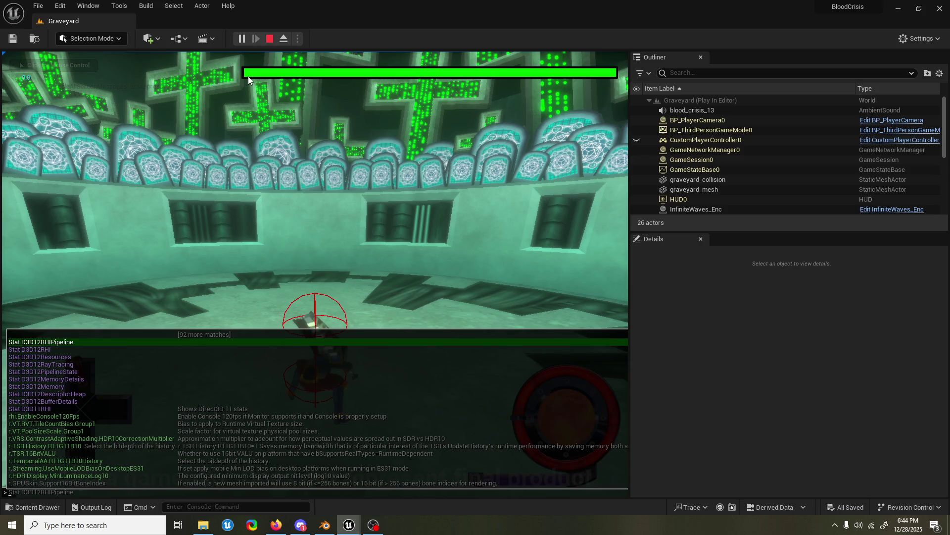
key(Escape)
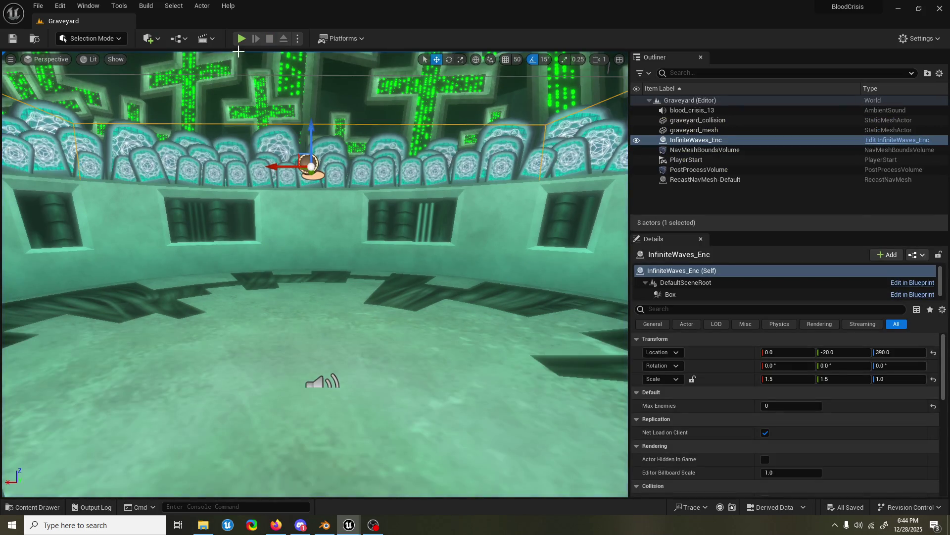
- Play-test a chain of jumps and air attacks ending in the gun finisher, stop, and switch to the Trigun_L editor
click(244, 37)
key(w)
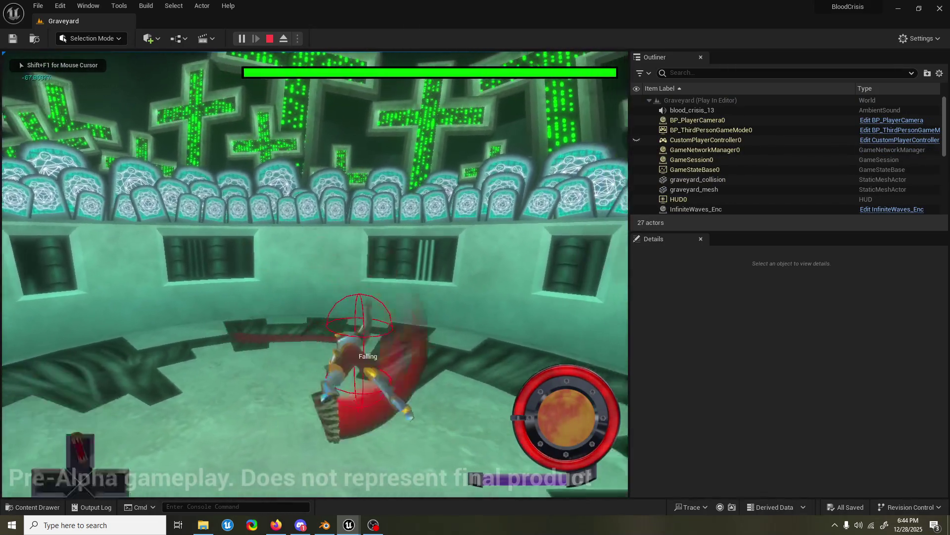
key(space)
key(w)
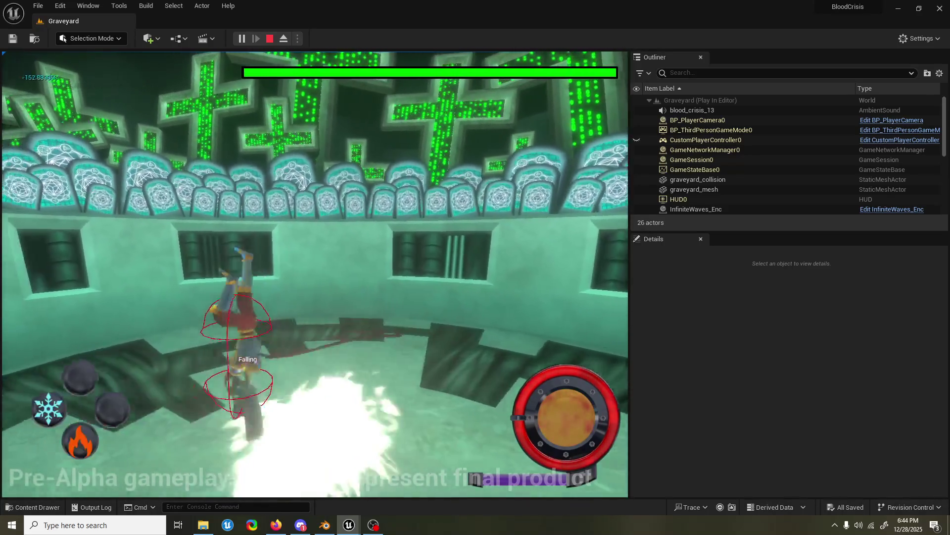
key(space)
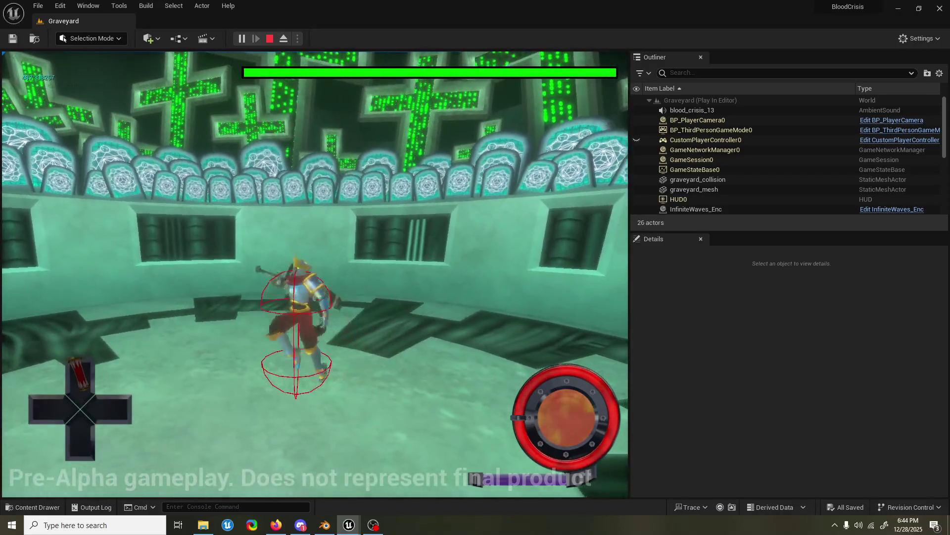
key(space)
key(space)
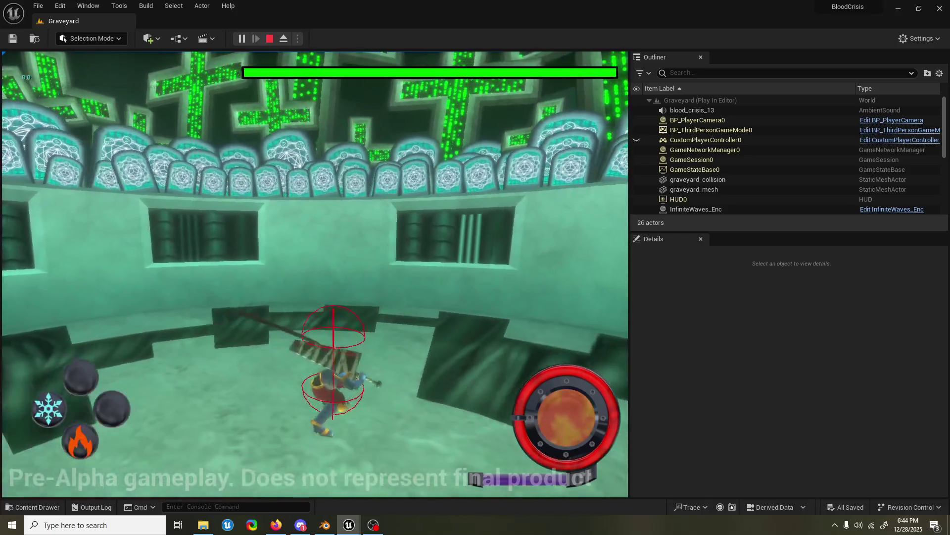
key(space)
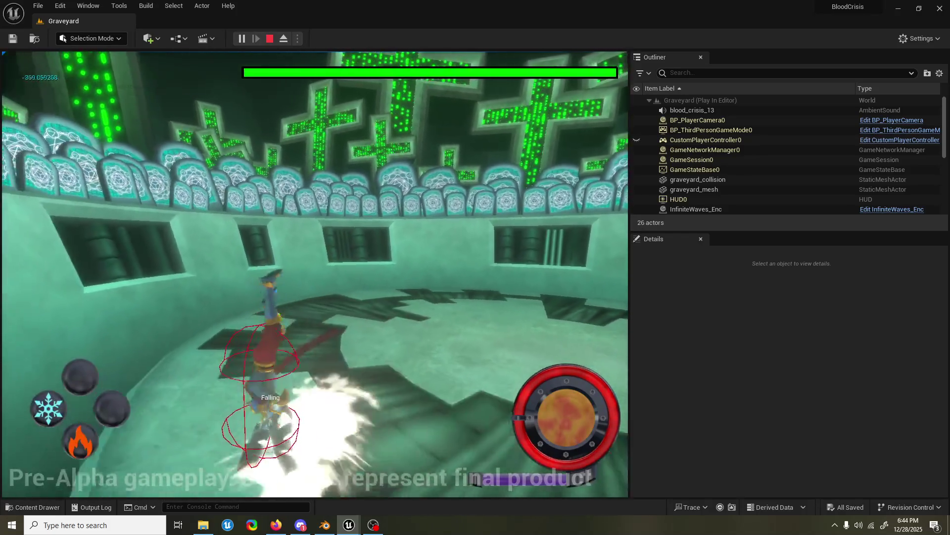
key(w)
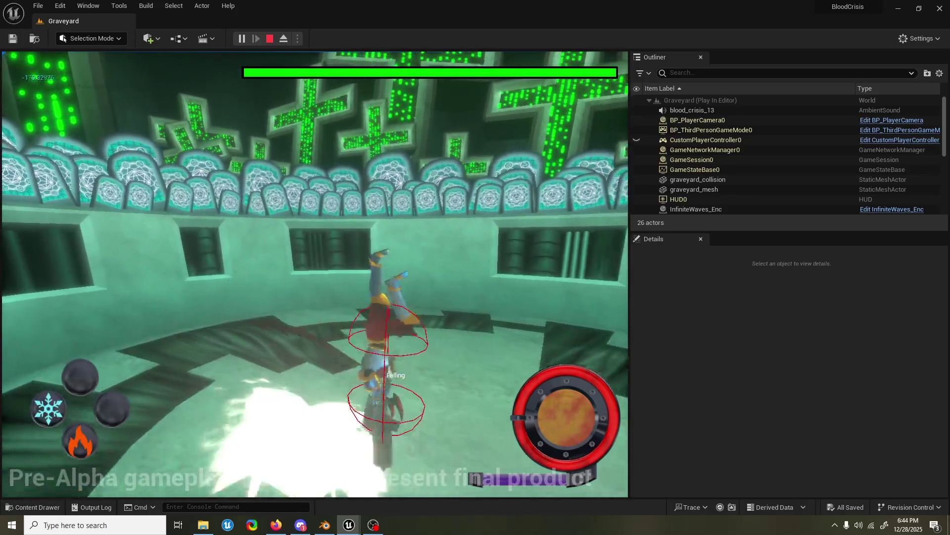
key(space)
key(space)
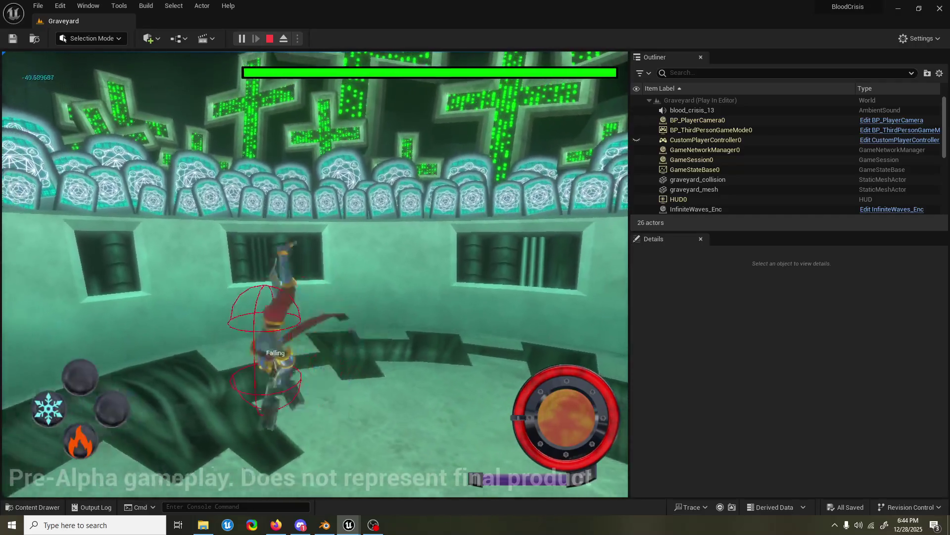
key(space)
key(Escape)
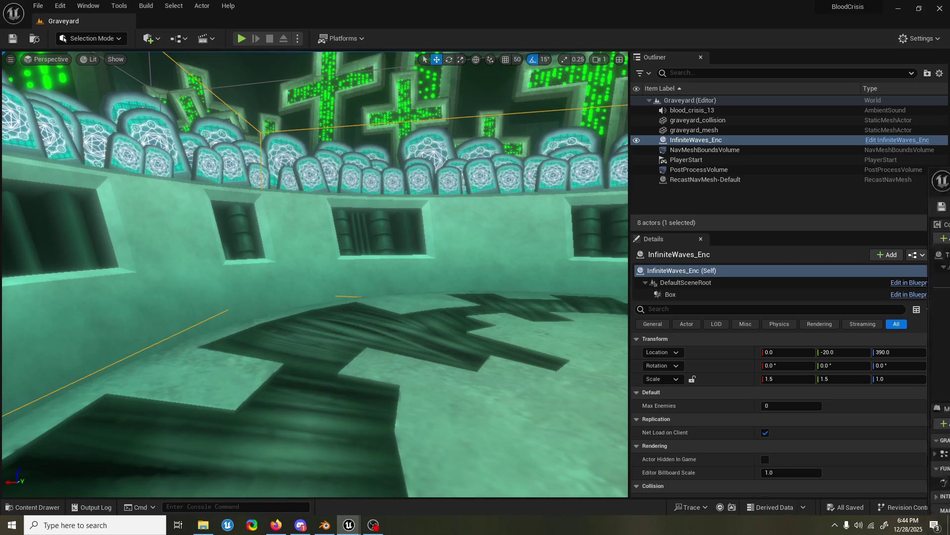
key(alt+Tab)
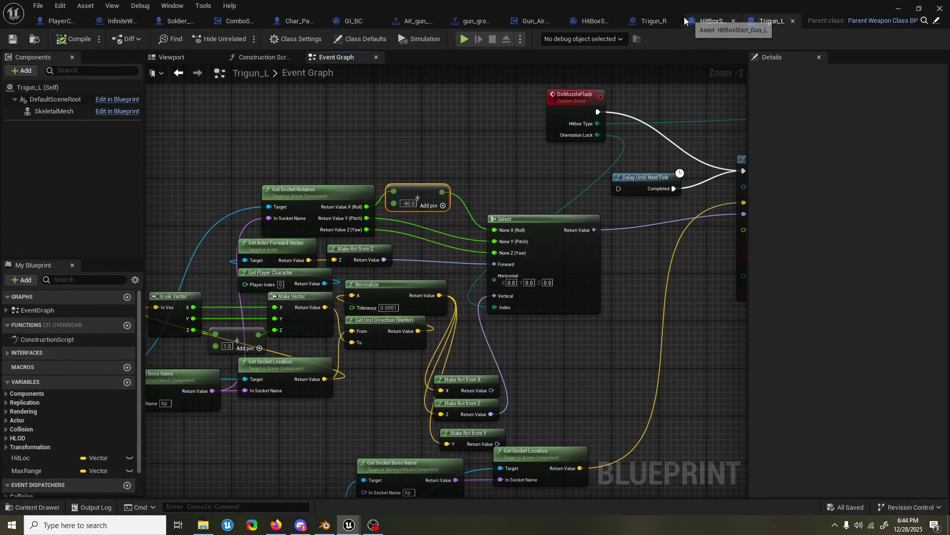
- Close the AK_gun_air_Finisher montage and filter the Asset Browser to "gun air" animations beside the grounded finisher
click(548, 20)
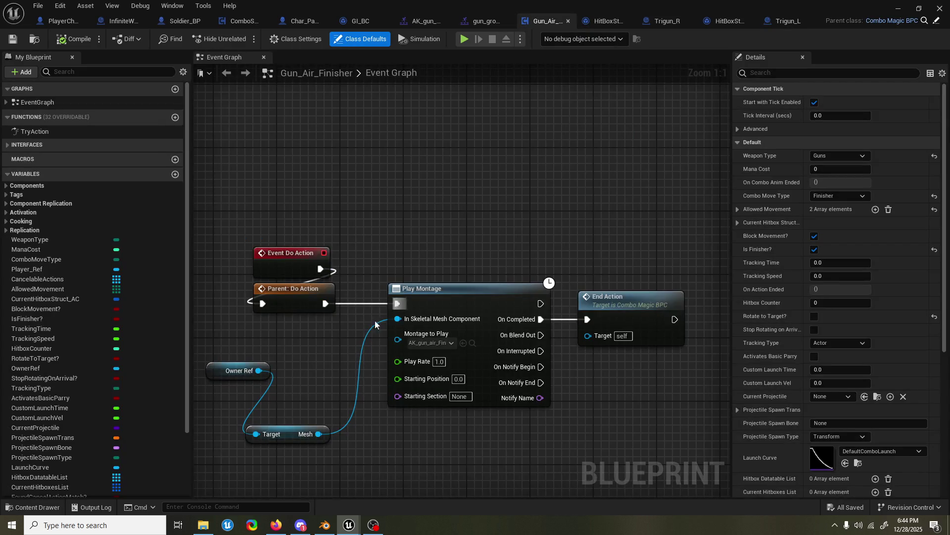
click(481, 20)
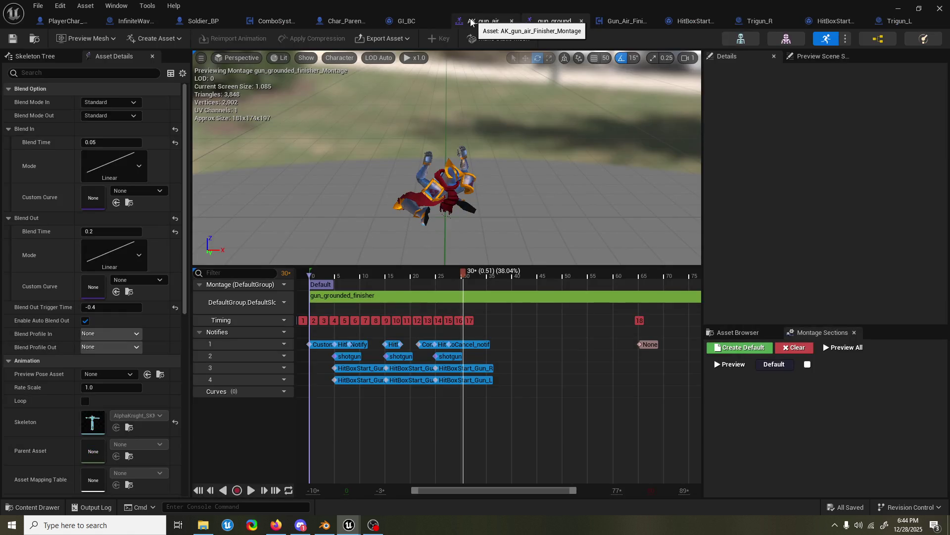
click(511, 21)
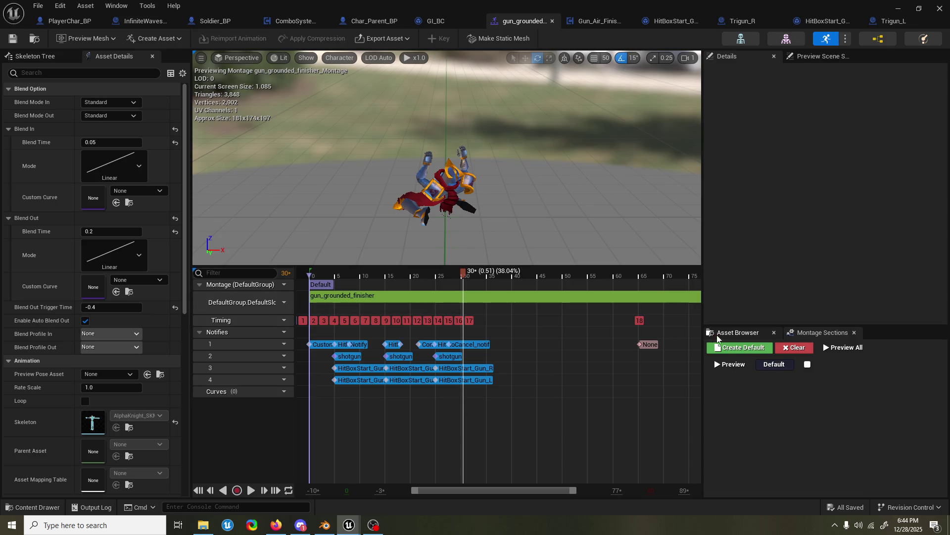
click(730, 335)
click(775, 356)
text(gun air)
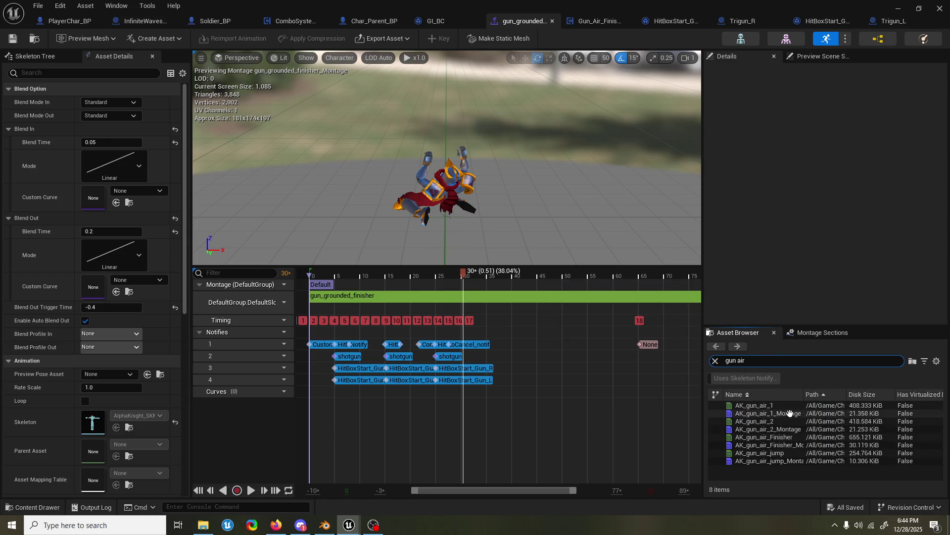
- Reopen AK_gun_air_Finisher_Montage and scrub the playhead through frames 31 to 44 to review the poses
double_click(785, 446)
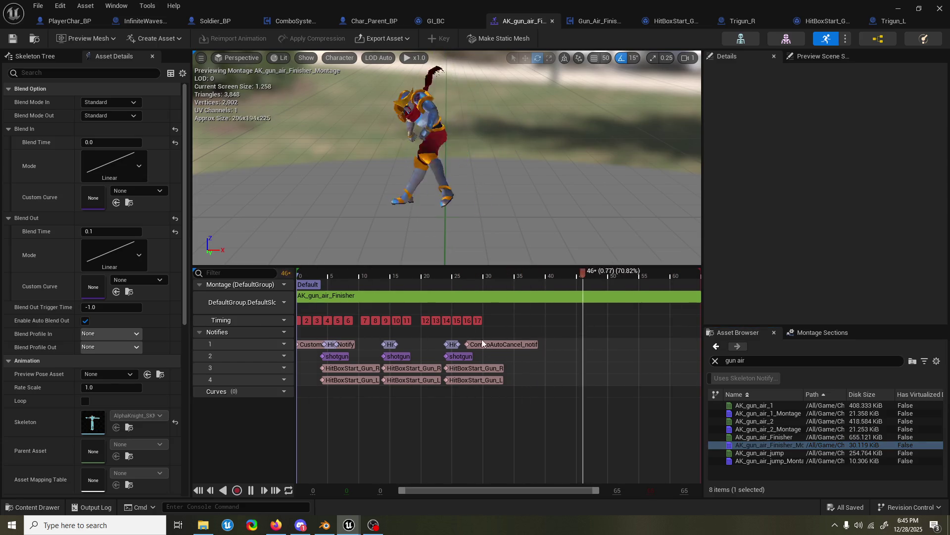
mouse_move(450, 270)
mouse_down()
mouse_move(440, 272)
mouse_move(491, 277)
mouse_up()
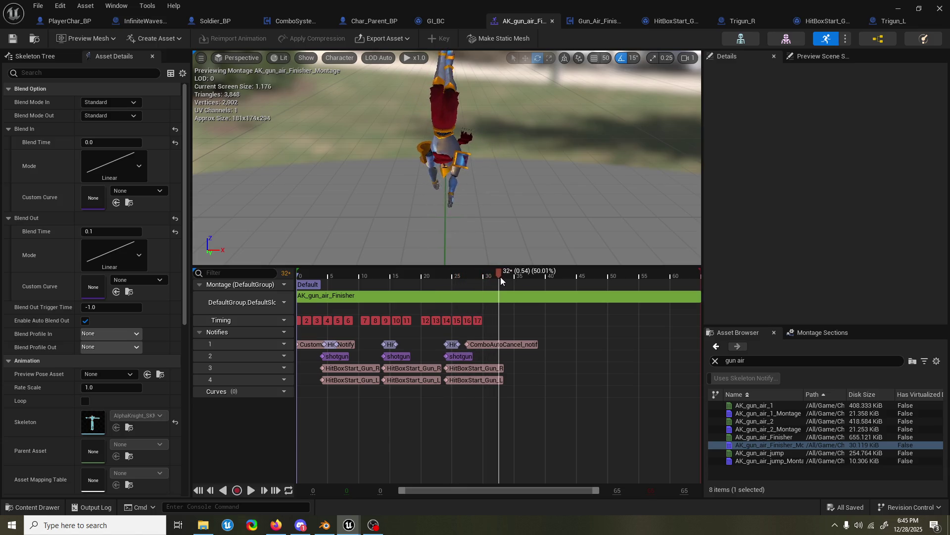
mouse_move(491, 277)
mouse_down()
mouse_move(633, 282)
mouse_move(530, 292)
mouse_up()
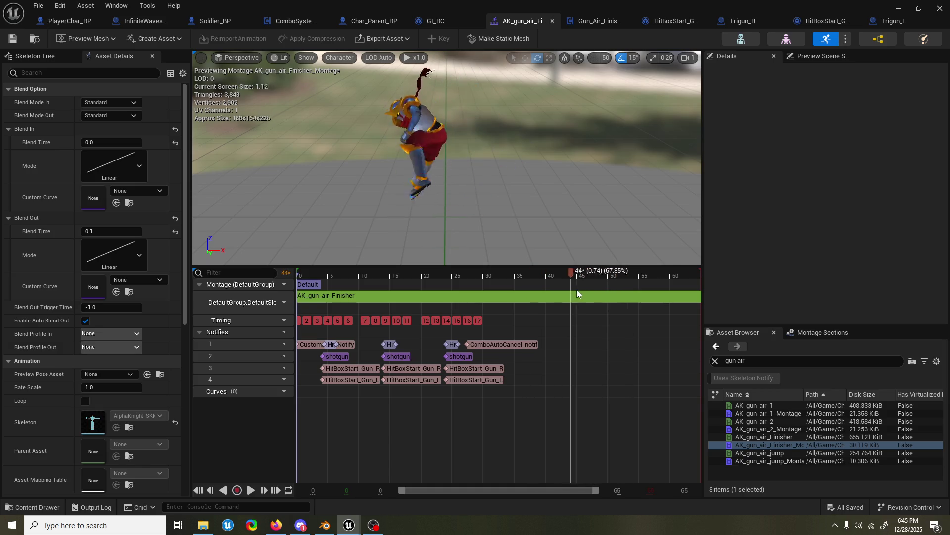